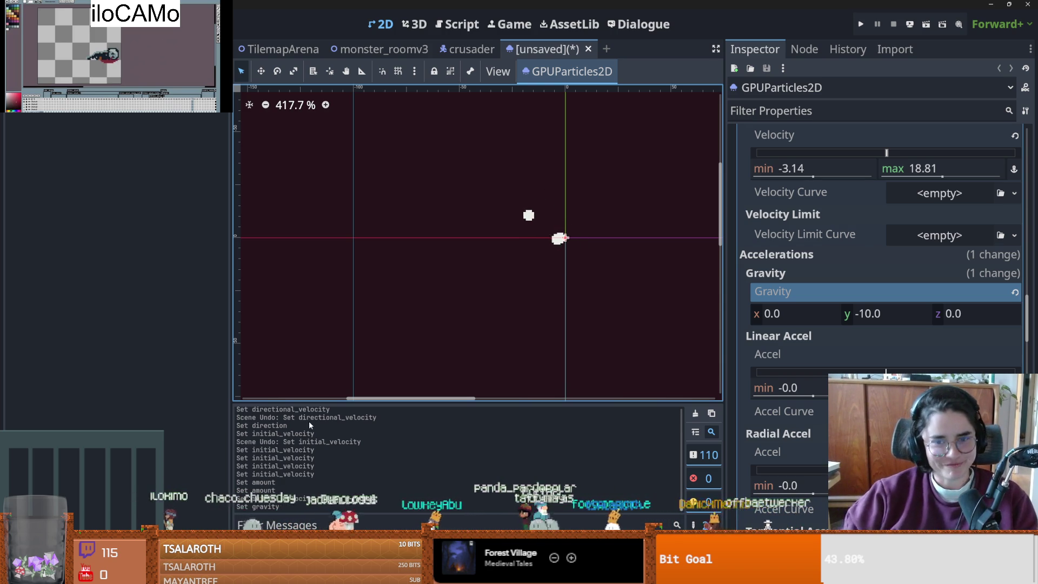
# - Start saving the particle scene with Ctrl+S, then cancel the save for now
pyautogui.scroll(-5, 819, 365)
pyautogui.hotkey('ctrl', 's')
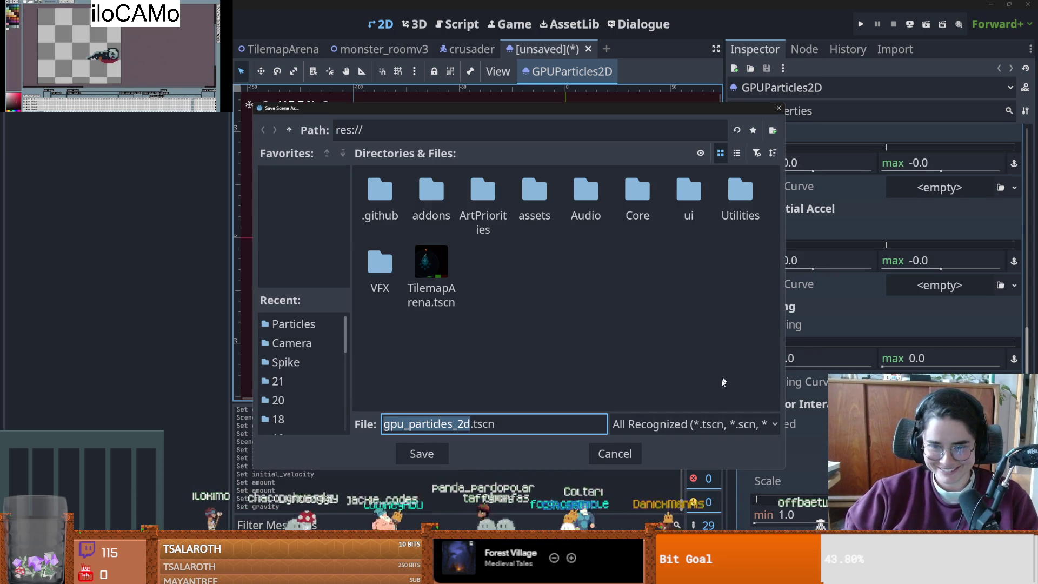
pyautogui.click(617, 455)
pyautogui.scroll(-5, 876, 244)
pyautogui.scroll(4, 797, 387)
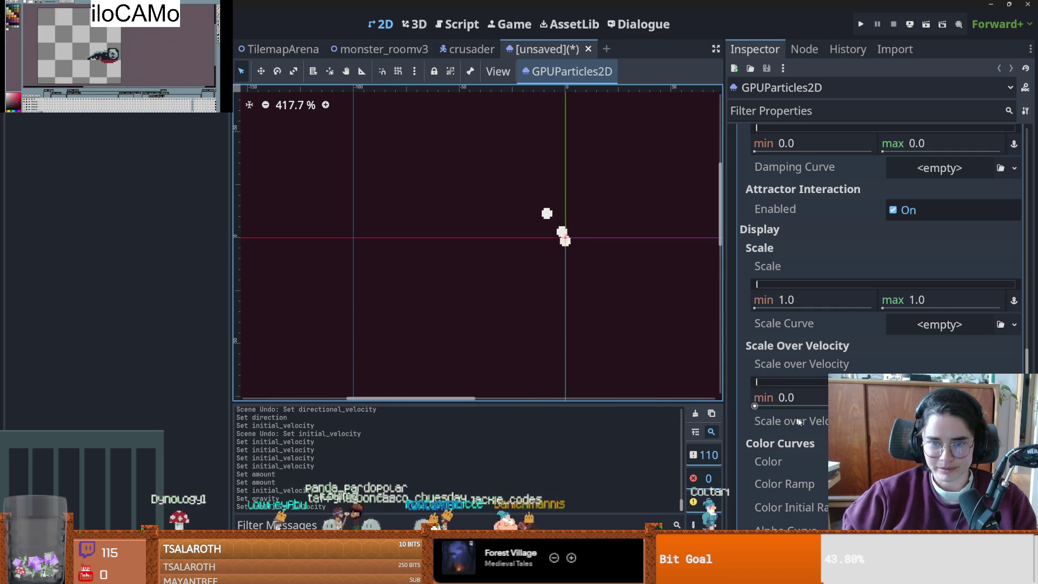
pyautogui.scroll(-2, 790, 405)
pyautogui.scroll(1, 805, 411)
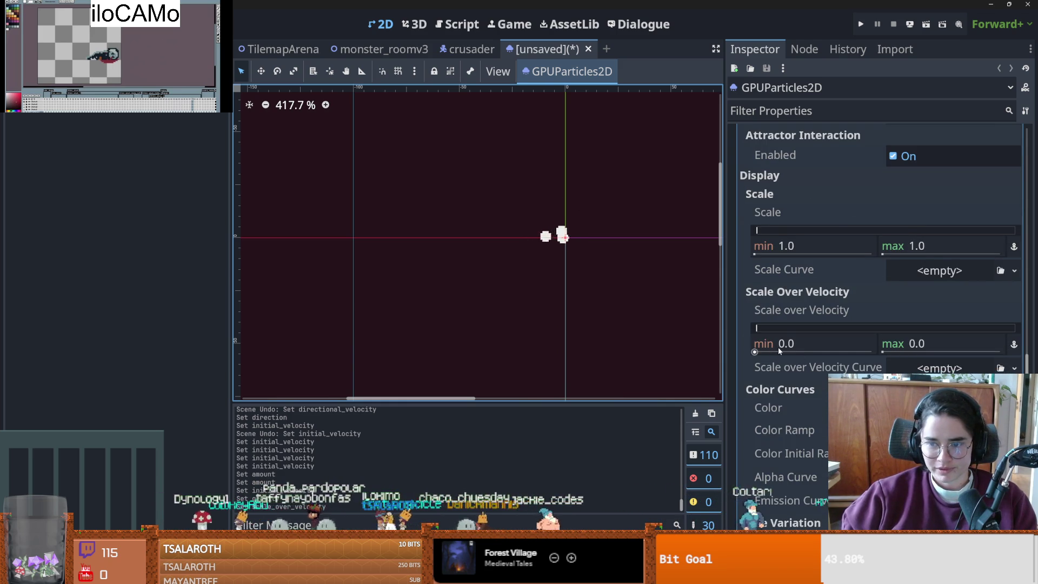
# - Set the minimum Scale over Velocity to -20
pyautogui.click(800, 343)
pyautogui.write('-20')
pyautogui.press('Return')
pyautogui.scroll(3, 795, 349)
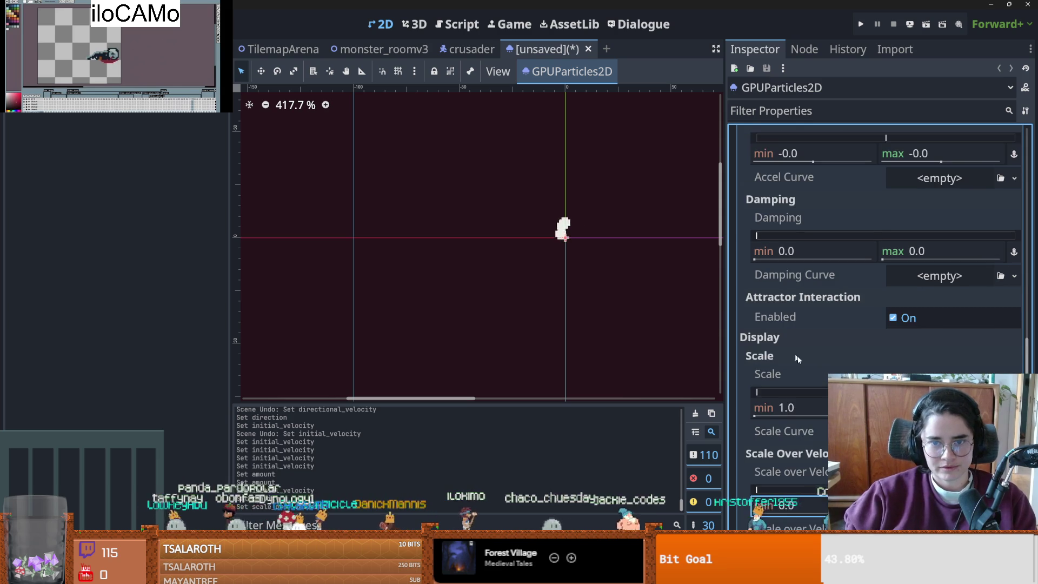
pyautogui.scroll(-2, 797, 378)
pyautogui.click(799, 400)
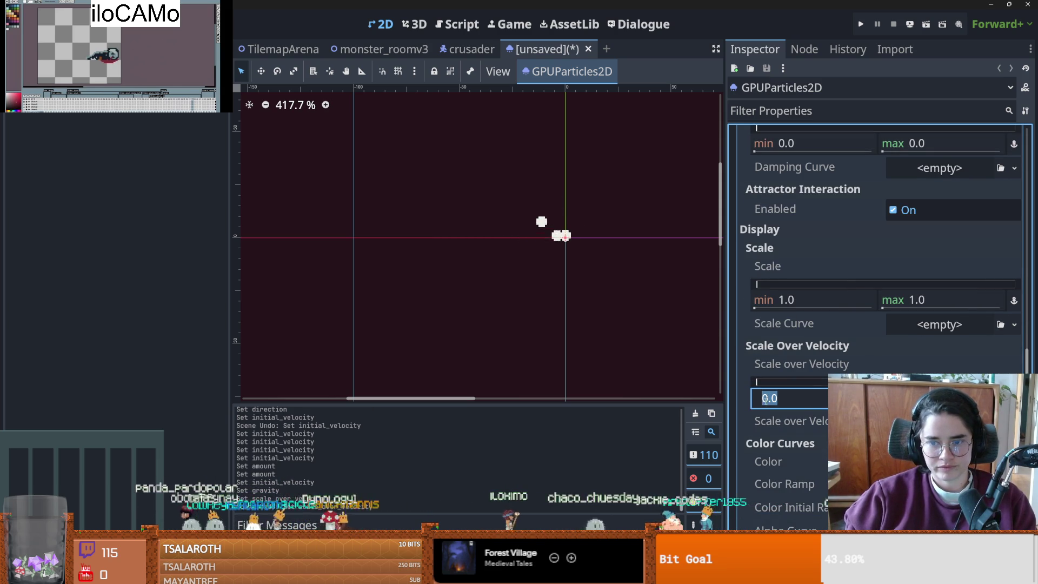
pyautogui.scroll(-2, 799, 400)
# - Give Scale over Velocity Curve a new CurveTexture containing a new Curve
pyautogui.click(929, 317)
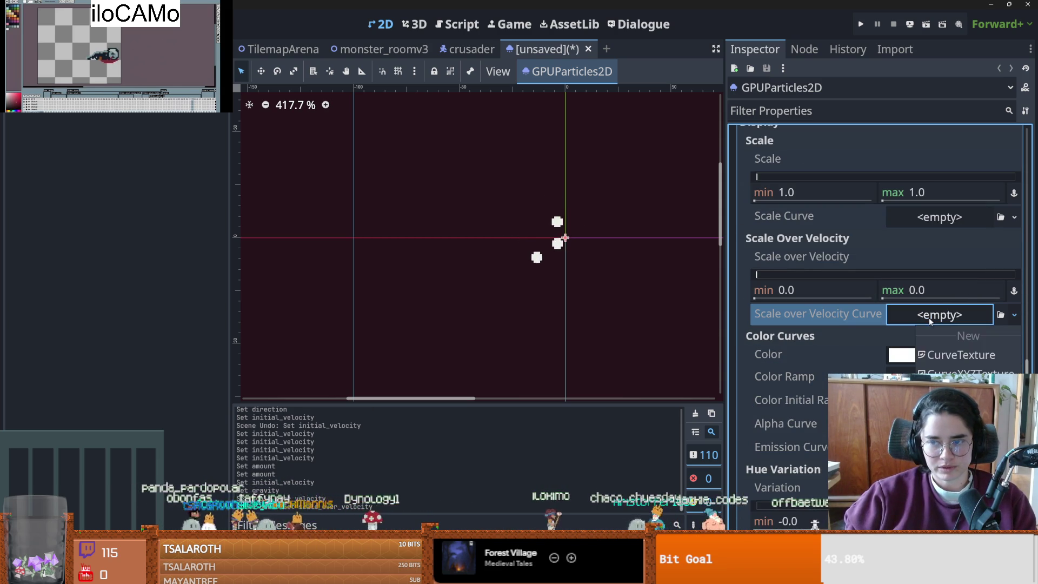
pyautogui.click(931, 355)
pyautogui.click(923, 320)
pyautogui.click(946, 385)
pyautogui.click(814, 434)
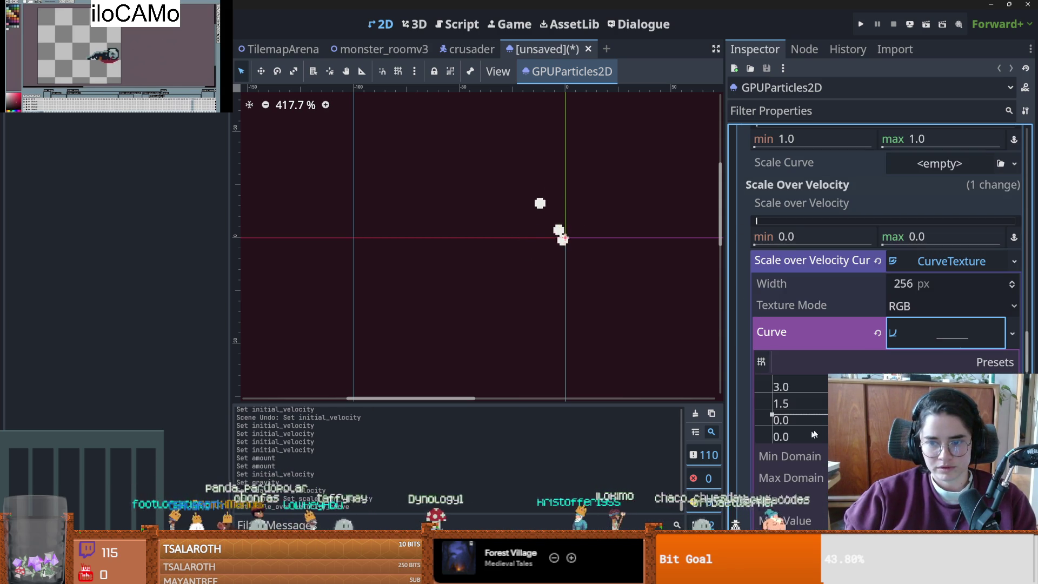
# - Adjust a curve point, add another point, and collapse the CurveTexture settings
pyautogui.click(770, 425)
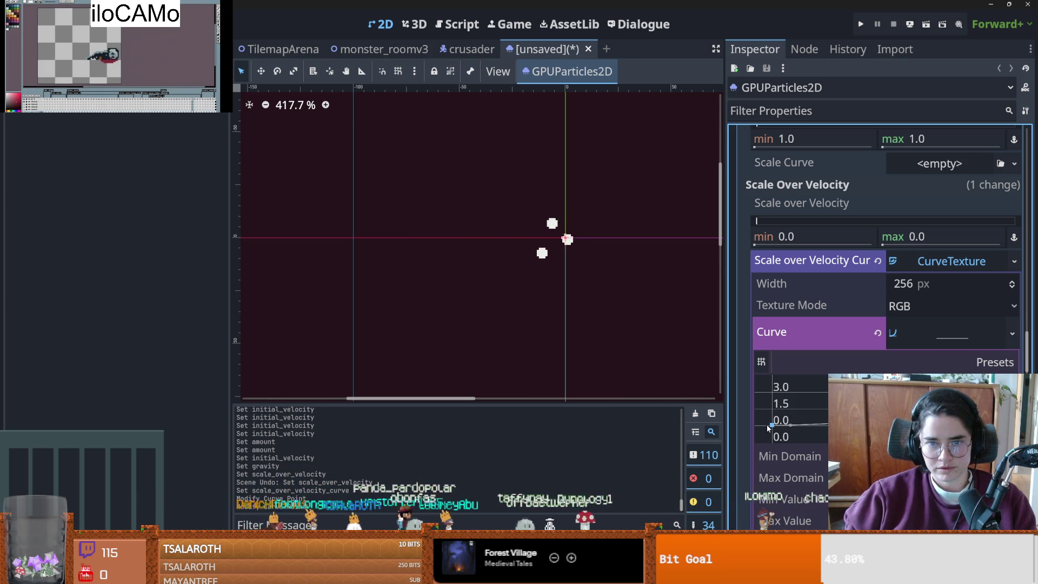
pyautogui.click(770, 425)
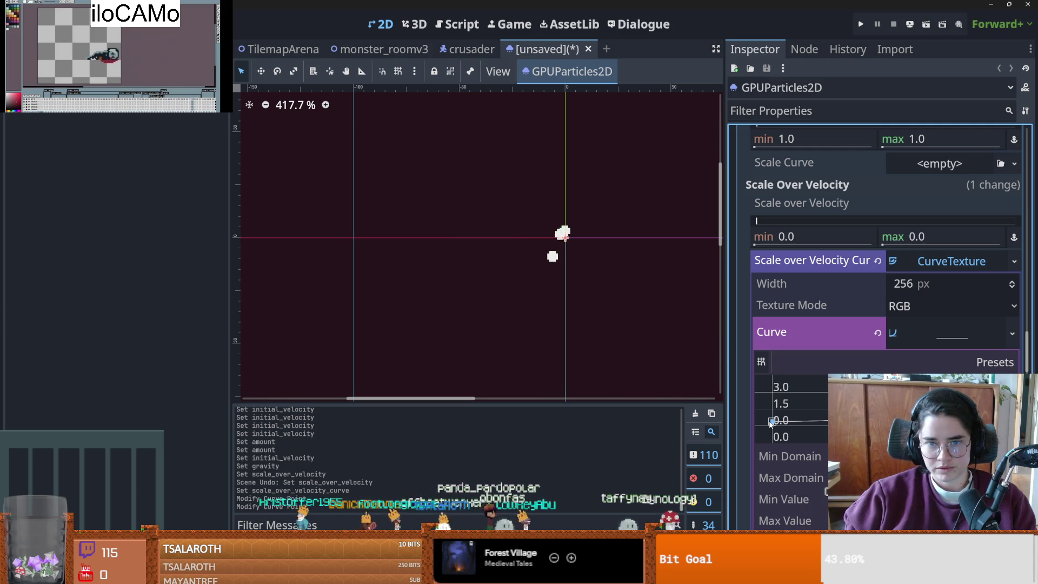
pyautogui.click(770, 425)
pyautogui.click(914, 264)
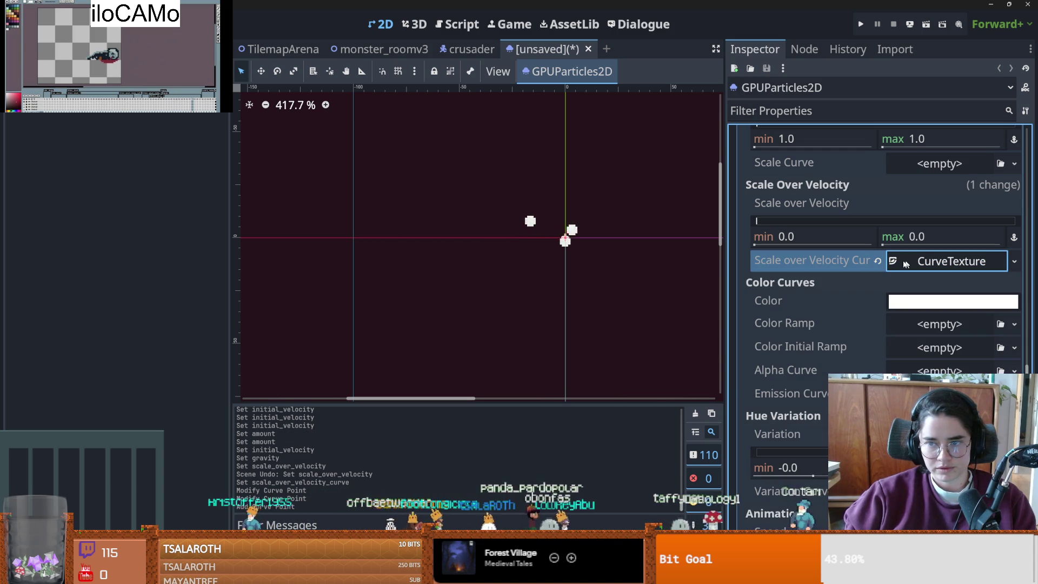
# - Drag the CurveTexture onto Scale Curve, give it a new Curve, and lower its left point to 0.5
pyautogui.scroll(4, 881, 303)
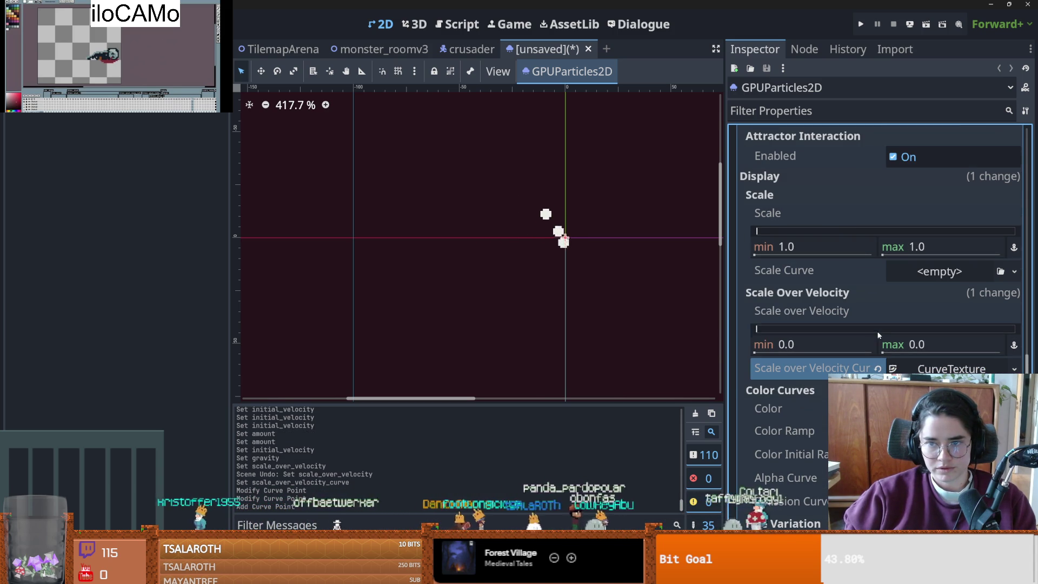
pyautogui.scroll(2, 852, 304)
pyautogui.moveTo(952, 423)
pyautogui.mouseDown()
pyautogui.moveTo(919, 360)
pyautogui.moveTo(933, 330)
pyautogui.mouseUp()
pyautogui.click(946, 396)
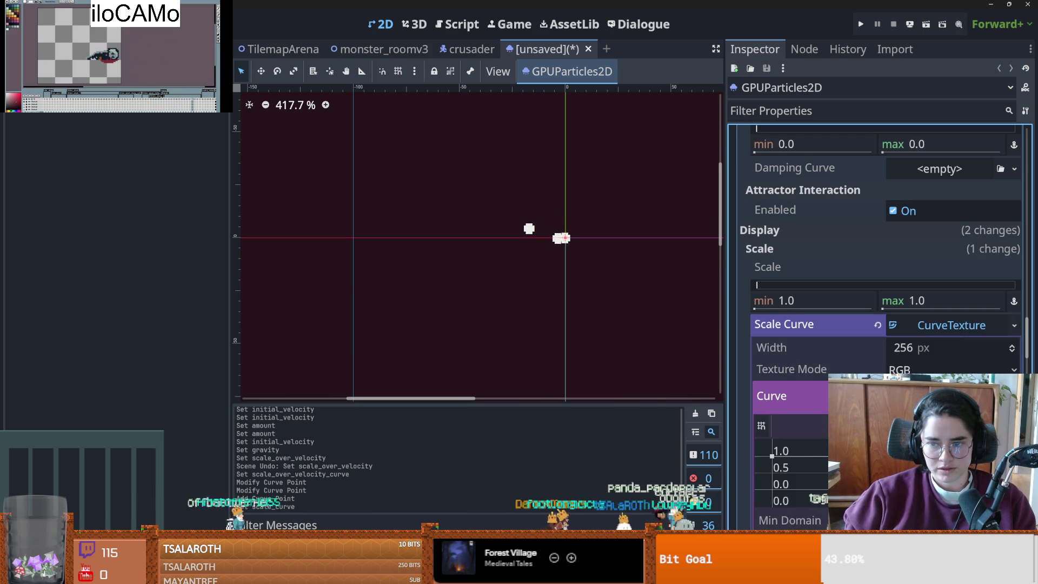
pyautogui.scroll(-2, 790, 437)
pyautogui.moveTo(772, 402); pyautogui.dragTo(769, 417)
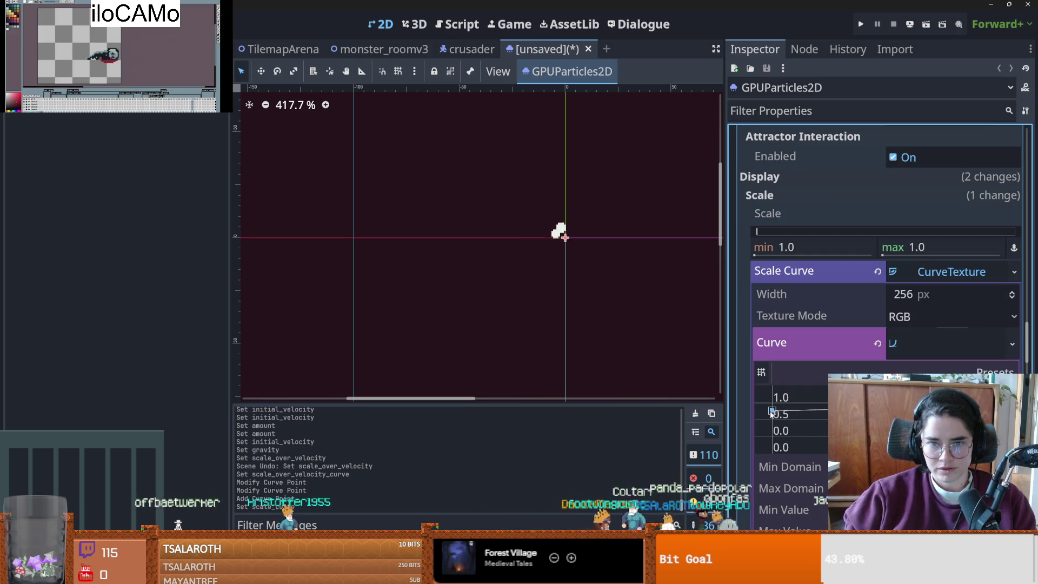
pyautogui.click(770, 417)
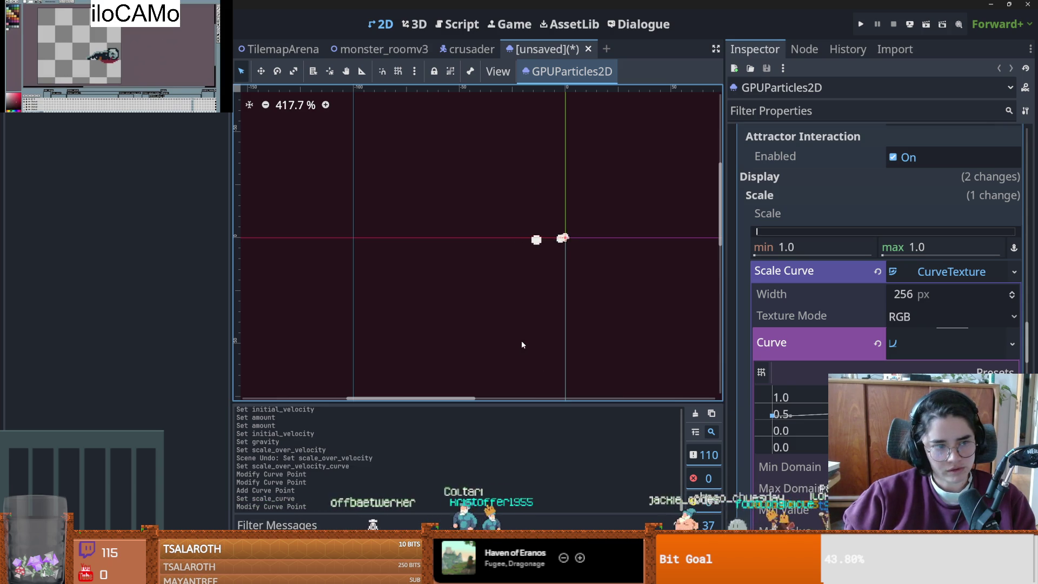
pyautogui.hotkey('ctrl', 's')
pyautogui.click(638, 458)
pyautogui.hotkey('ctrl', 's')
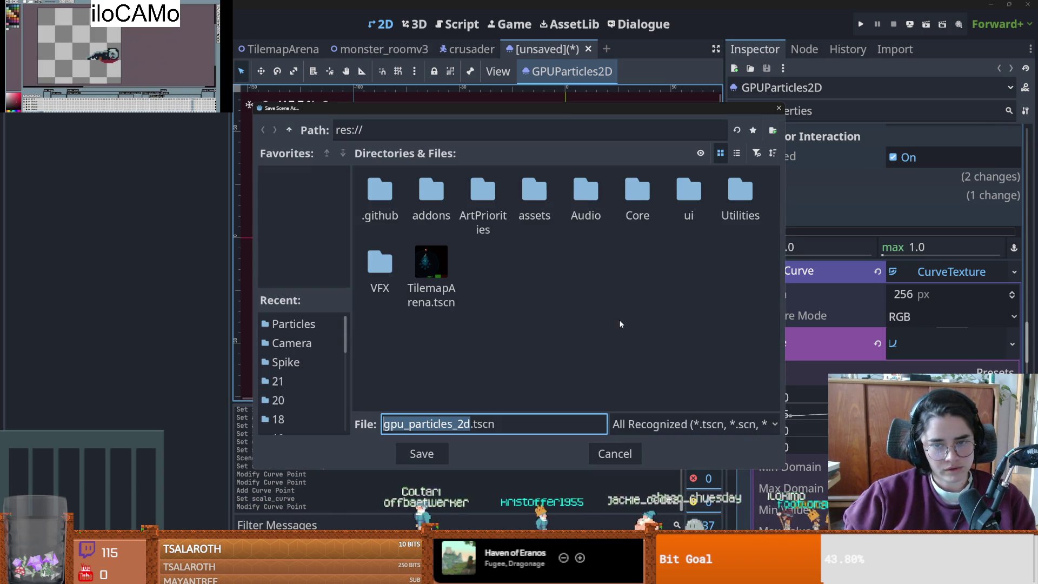
pyautogui.click(614, 453)
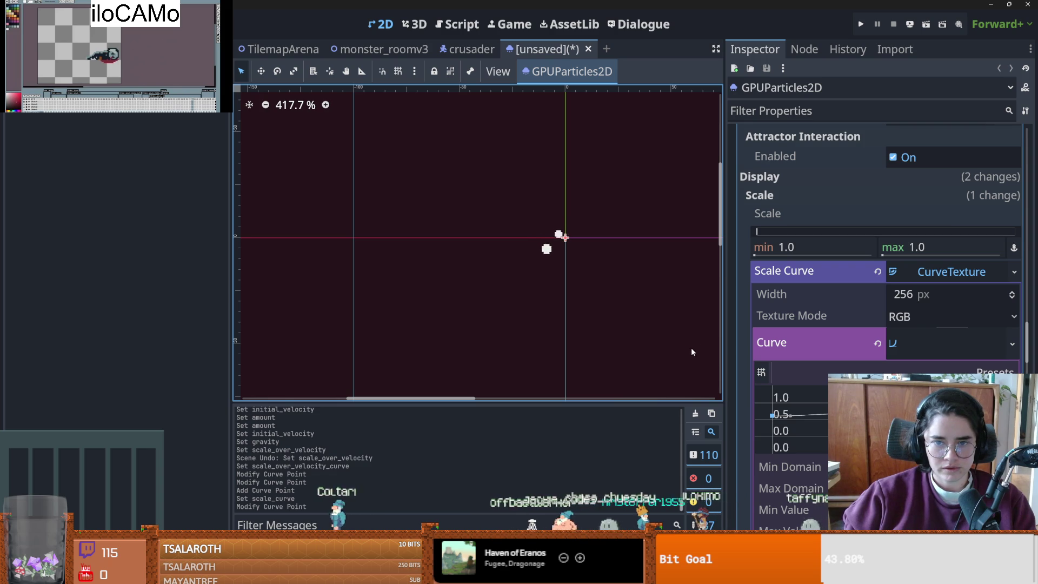
pyautogui.scroll(15, 994, 332)
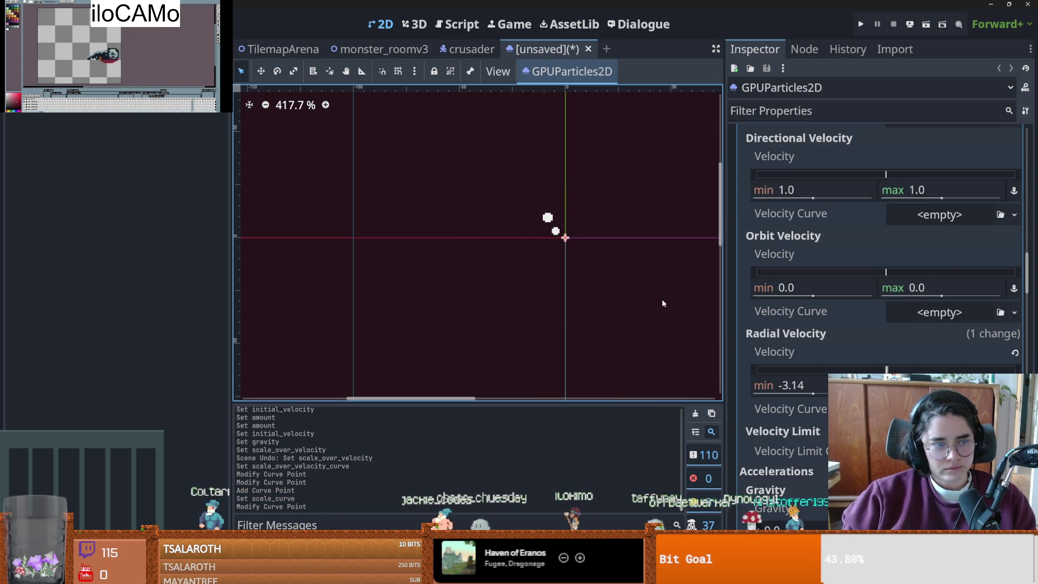
pyautogui.scroll(5, 839, 299)
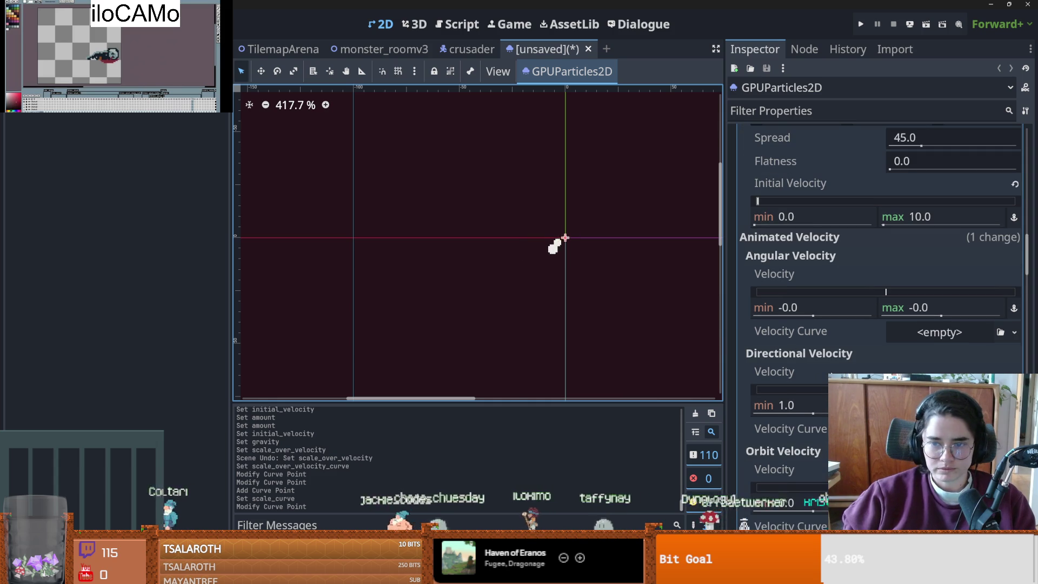
pyautogui.scroll(3, 837, 341)
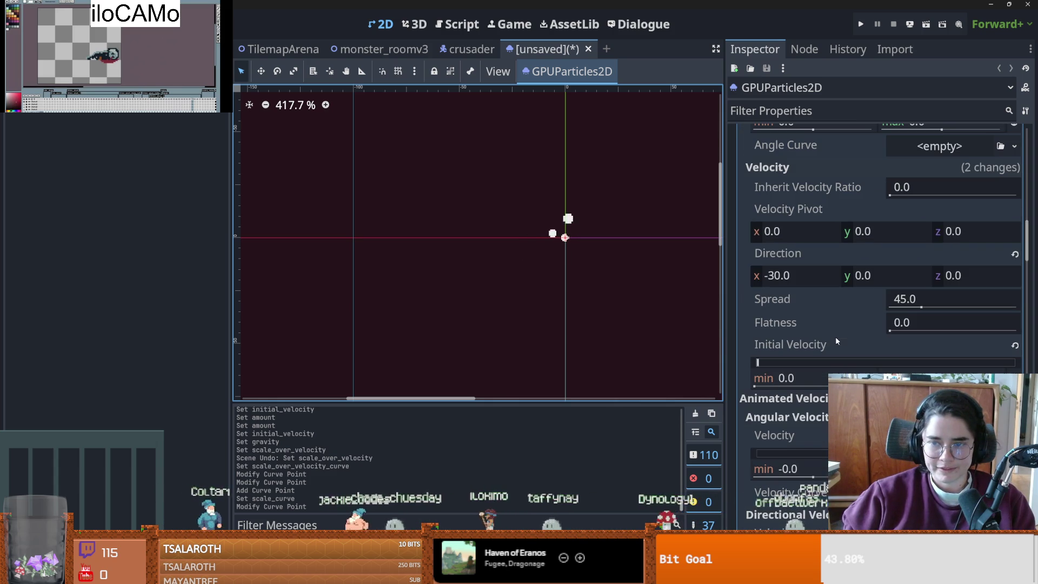
pyautogui.scroll(-3, 641, 307)
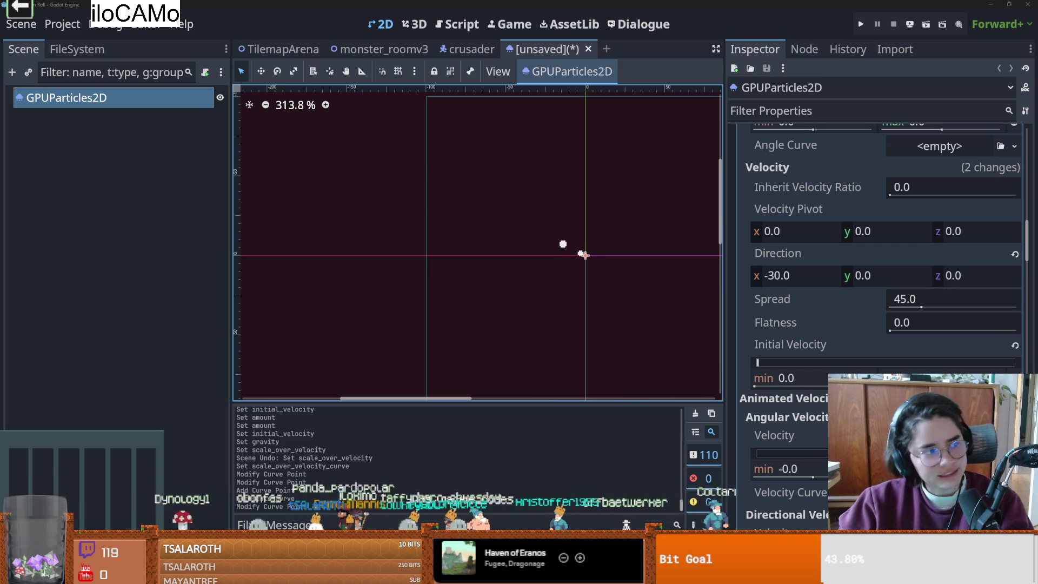
# - Switch from the Godot editor over to File Explorer
pyautogui.hotkey('alt', 'Tab')
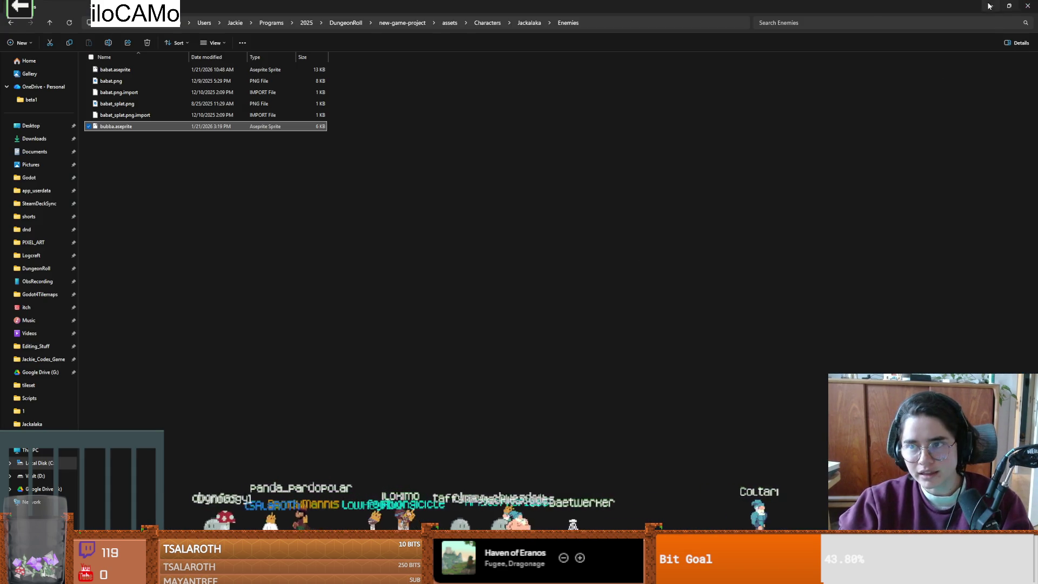
# - Switch from File Explorer back to the Godot editor
pyautogui.hotkey('alt', 'Tab')
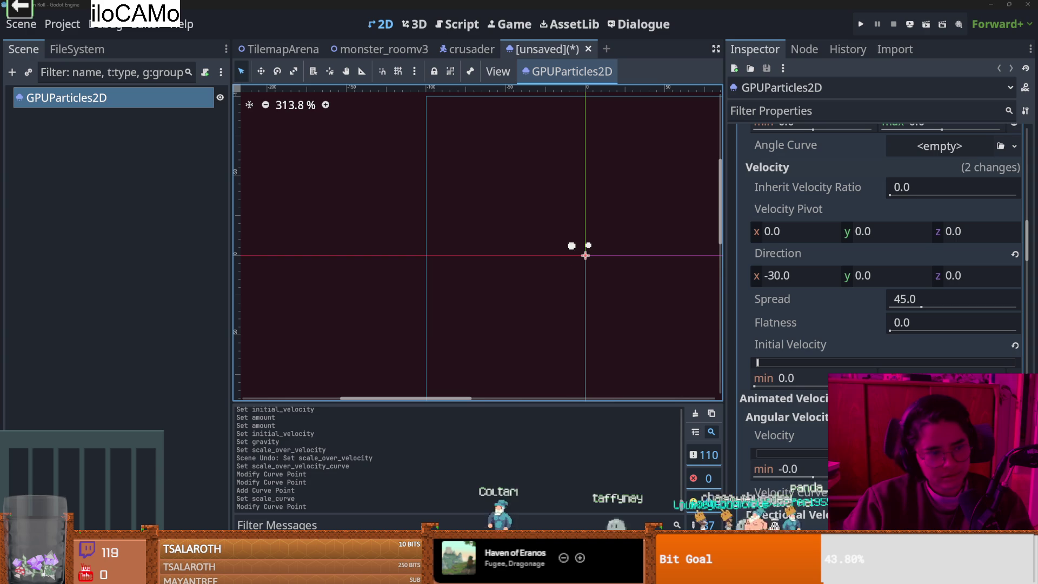
# - Save the particle scene as walk_particles.tscn in res://VFX/Particles
pyautogui.scroll(3, 562, 254)
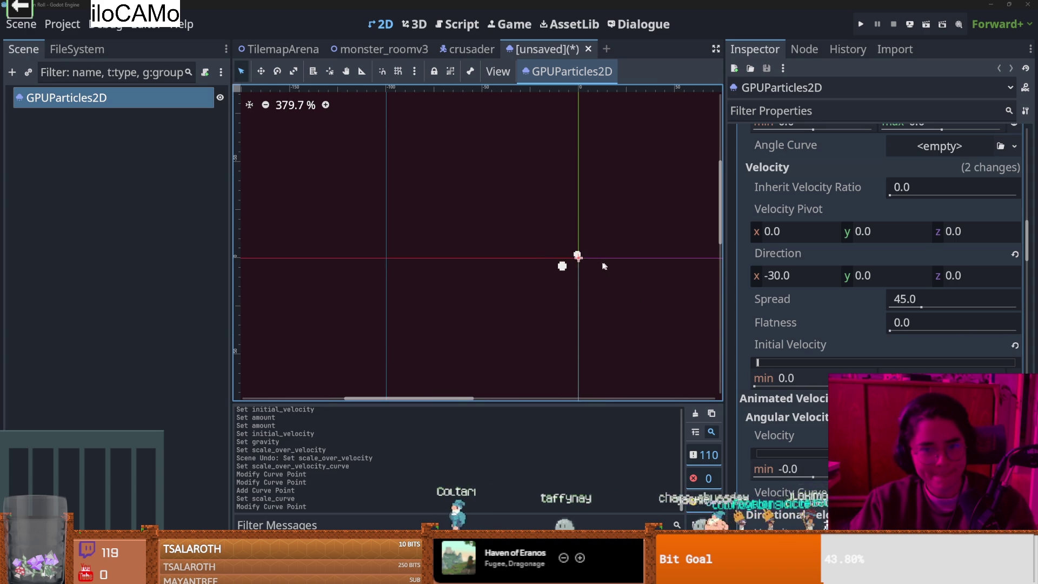
pyautogui.click(601, 280)
pyautogui.scroll(3, 573, 267)
pyautogui.hotkey('ctrl', 's')
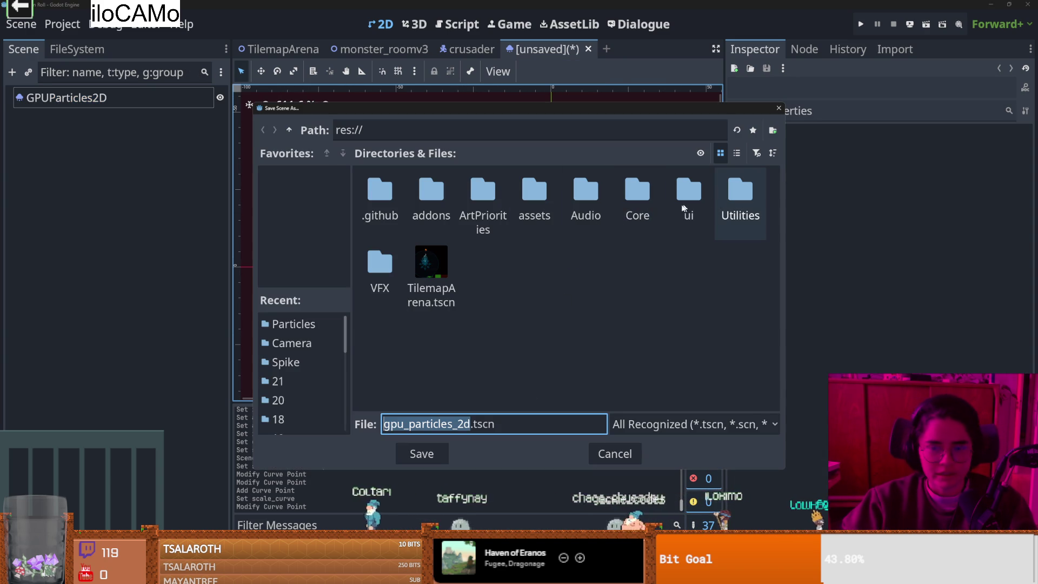
pyautogui.doubleClick(380, 264)
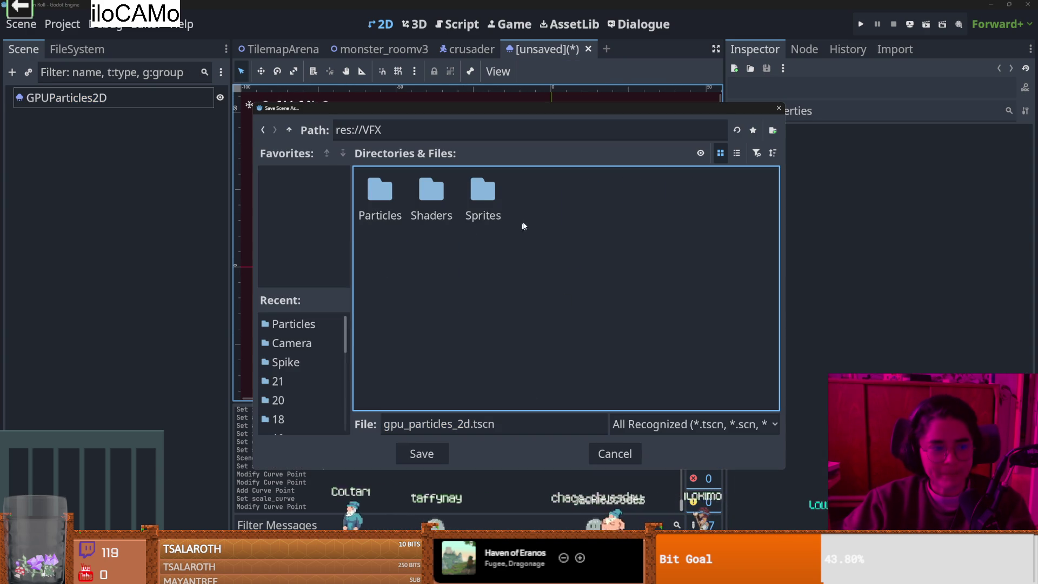
pyautogui.doubleClick(380, 195)
pyautogui.click(461, 424)
pyautogui.doubleClick(462, 424)
pyautogui.write('walk_')
pyautogui.write('particles')
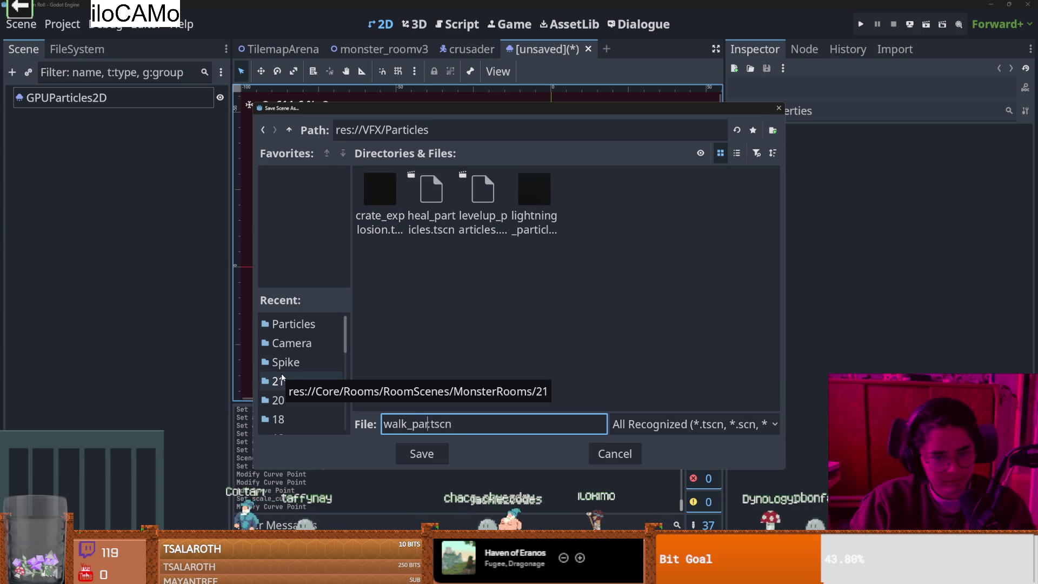
pyautogui.press('Return')
# - Save the scene again and switch to the crusader scene tab
pyautogui.scroll(2, 424, 298)
pyautogui.hotkey('ctrl', 's')
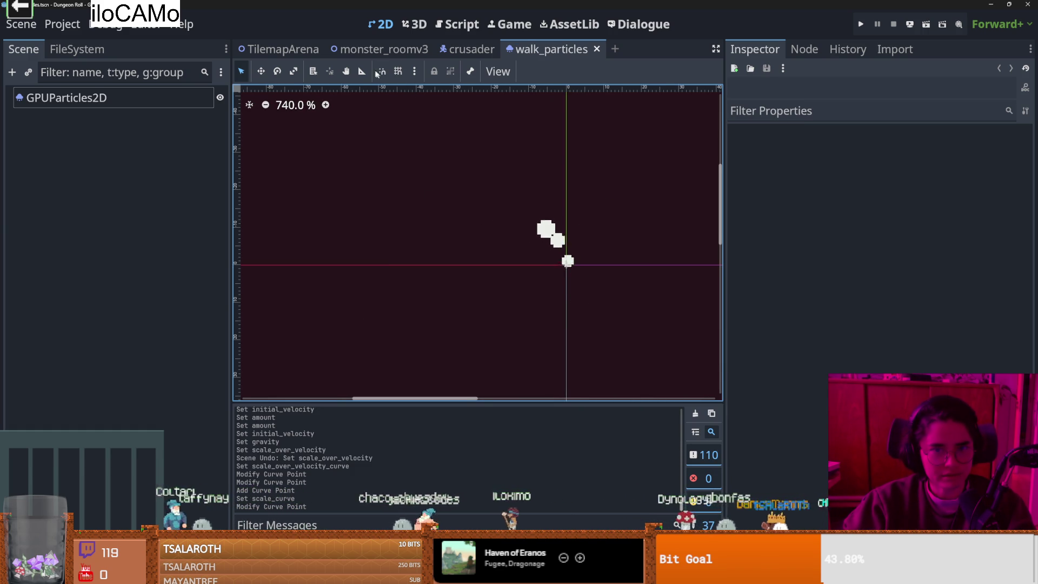
pyautogui.hotkey('ctrl', 'shift', 'Tab')
# - Collapse the StateMachine node, save, and select the Crusader root node
pyautogui.scroll(1, 458, 274)
pyautogui.scroll(3, 459, 275)
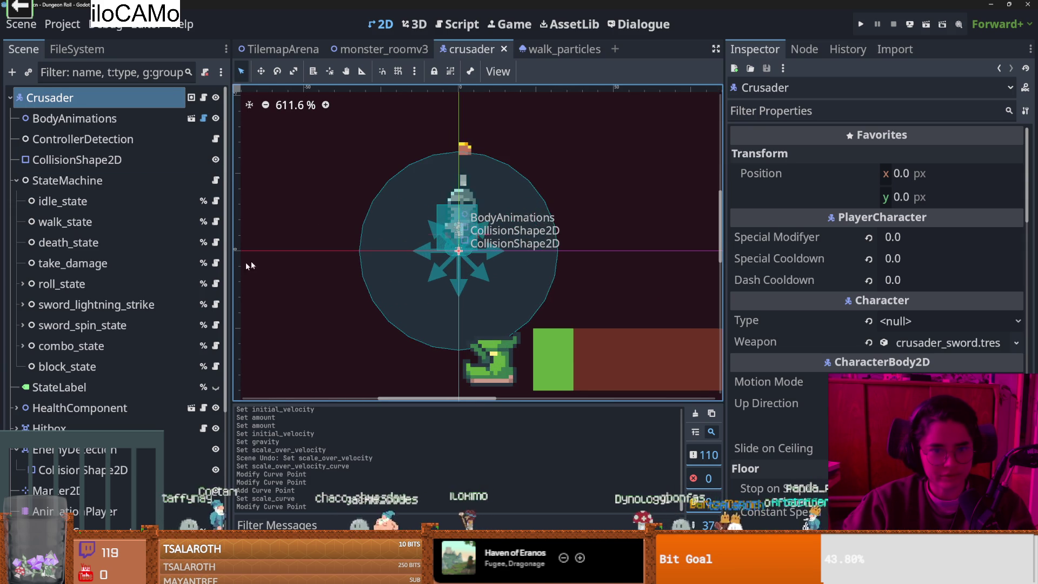
pyautogui.click(17, 180)
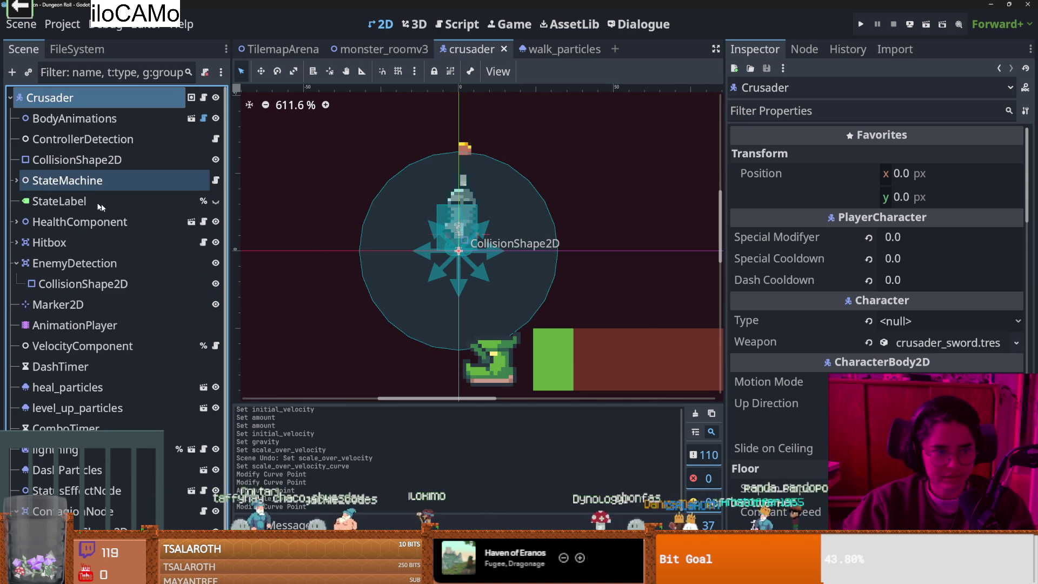
pyautogui.hotkey('ctrl', 's')
pyautogui.doubleClick(57, 98)
pyautogui.click(76, 73)
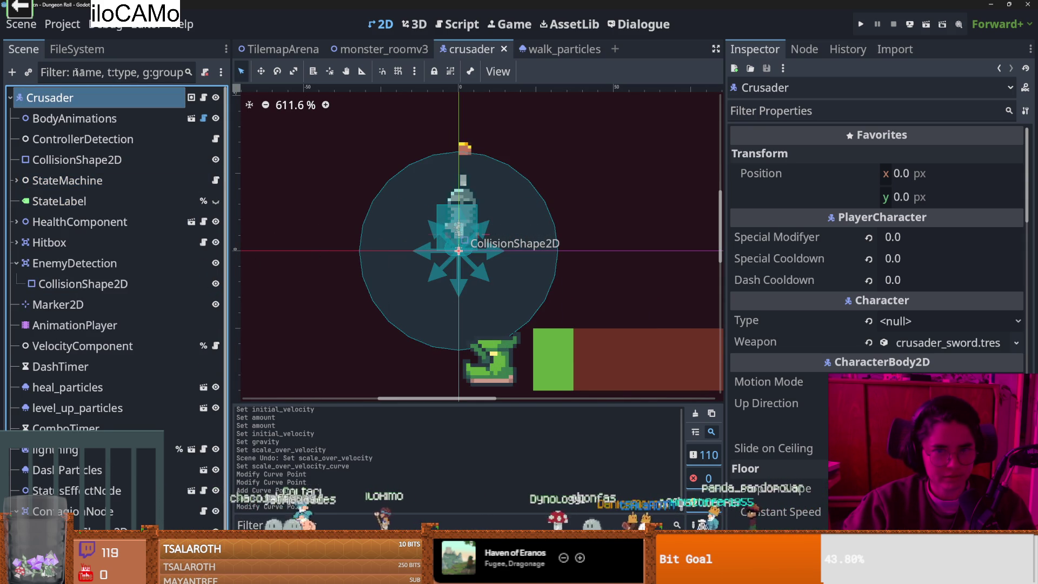
# - Instance walk_particles.tscn as a child of Crusader, save, and run the project
pyautogui.click(30, 73)
pyautogui.write('wasl')
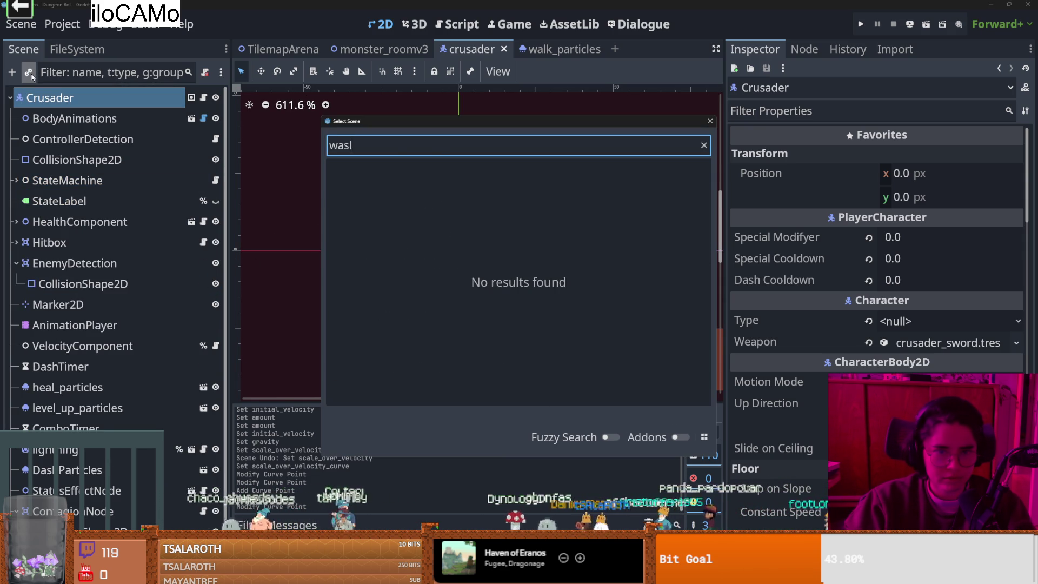
pyautogui.press('BackSpace')
pyautogui.write('lk')
pyautogui.press('Return')
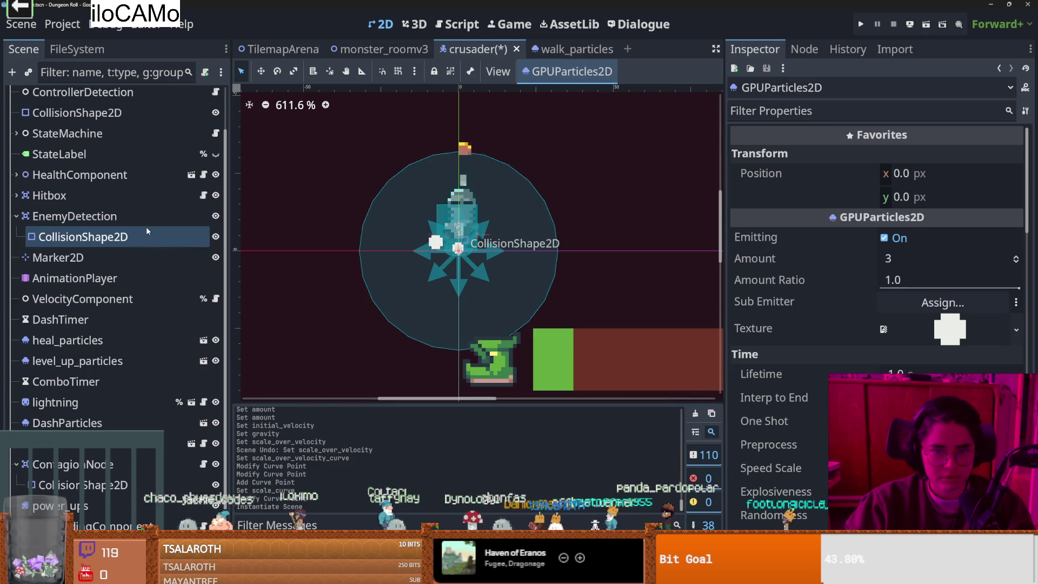
pyautogui.hotkey('ctrl', 's')
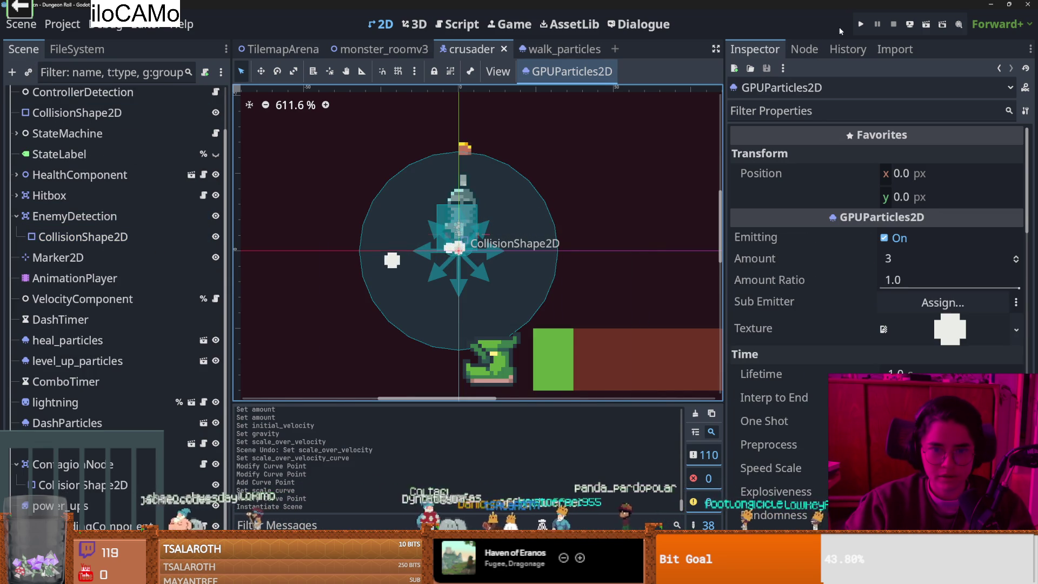
pyautogui.click(860, 24)
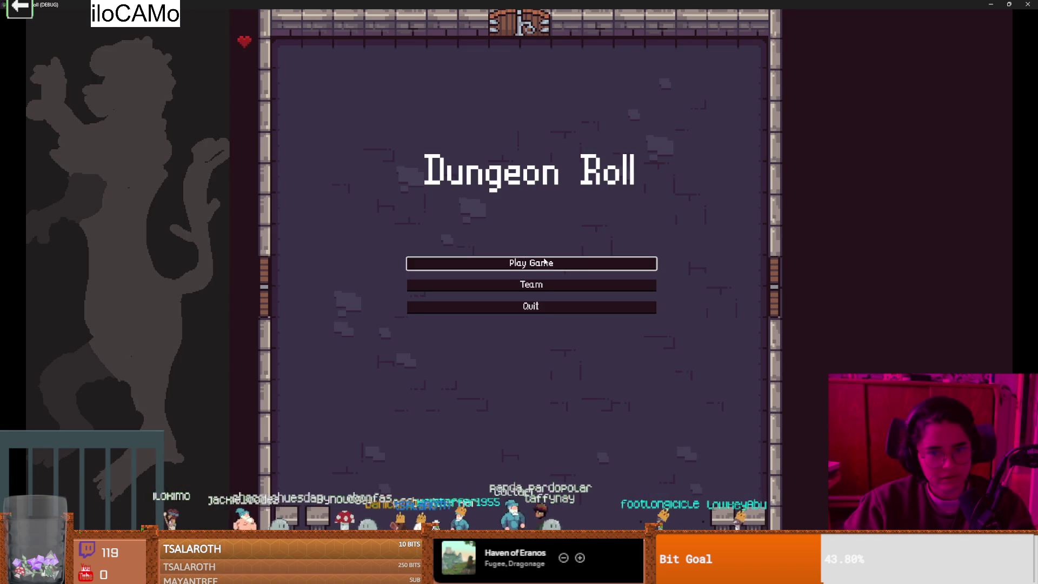
# - Start a game as the Crusader and walk around the room to watch the dust
pyautogui.click(530, 261)
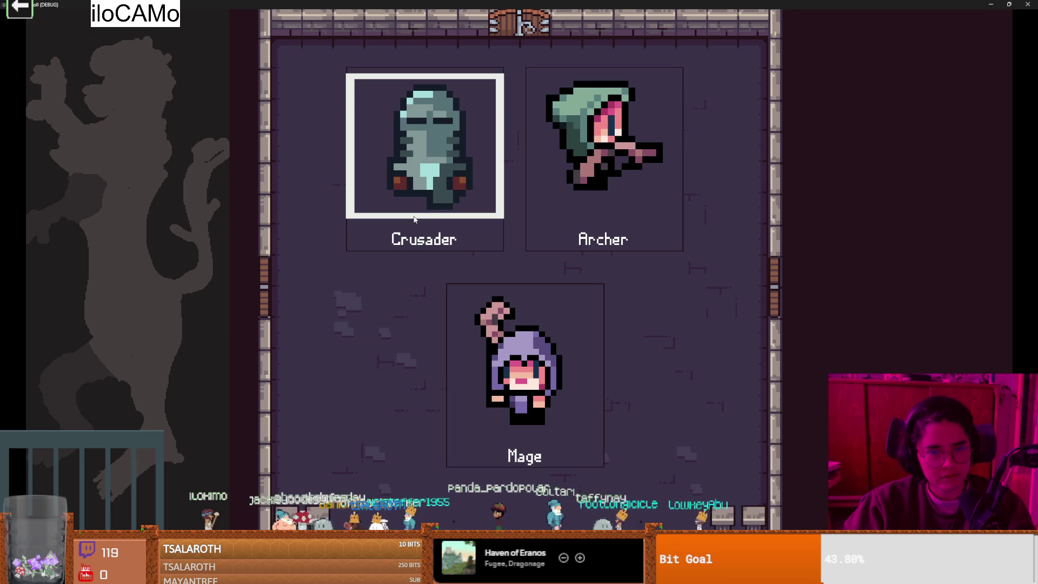
pyautogui.click(414, 219)
pyautogui.press('d')
pyautogui.press('s')
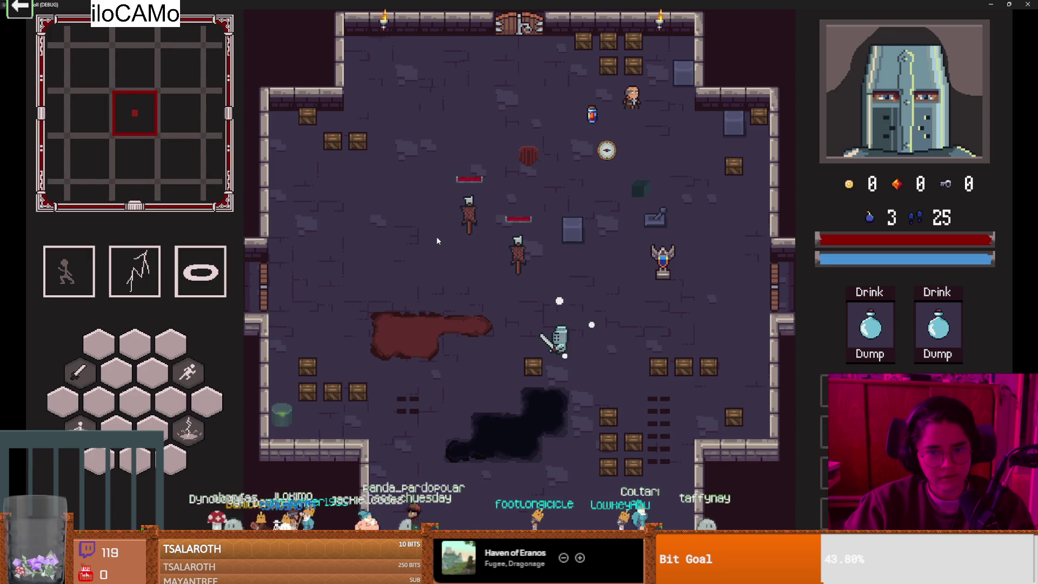
pyautogui.press('a')
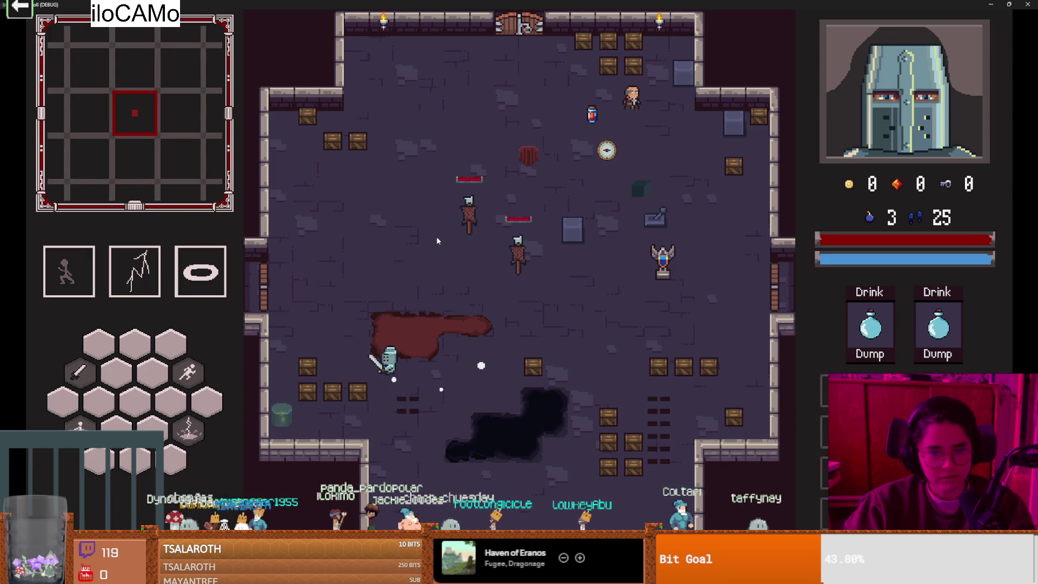
pyautogui.press('w')
pyautogui.press('d')
pyautogui.press('d')
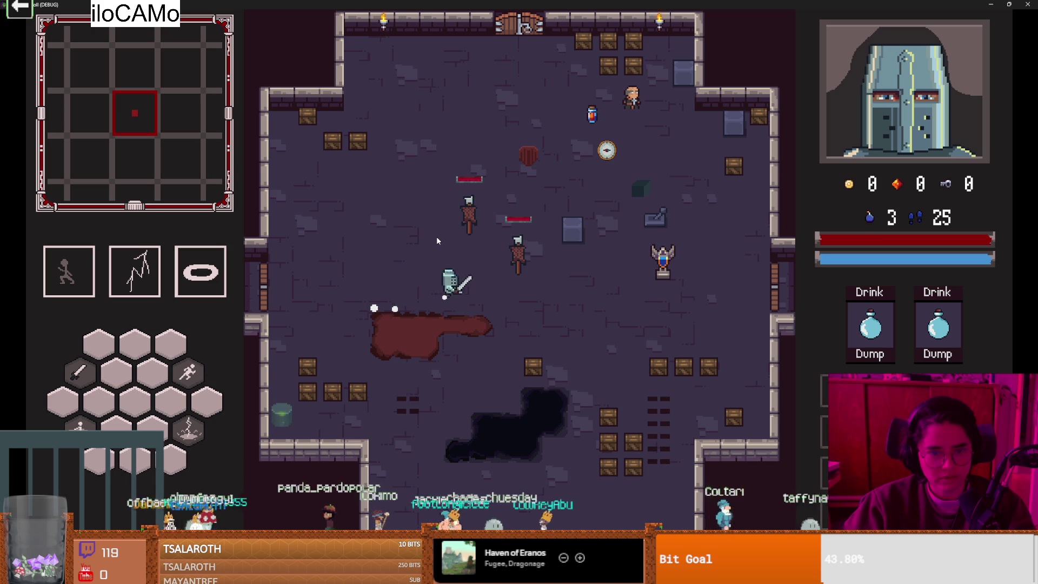
pyautogui.press('a')
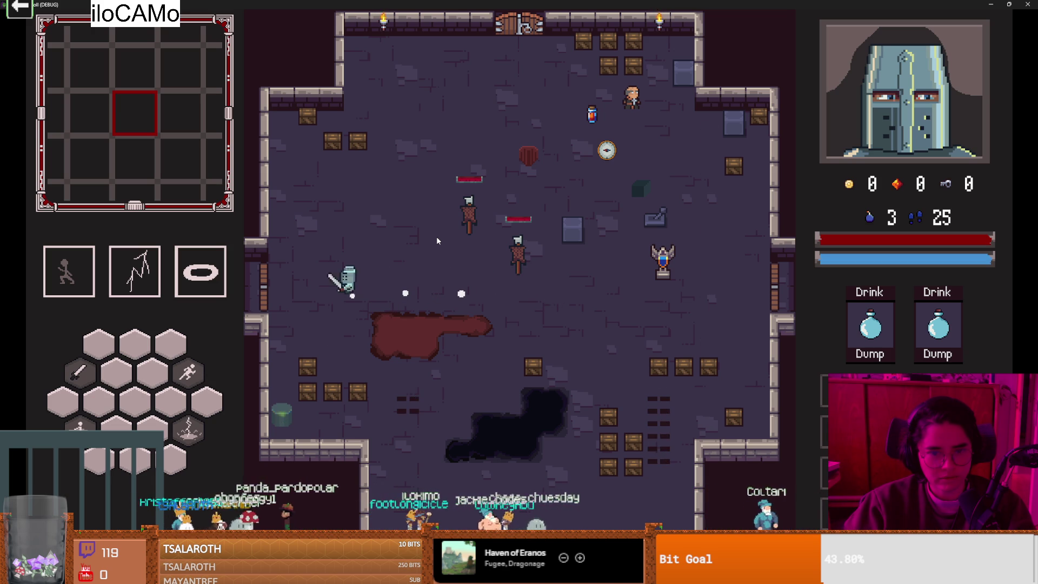
# - Keep walking the knight across the room, then stop the debug run with F8
pyautogui.press('d')
pyautogui.press('d')
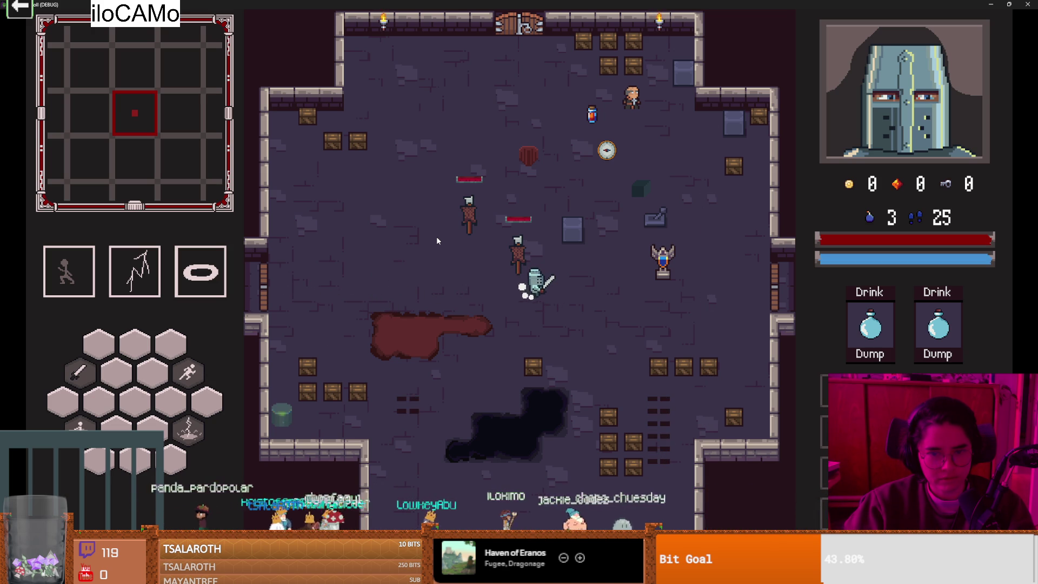
pyautogui.press('a')
pyautogui.press('w')
pyautogui.press('d')
pyautogui.press('s')
pyautogui.press('d')
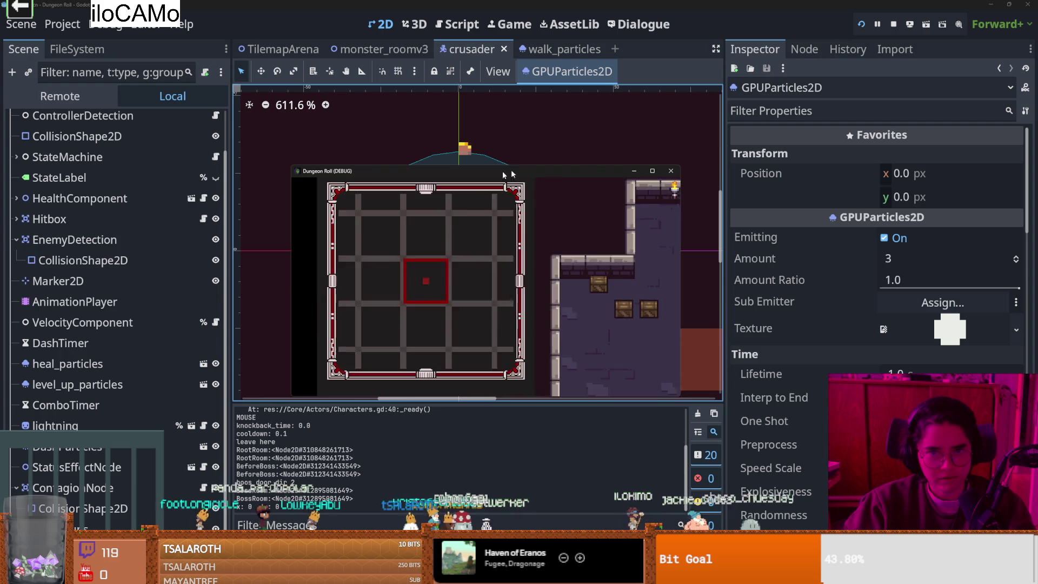
pyautogui.press('F8')
pyautogui.hotkey('ctrl', 's')
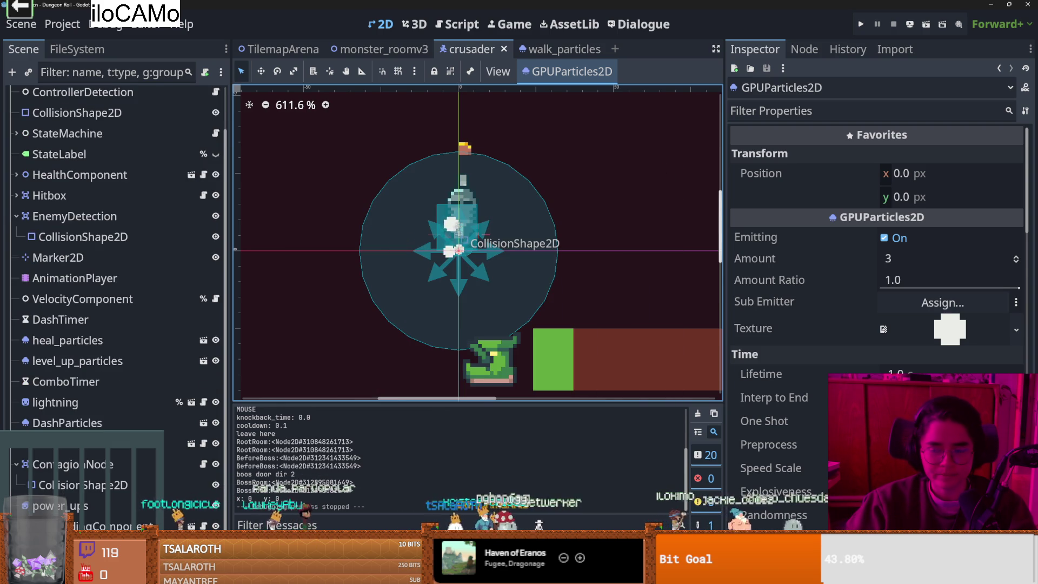
pyautogui.scroll(-5, 893, 306)
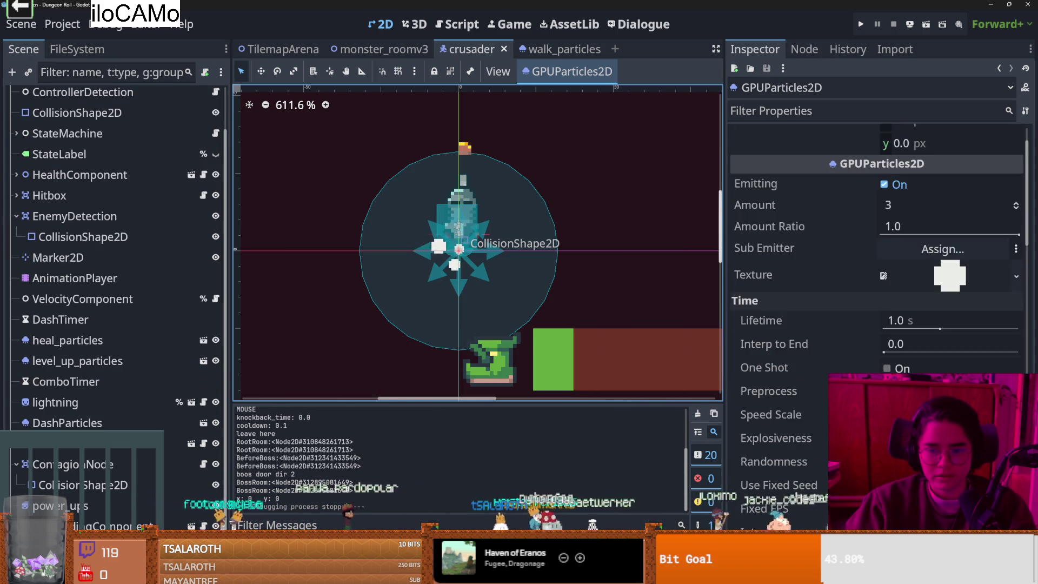
# - Try a Speed Scale of 5, then undo it
pyautogui.click(893, 306)
pyautogui.write('5')
pyautogui.press('Return')
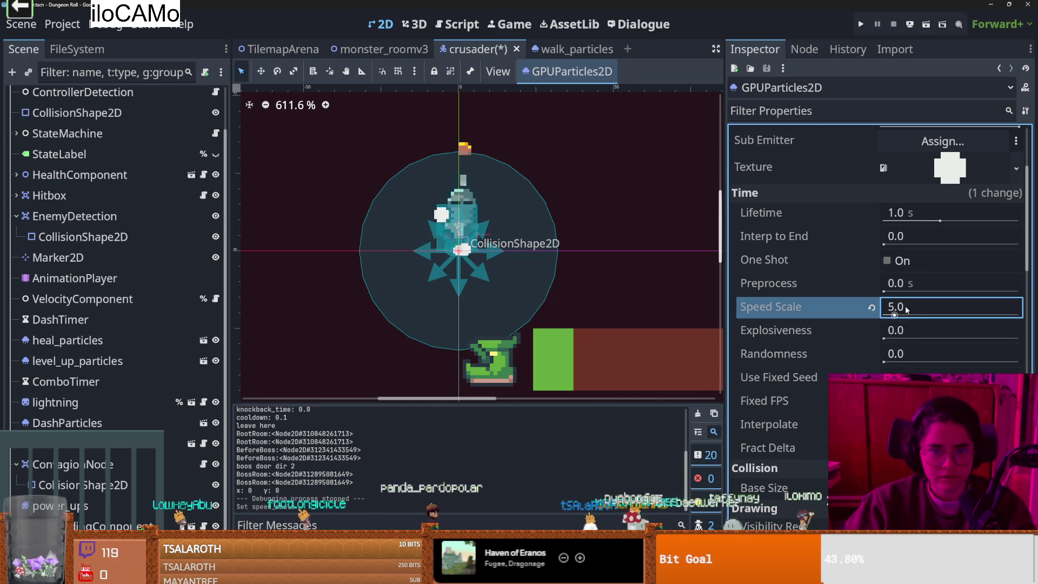
pyautogui.scroll(1, 859, 326)
pyautogui.scroll(-1, 860, 326)
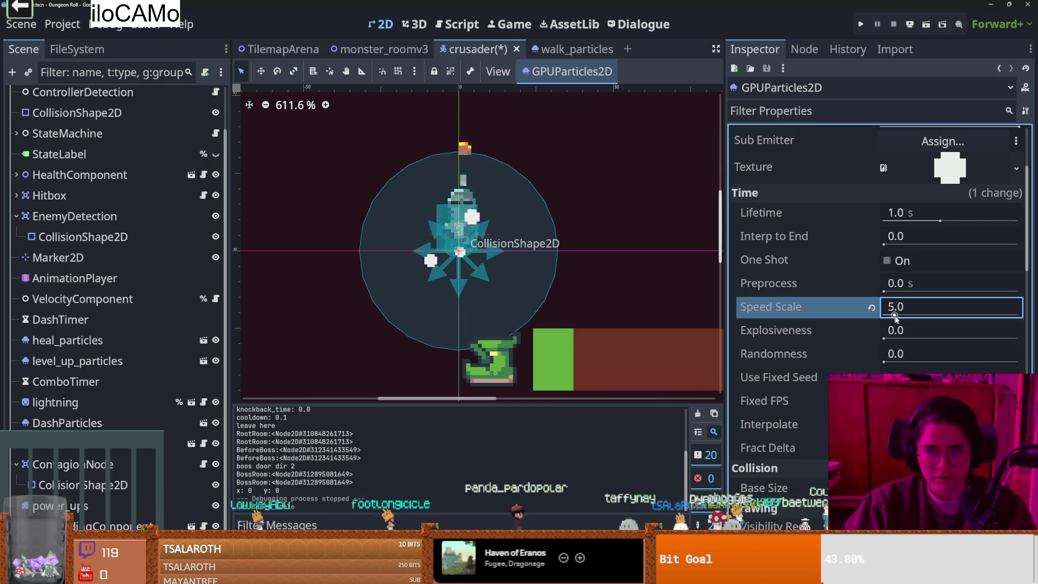
pyautogui.hotkey('ctrl', 'z')
# - Try a 10 s Lifetime together with a Speed Scale of 4
pyautogui.click(898, 214)
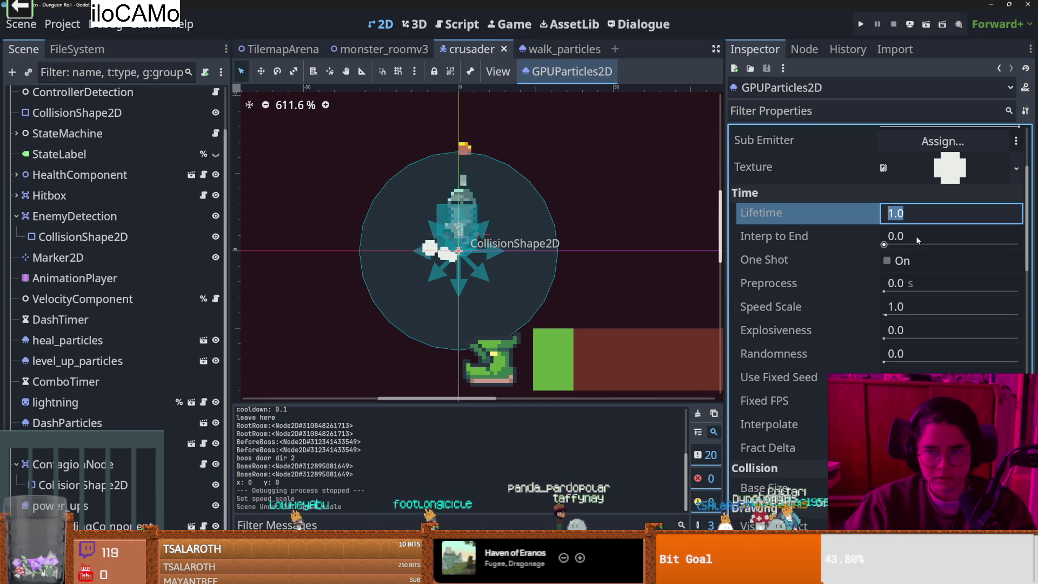
pyautogui.write('10')
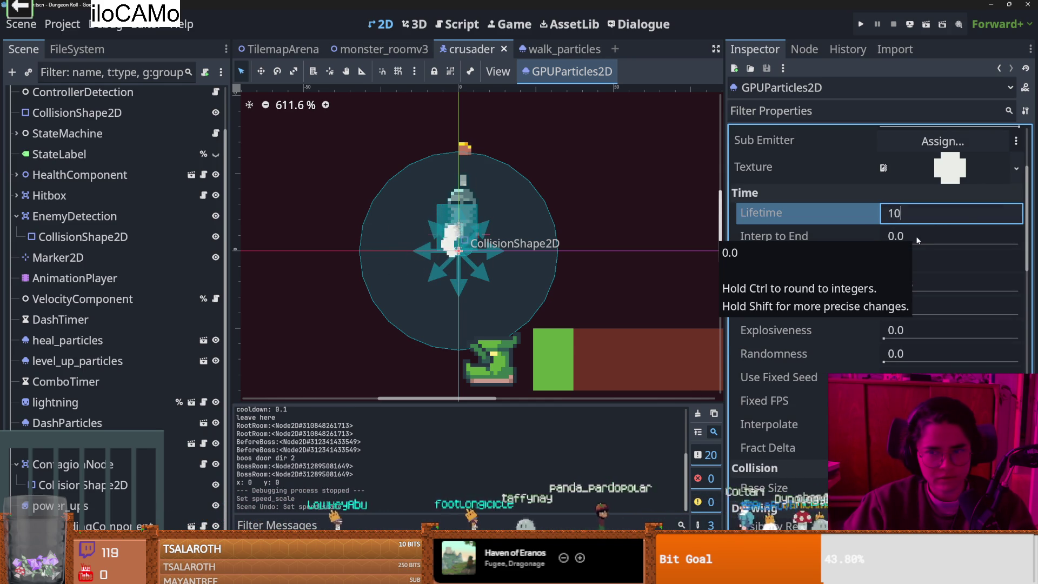
pyautogui.press('Return')
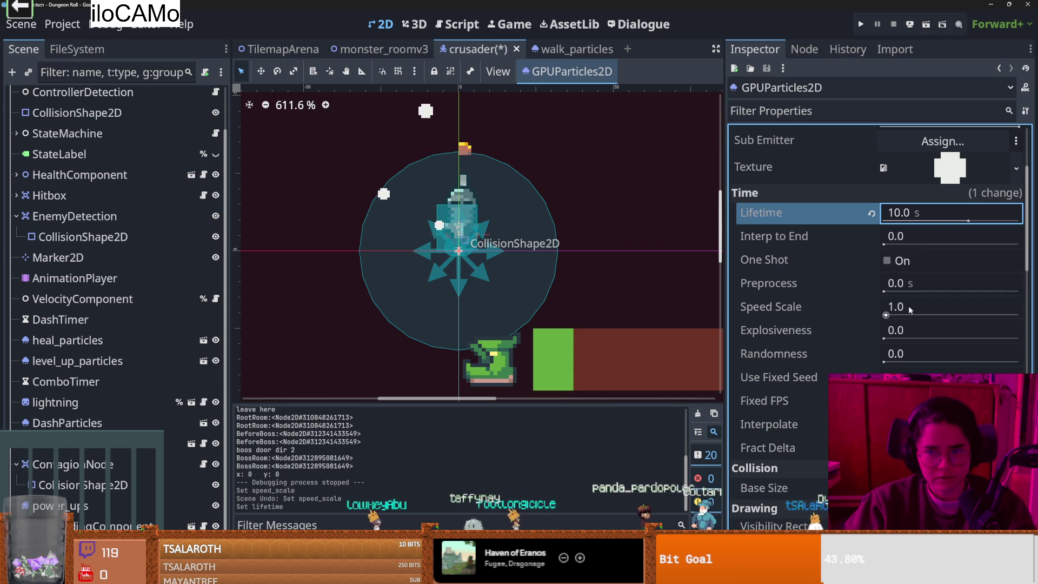
pyautogui.click(909, 306)
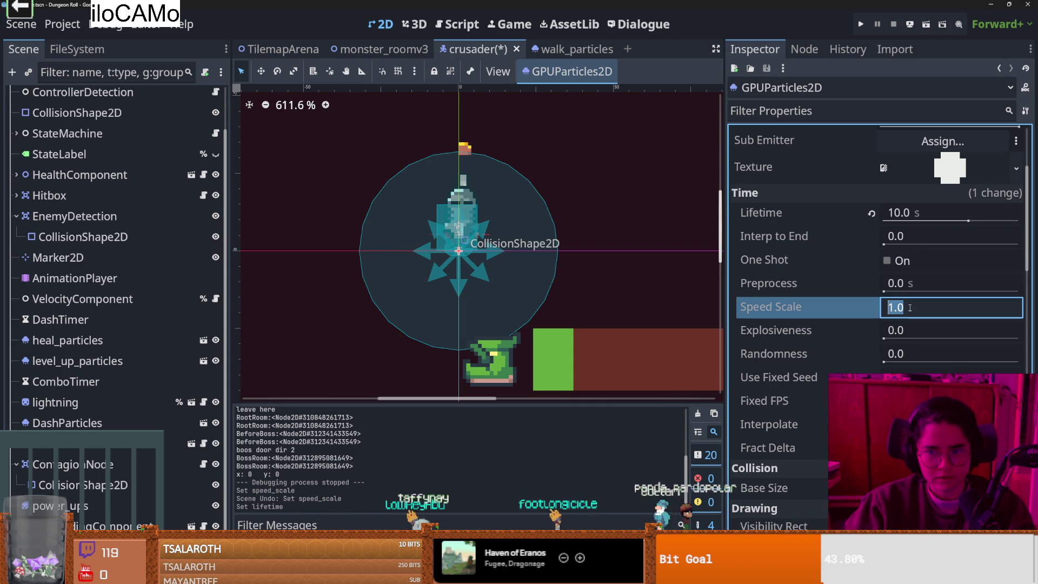
pyautogui.write('4')
pyautogui.press('Return')
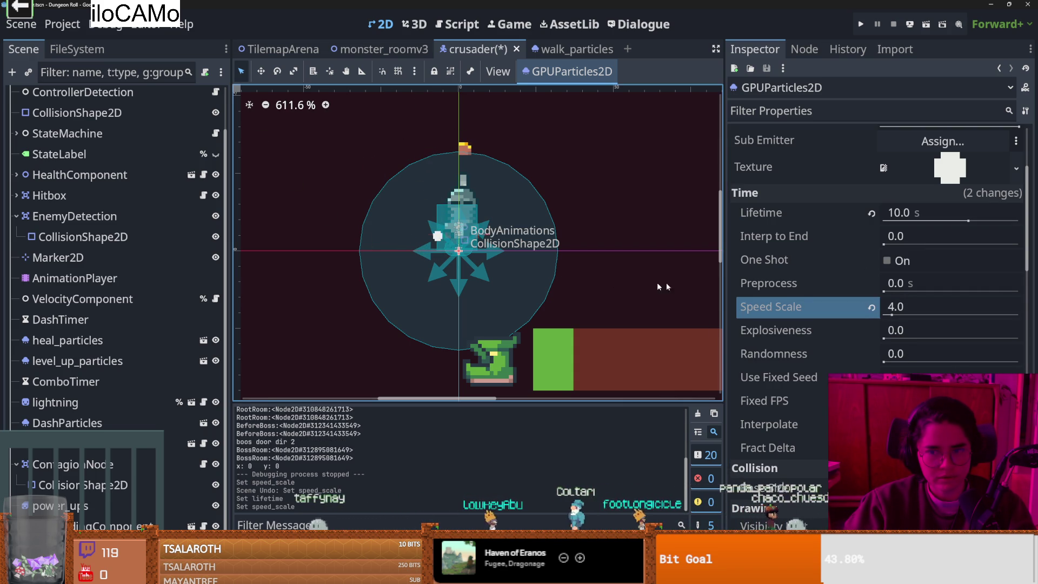
# - Revert Lifetime to 1.0 s and Speed Scale to 1.0, then save the scene
pyautogui.click(871, 213)
pyautogui.hotkey('ctrl', 'z')
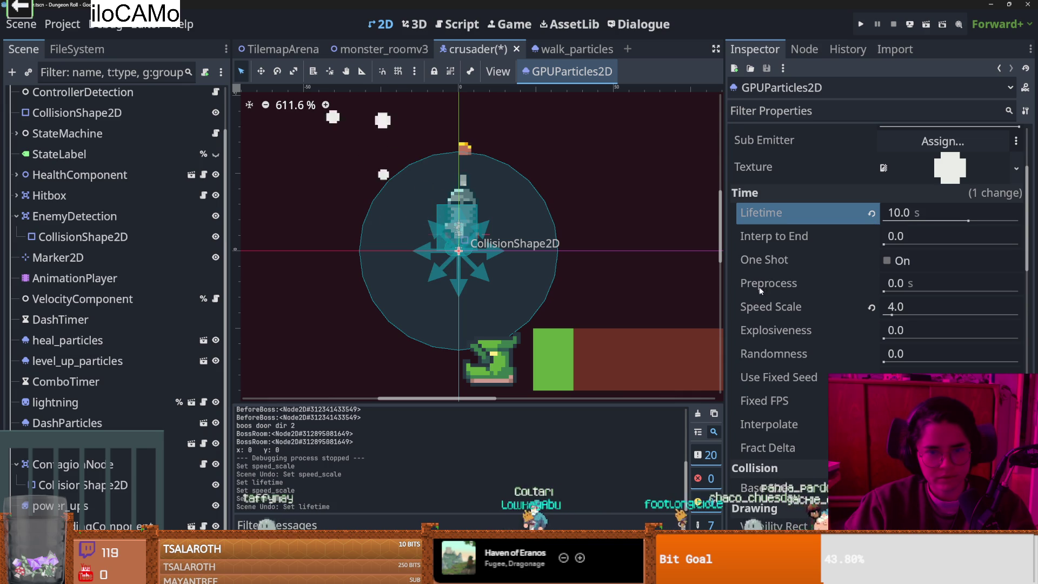
pyautogui.hotkey('ctrl', 'shift', 'z')
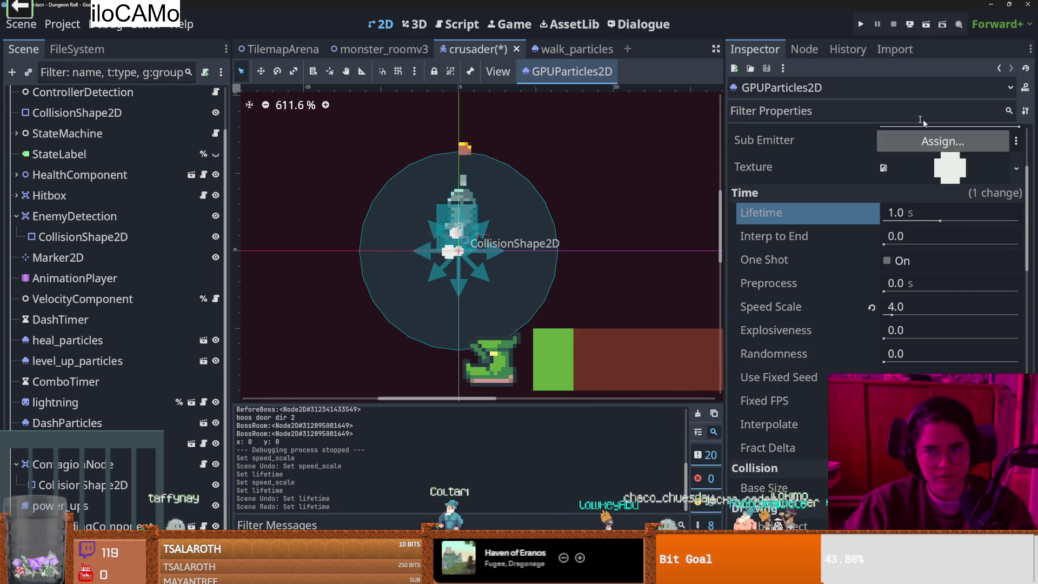
pyautogui.click(809, 339)
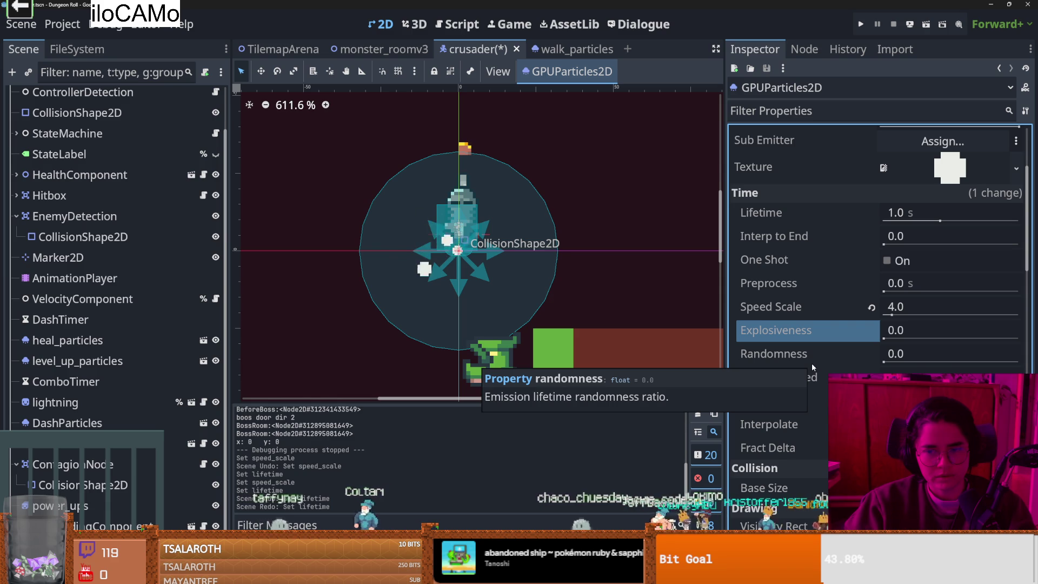
pyautogui.click(903, 307)
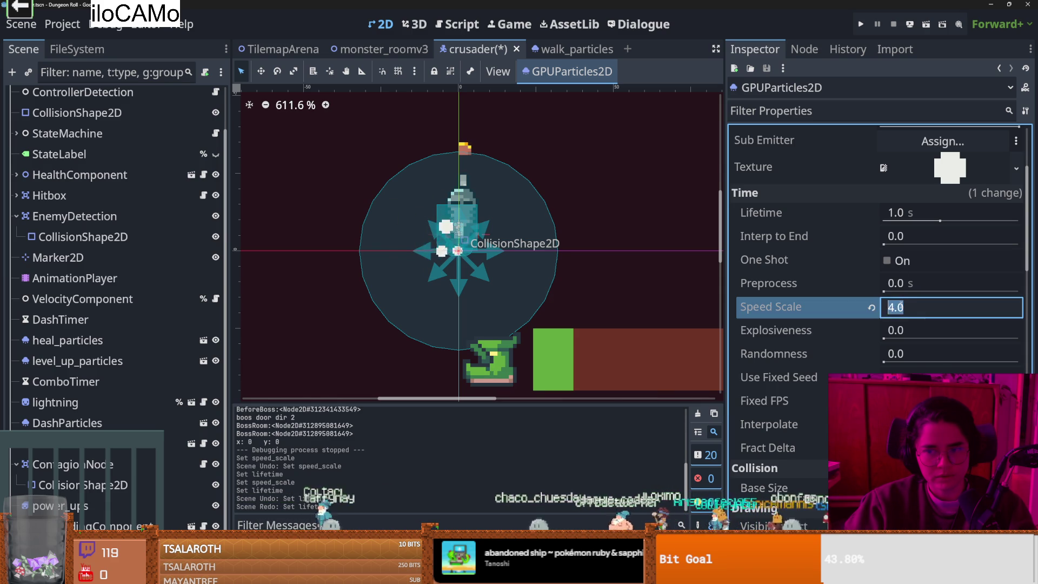
pyautogui.click(871, 307)
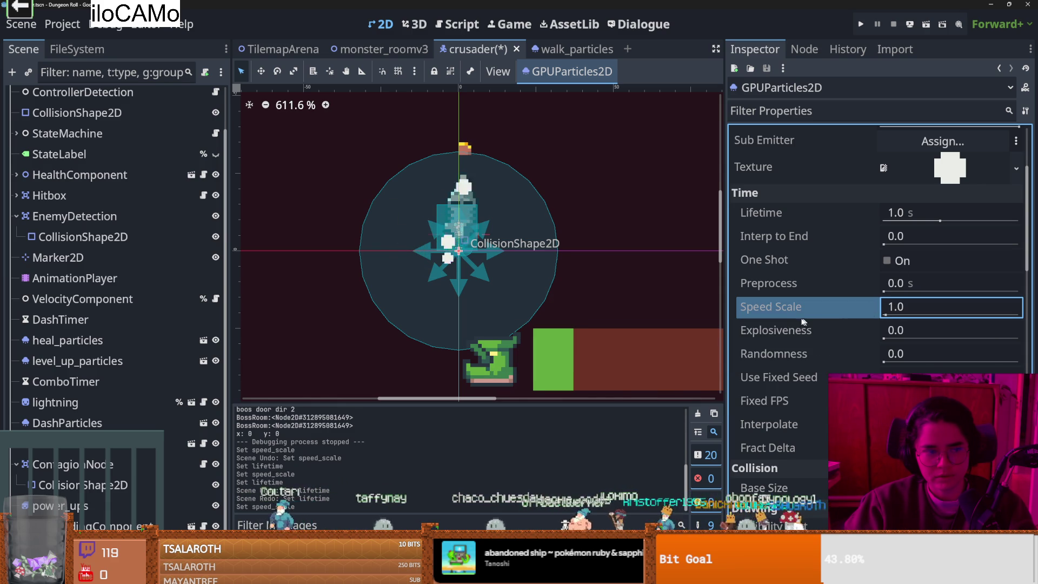
pyautogui.hotkey('ctrl', 's')
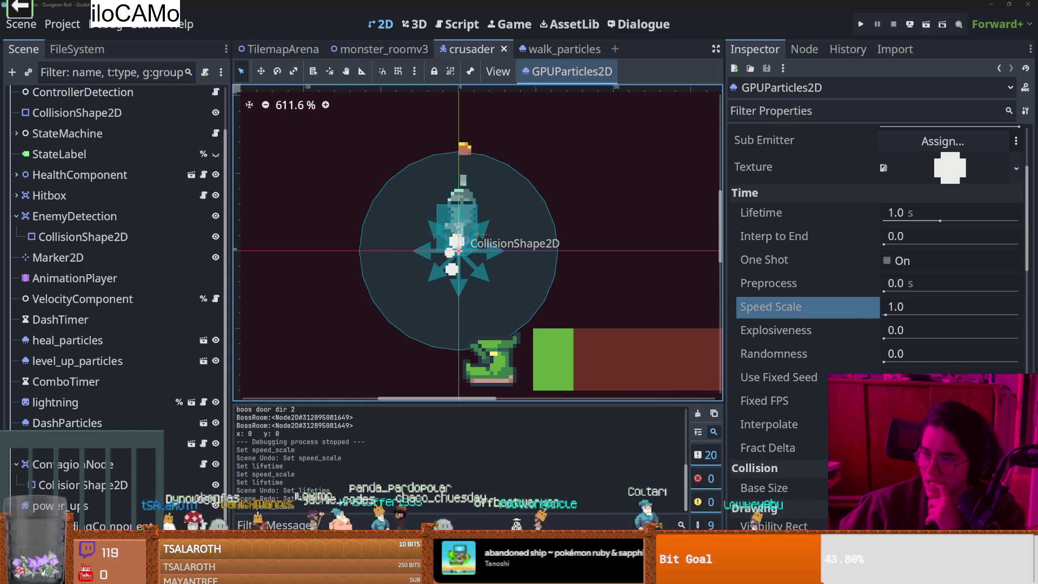
# - Switch to the browser playing the dusty walk particles YouTube Short
pyautogui.hotkey('alt', 'Tab')
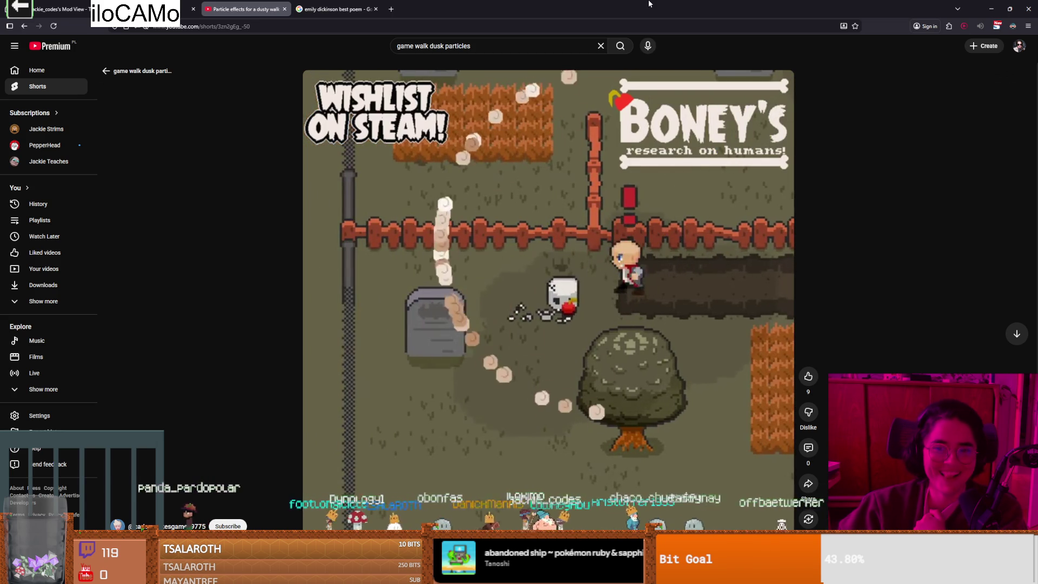
# - Return to Godot briefly, then switch to the Godot dust particles tutorial video
pyautogui.hotkey('alt', 'Tab')
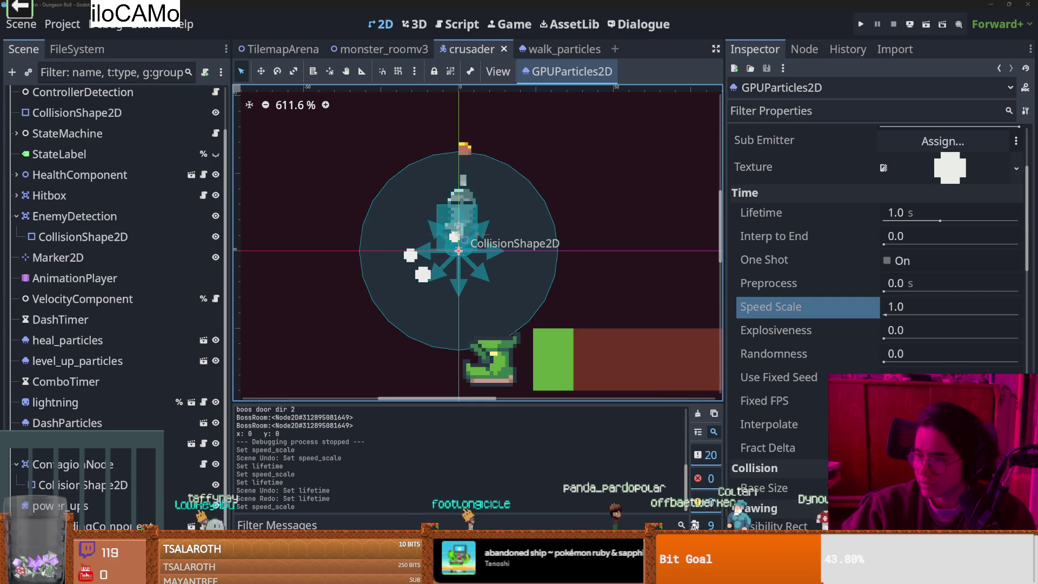
pyautogui.hotkey('alt', 'Tab')
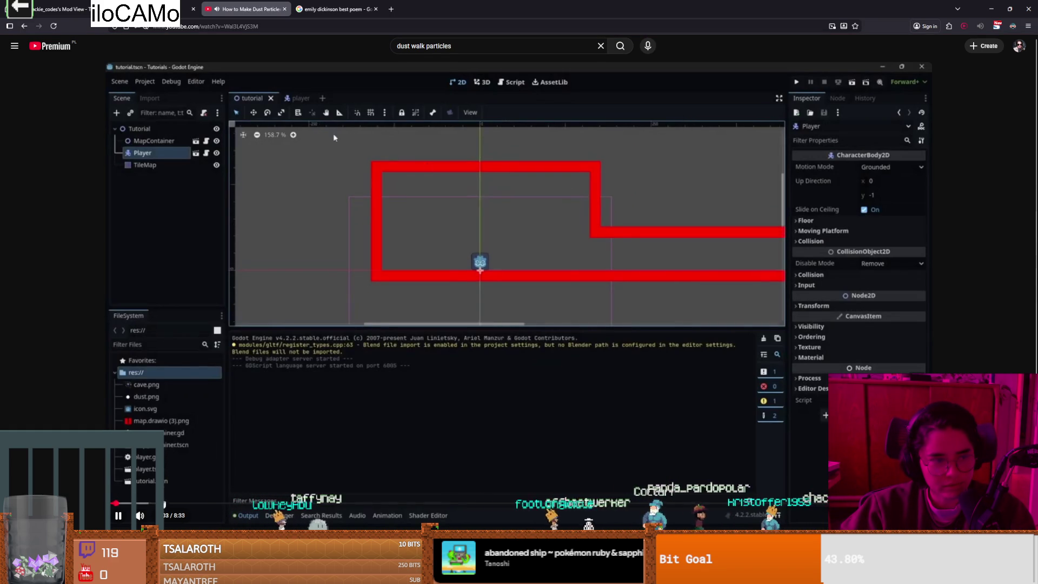
# - Skip the YouTube tutorial ahead to its left_run animation, where the dust node is offset to x 12
pyautogui.moveTo(147, 504); pyautogui.dragTo(228, 505)
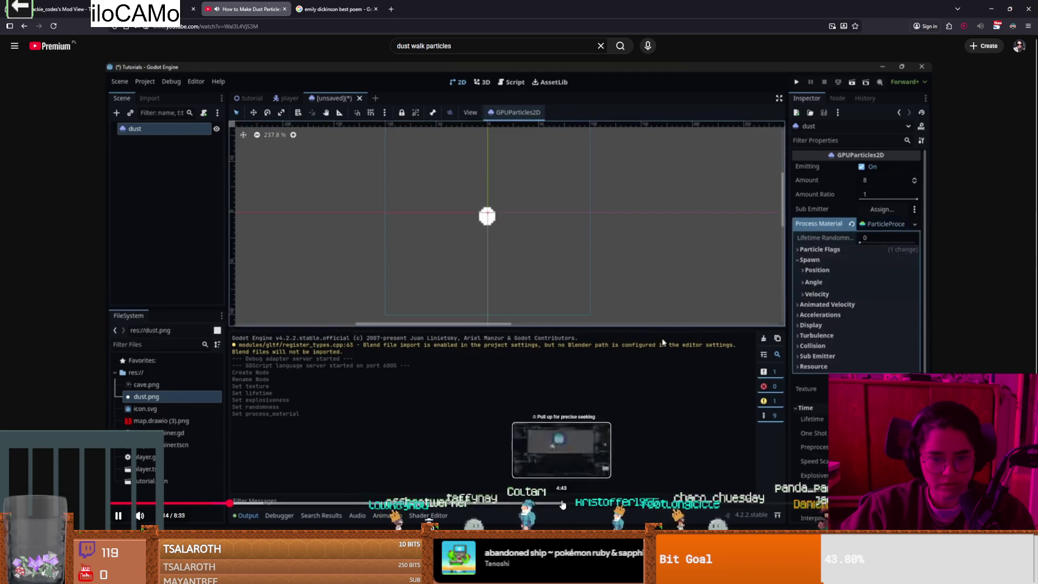
pyautogui.click(691, 505)
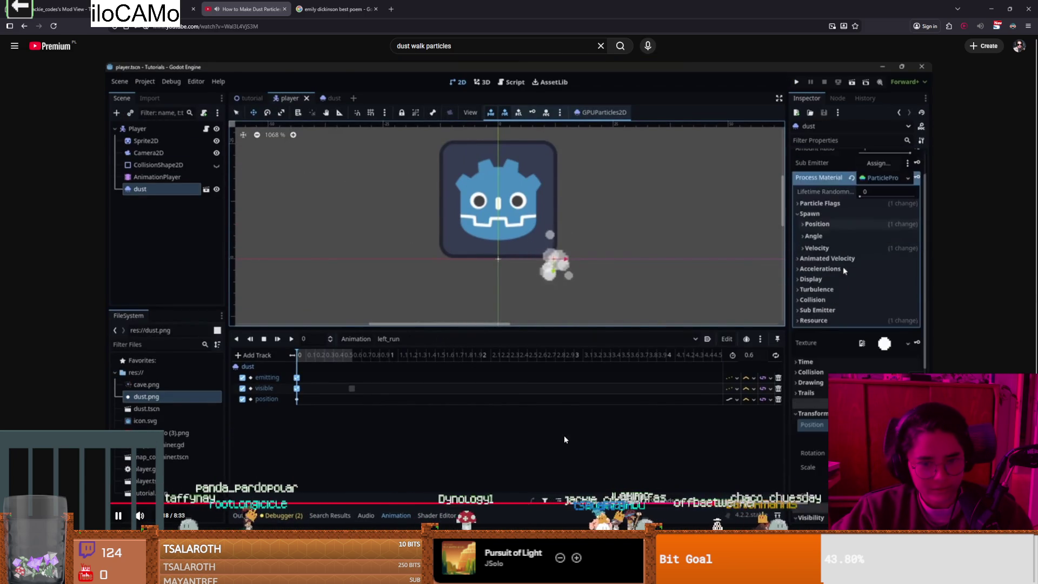
# - Skip the tutorial ahead to its player animation section and pause it
pyautogui.click(741, 503)
pyautogui.click(778, 504)
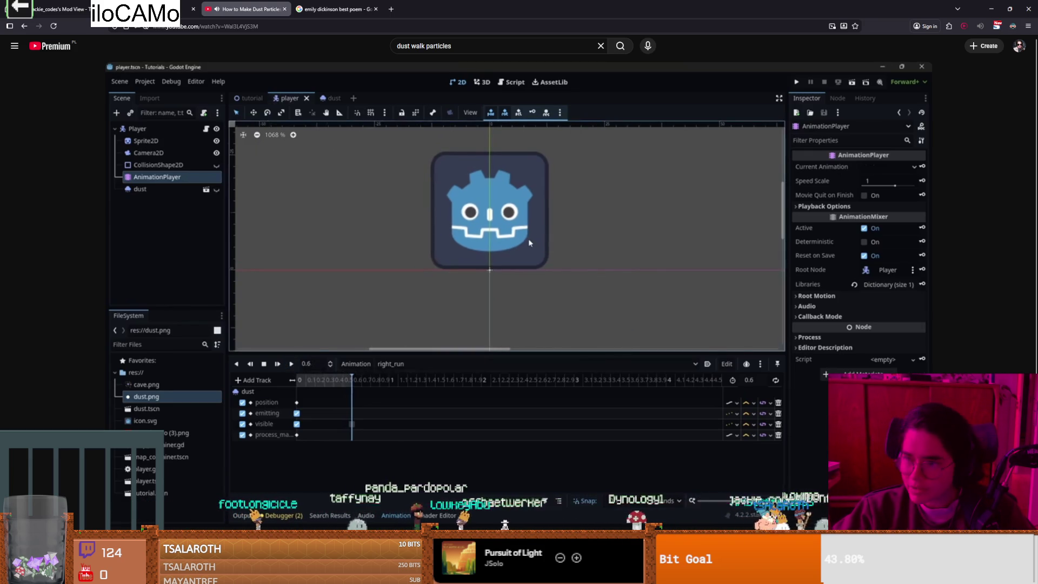
pyautogui.click(557, 451)
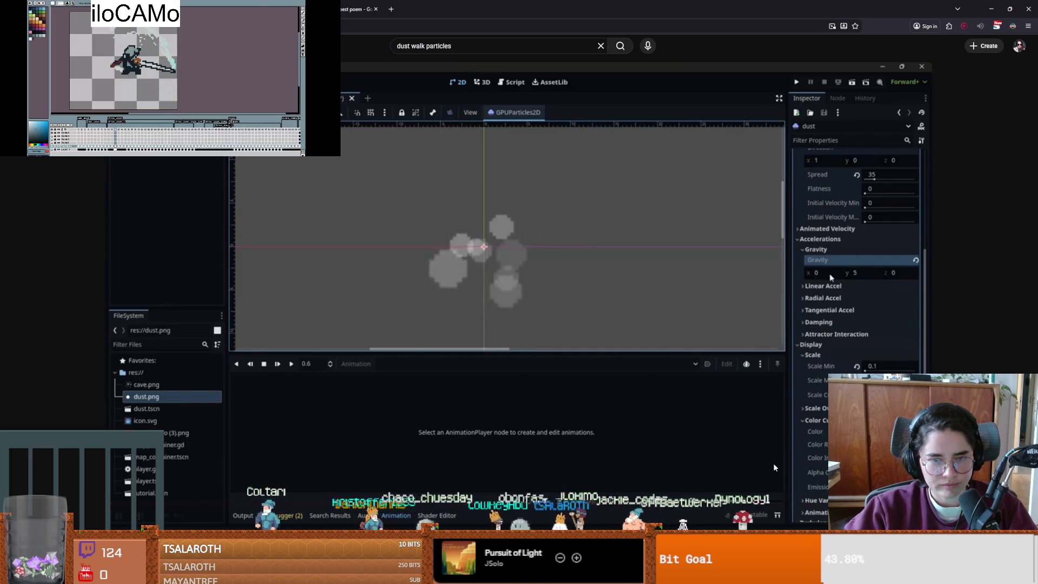
# - Scrub the tutorial back to about 5:52, then switch to the Godot editor
pyautogui.press('l')
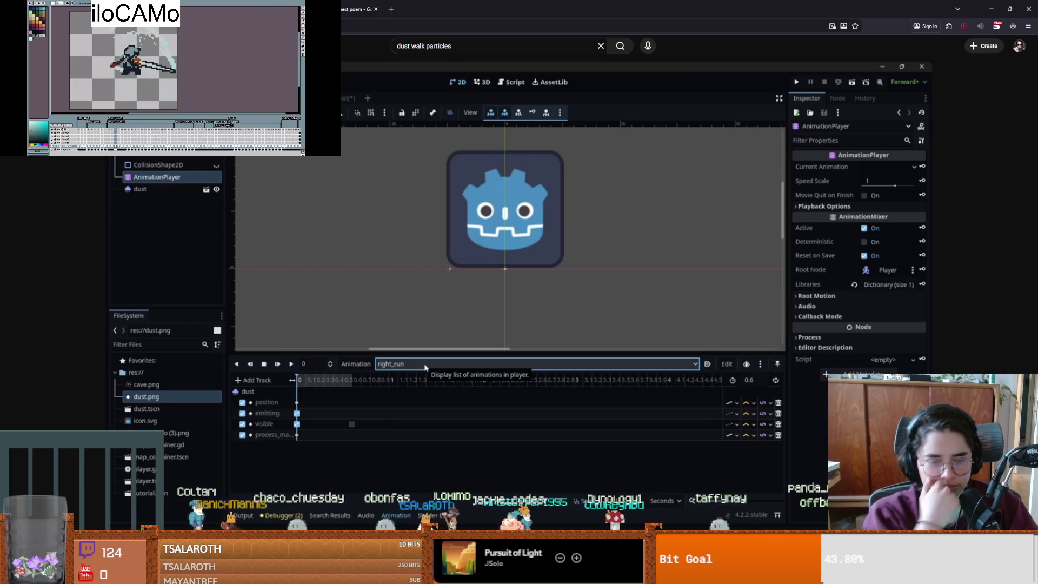
pyautogui.press('k')
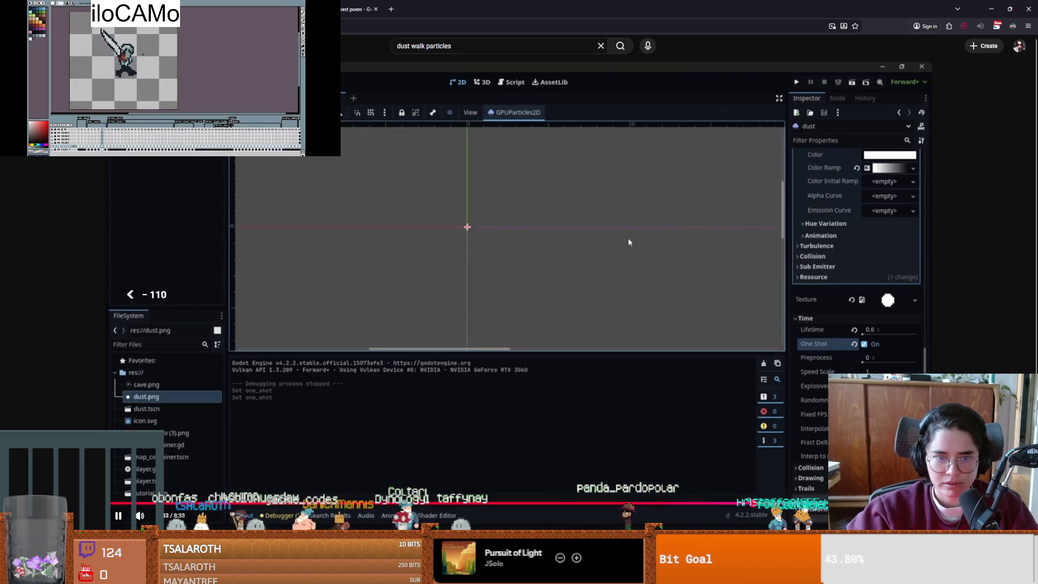
pyautogui.moveTo(732, 504); pyautogui.dragTo(644, 504)
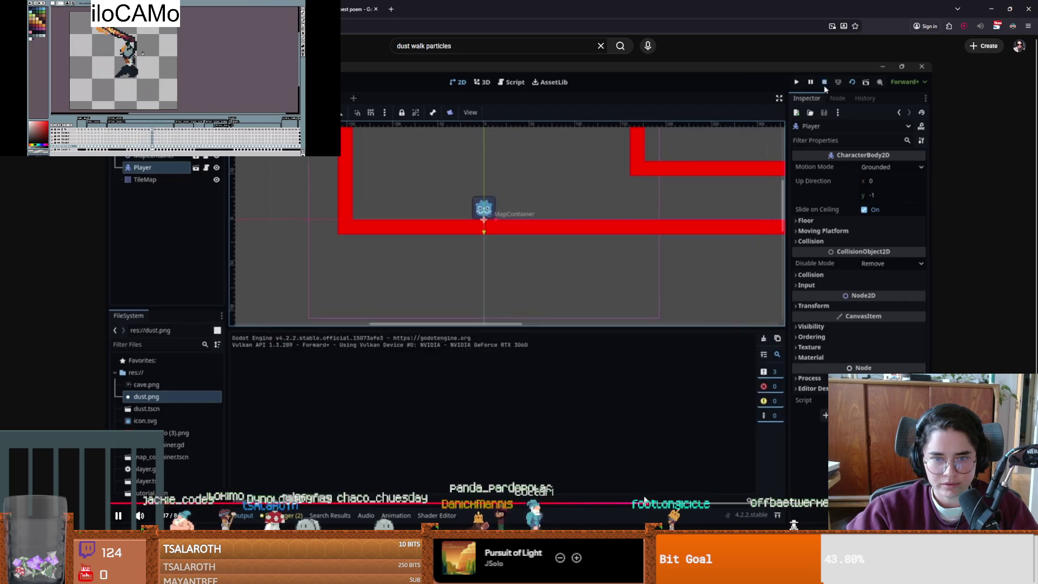
pyautogui.click(614, 504)
pyautogui.moveTo(613, 504)
pyautogui.mouseDown()
pyautogui.moveTo(611, 476)
pyautogui.moveTo(573, 443)
pyautogui.moveTo(495, 414)
pyautogui.moveTo(273, 260)
pyautogui.mouseUp()
pyautogui.hotkey('alt', 'Tab')
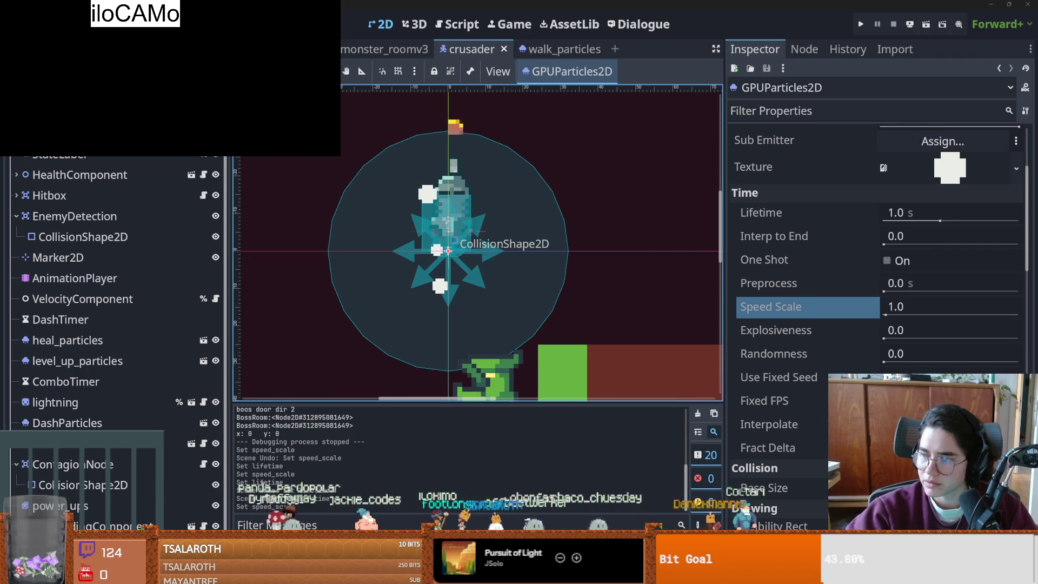
pyautogui.hotkey('alt', 'Tab')
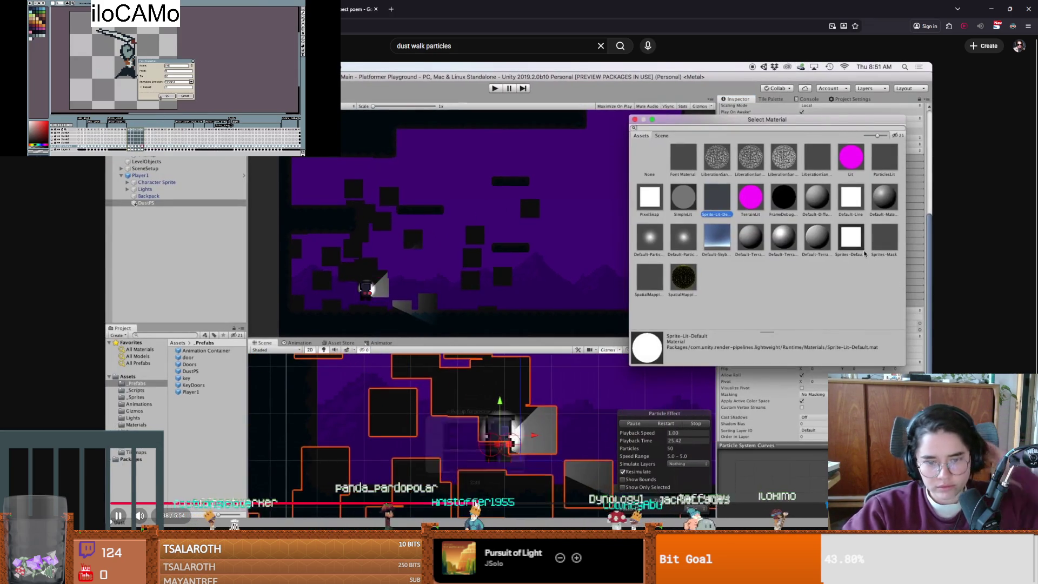
# - Scrub the Unity dust tutorial from 3:19 to its Thanks for Watching end card, then return to Godot
pyautogui.moveTo(476, 507); pyautogui.dragTo(572, 506)
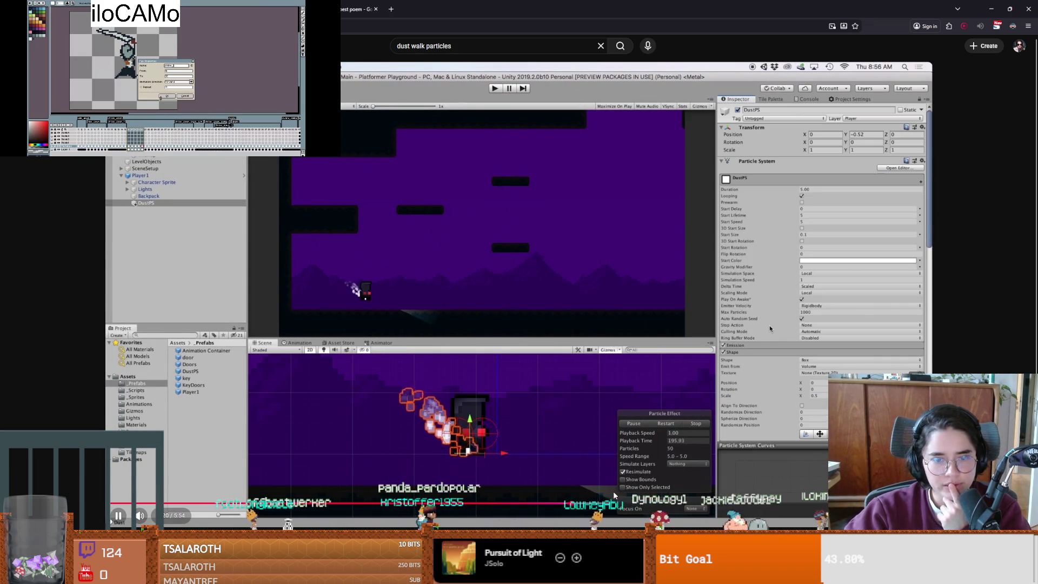
pyautogui.click(763, 505)
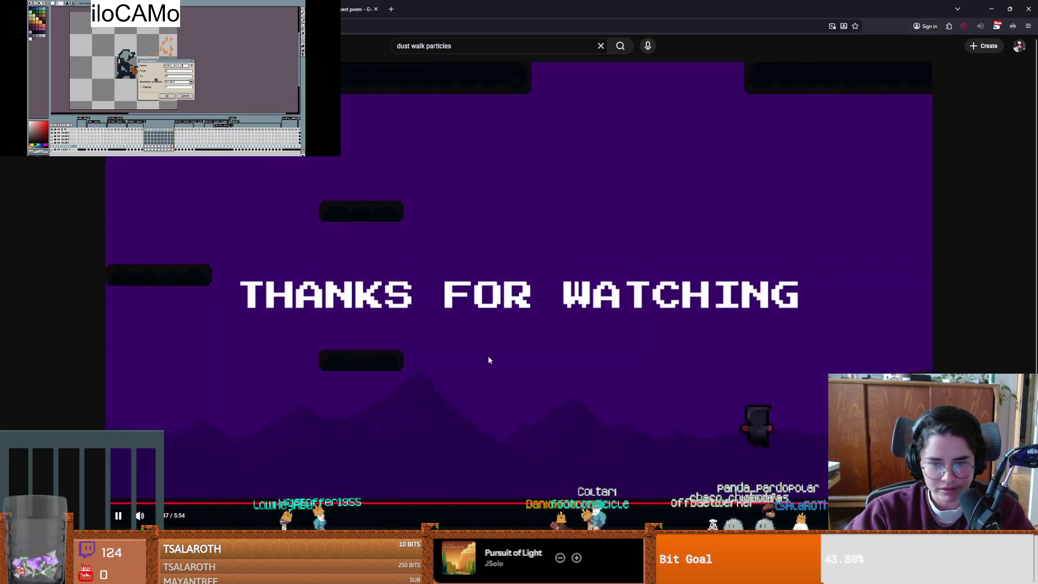
pyautogui.click(488, 362)
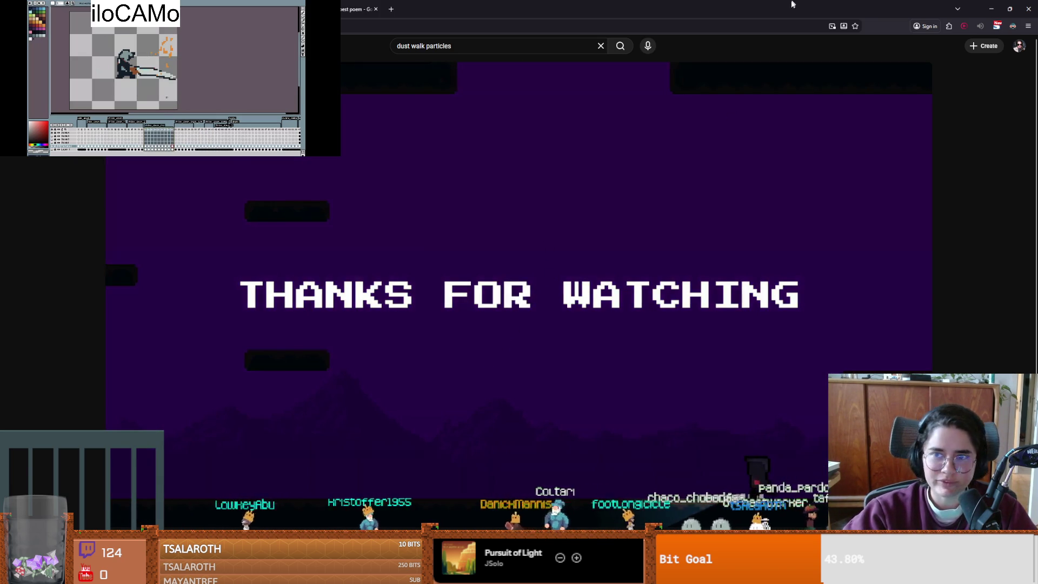
pyautogui.scroll(-3, 358, 439)
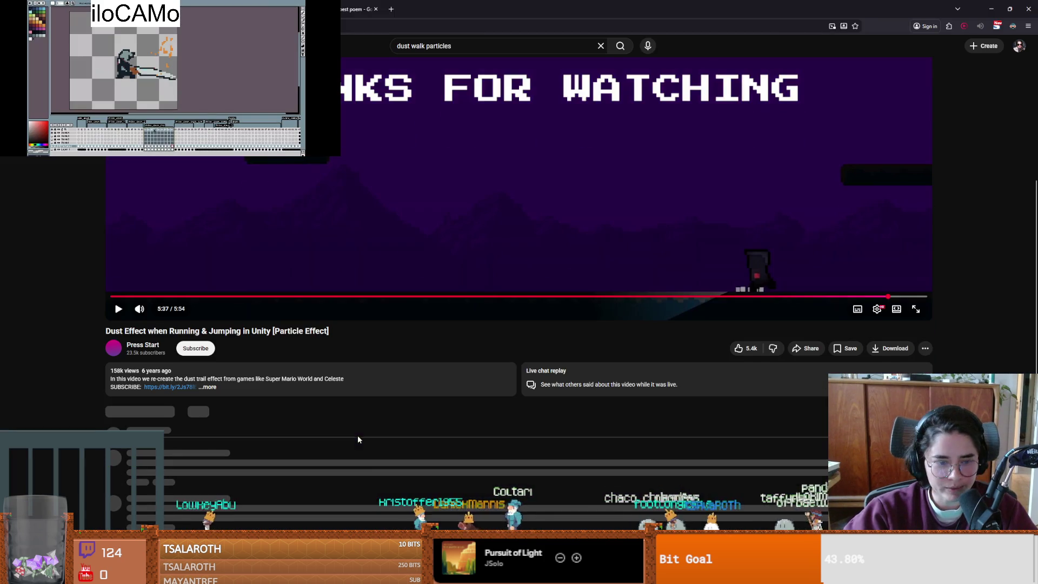
pyautogui.scroll(3, 308, 429)
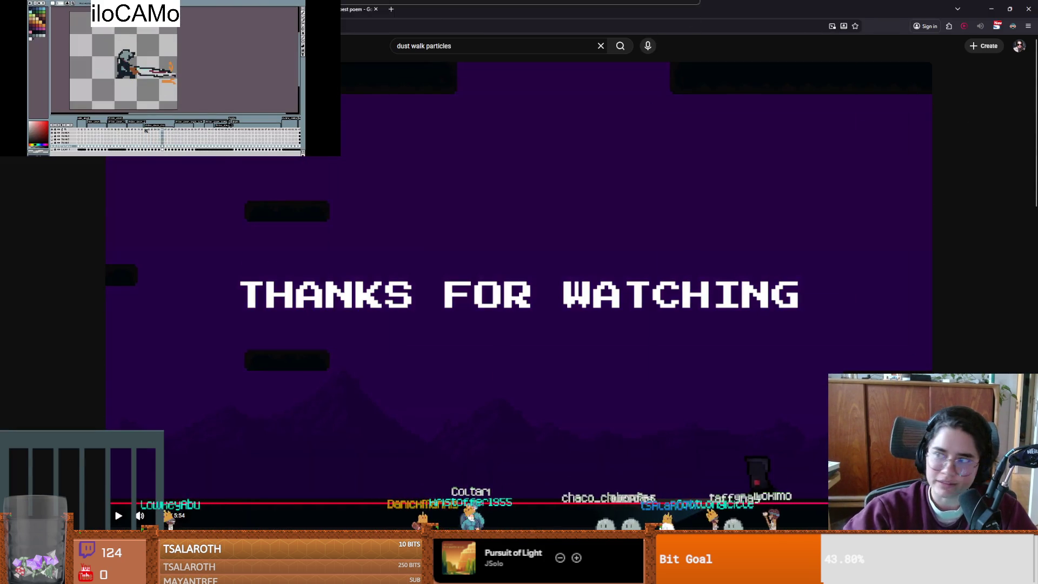
pyautogui.hotkey('alt', 'Tab')
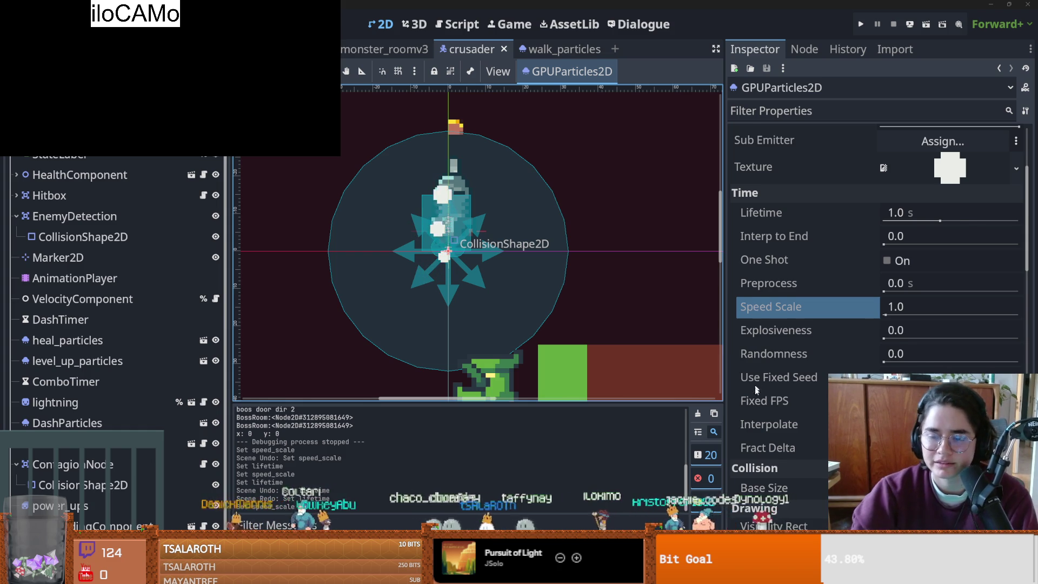
# - Expand the particles' Process Material and inspect its scale curve settings
pyautogui.scroll(-4, 756, 389)
pyautogui.scroll(6, 756, 390)
pyautogui.scroll(-5, 756, 389)
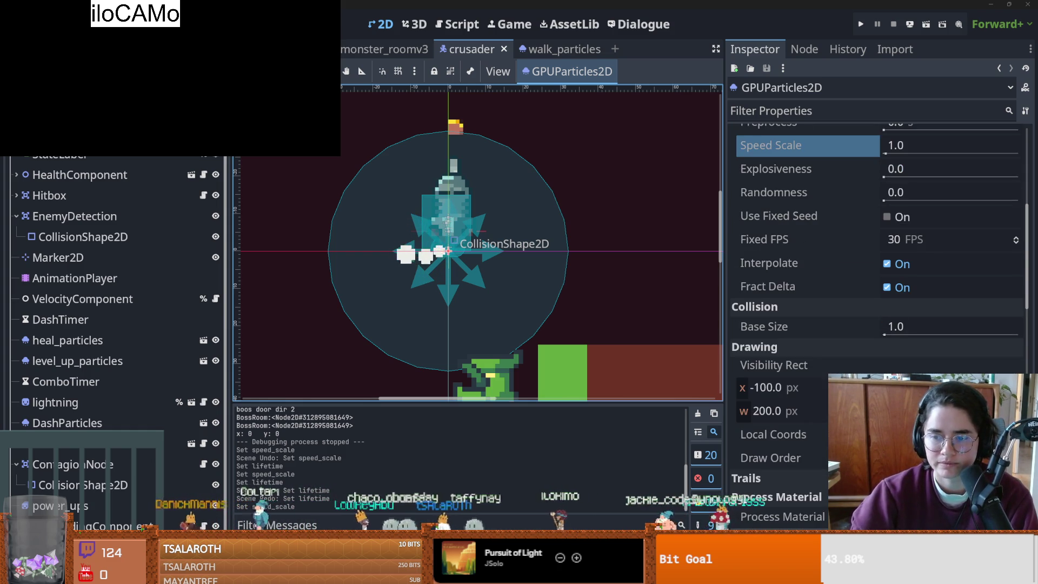
pyautogui.scroll(-6, 875, 244)
pyautogui.click(941, 303)
pyautogui.scroll(-10, 919, 303)
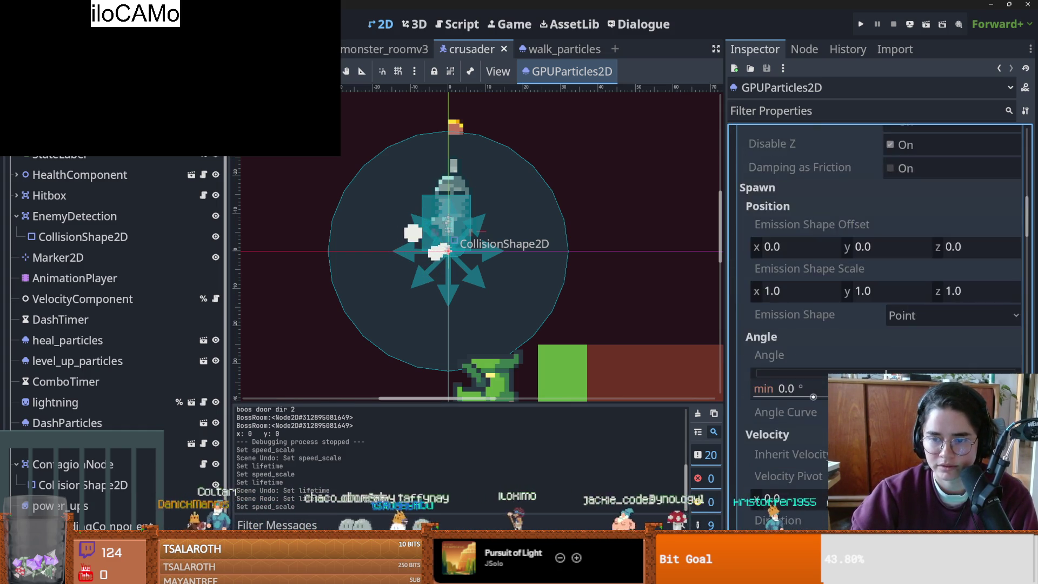
pyautogui.scroll(-10, 919, 303)
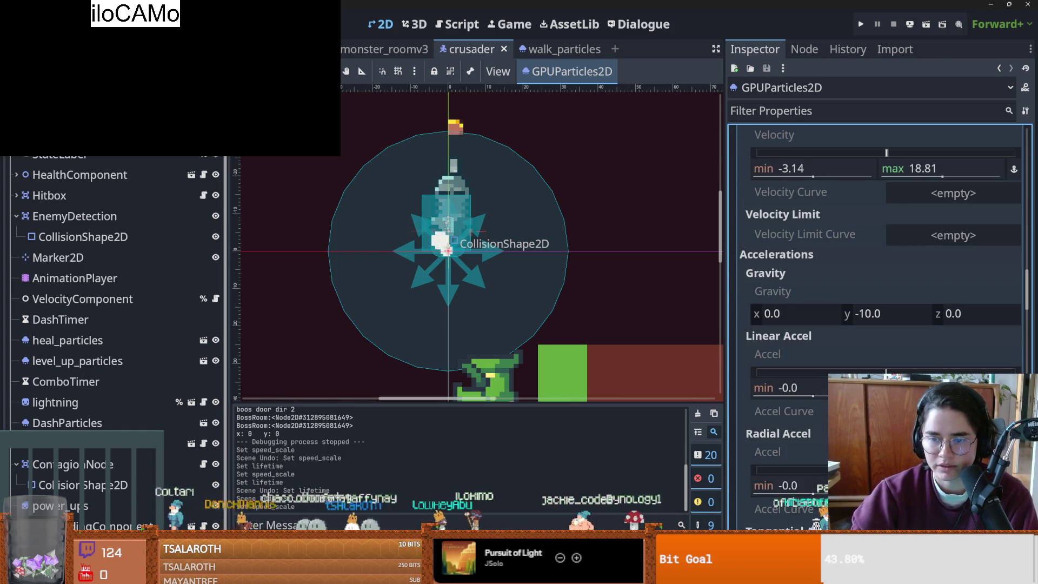
pyautogui.scroll(3, 875, 271)
pyautogui.scroll(-13, 876, 270)
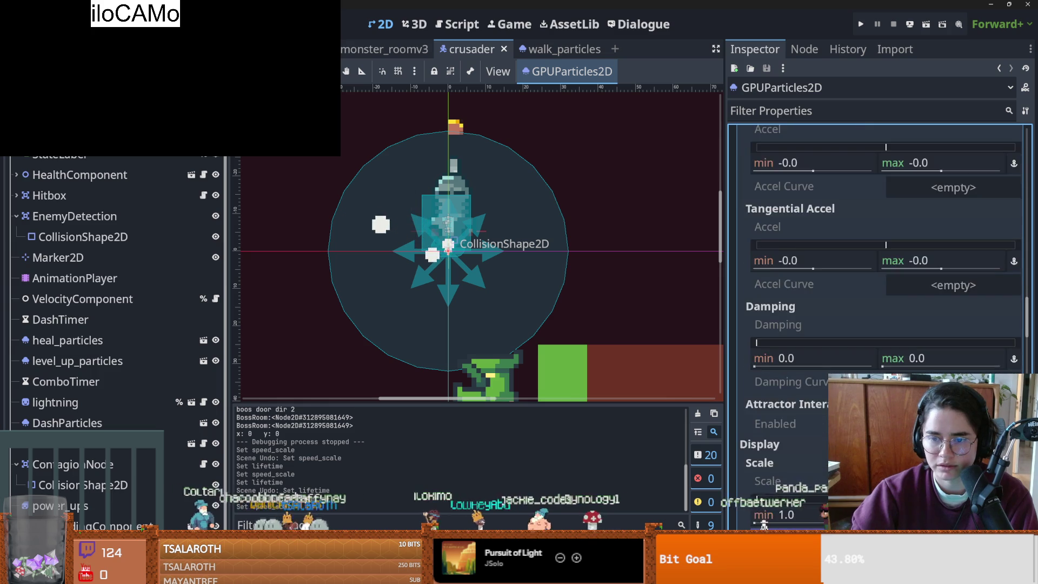
pyautogui.scroll(-4, 876, 271)
pyautogui.click(945, 269)
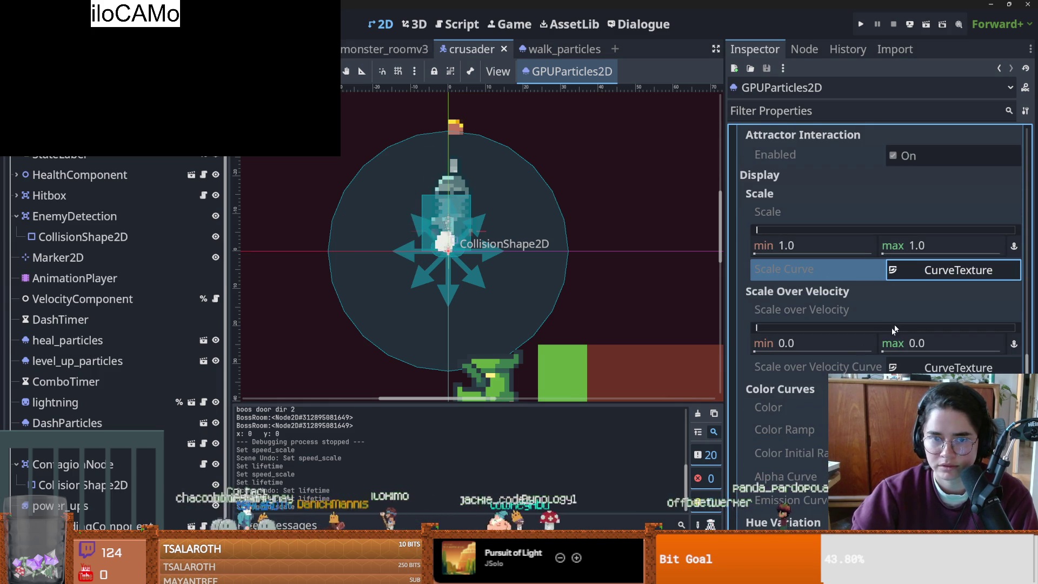
pyautogui.scroll(-4, 883, 357)
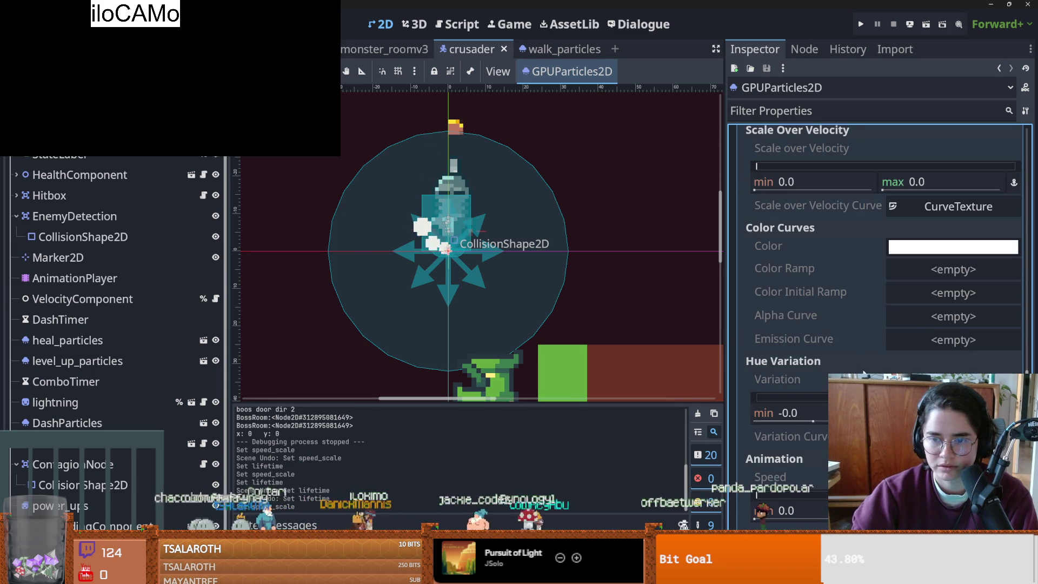
# - Review the Alpha Curve and Scale Over Velocity curves, and change an option on the process material resource
pyautogui.click(933, 325)
pyautogui.scroll(1, 892, 248)
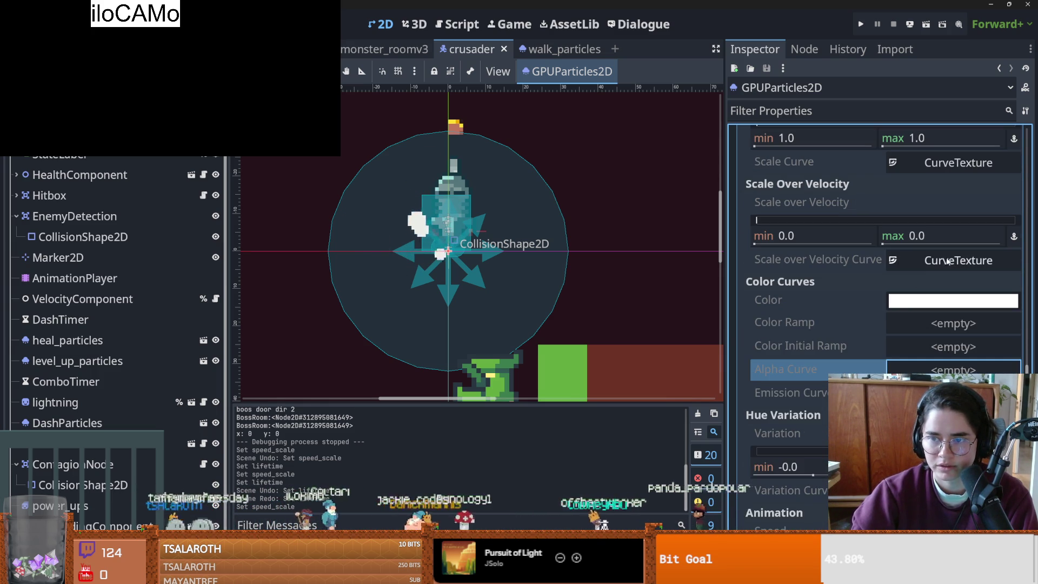
pyautogui.click(945, 260)
pyautogui.click(944, 262)
pyautogui.scroll(6, 908, 303)
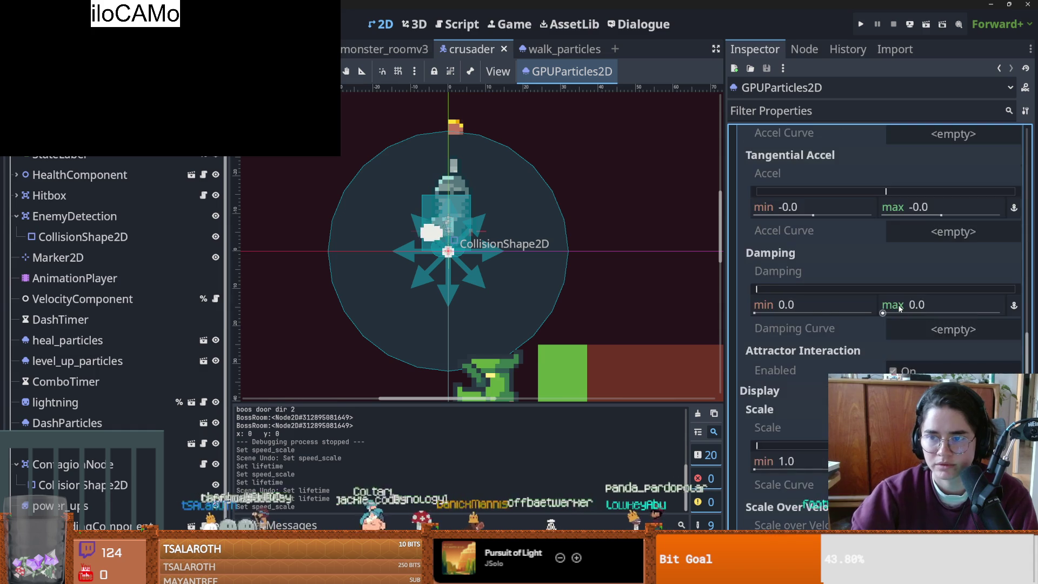
pyautogui.scroll(-4, 908, 305)
pyautogui.click(915, 370)
pyautogui.click(915, 370)
pyautogui.scroll(-2, 927, 369)
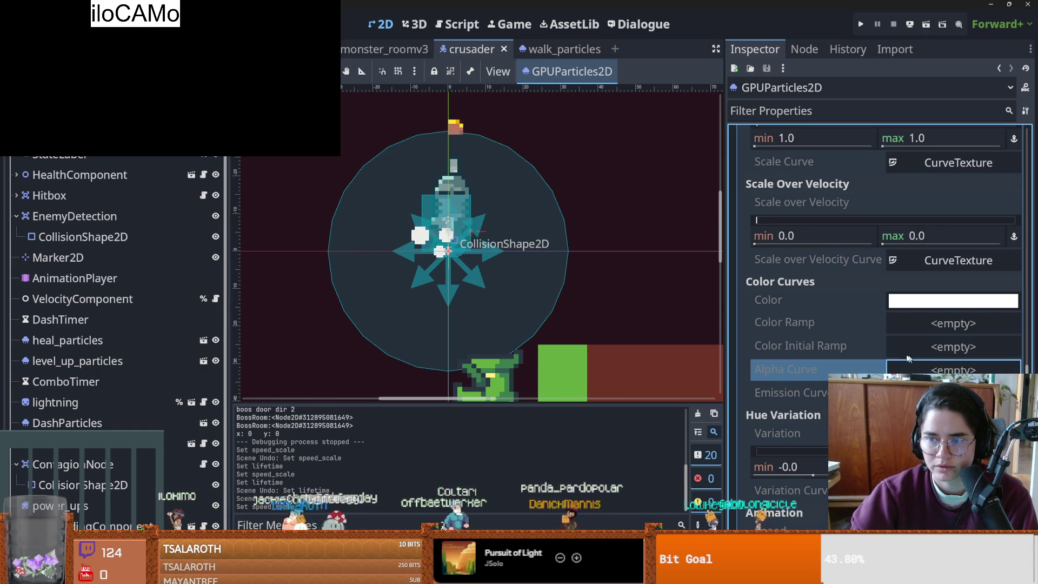
pyautogui.scroll(10, 908, 358)
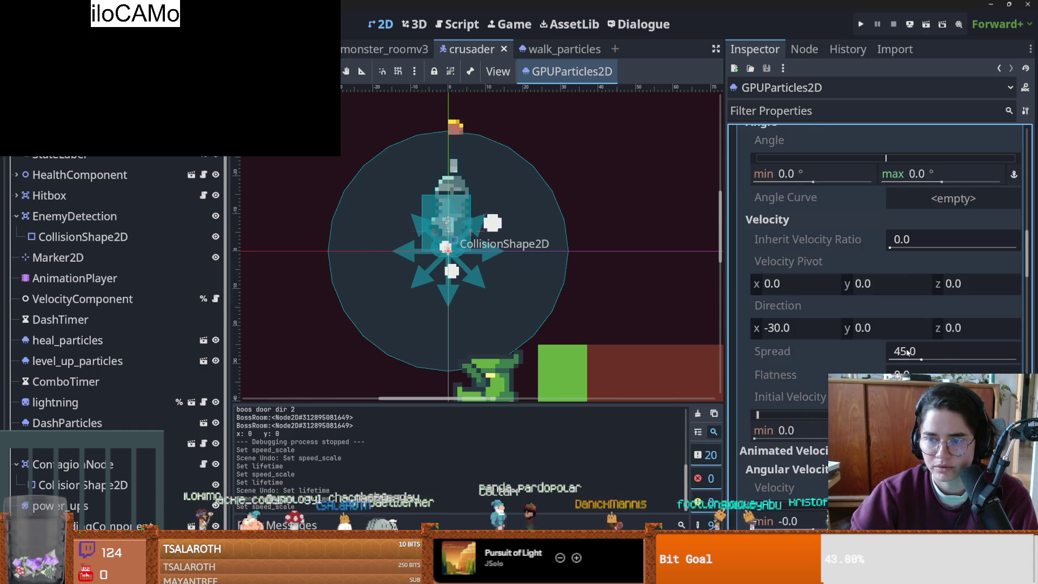
pyautogui.scroll(8, 909, 351)
pyautogui.click(1015, 409)
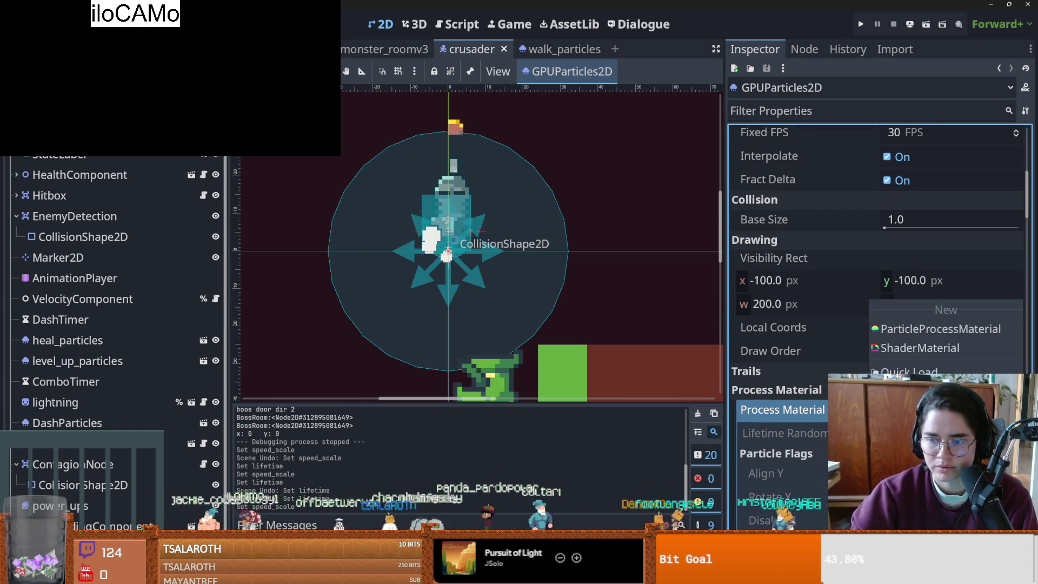
pyautogui.click(940, 329)
pyautogui.scroll(-15, 908, 325)
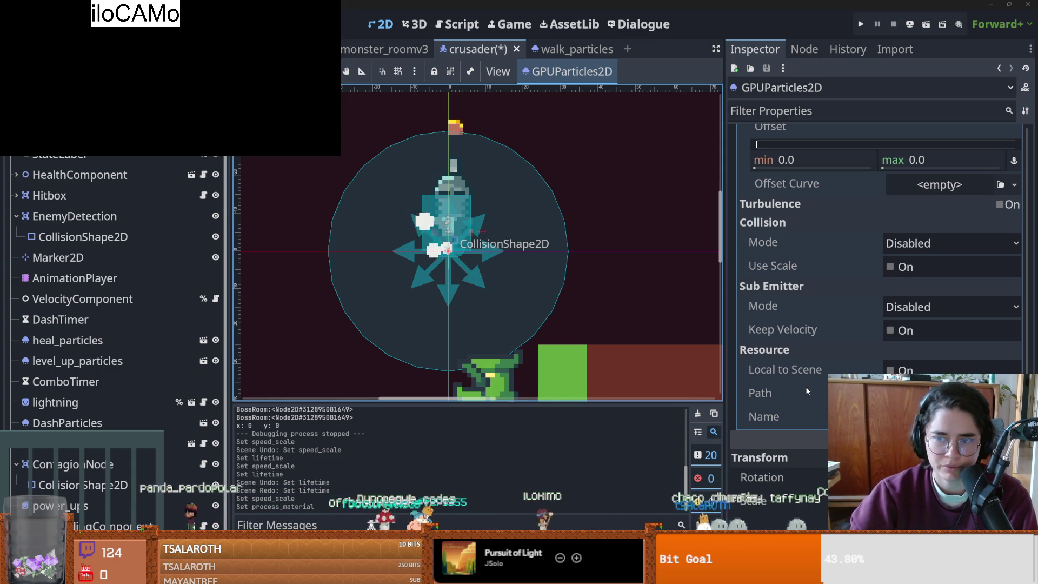
pyautogui.scroll(8, 789, 399)
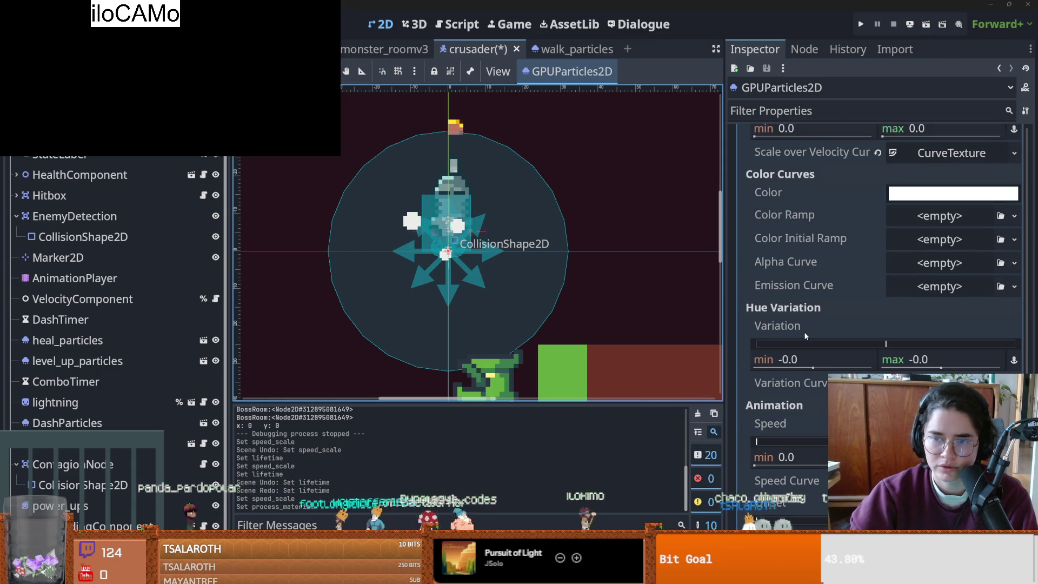
pyautogui.scroll(1, 806, 336)
# - Set the particle Color to a dark grey instead of white
pyautogui.click(919, 246)
pyautogui.click(1020, 274)
pyautogui.moveTo(1021, 272)
pyautogui.mouseDown()
pyautogui.moveTo(1020, 259)
pyautogui.moveTo(1020, 278)
pyautogui.mouseUp()
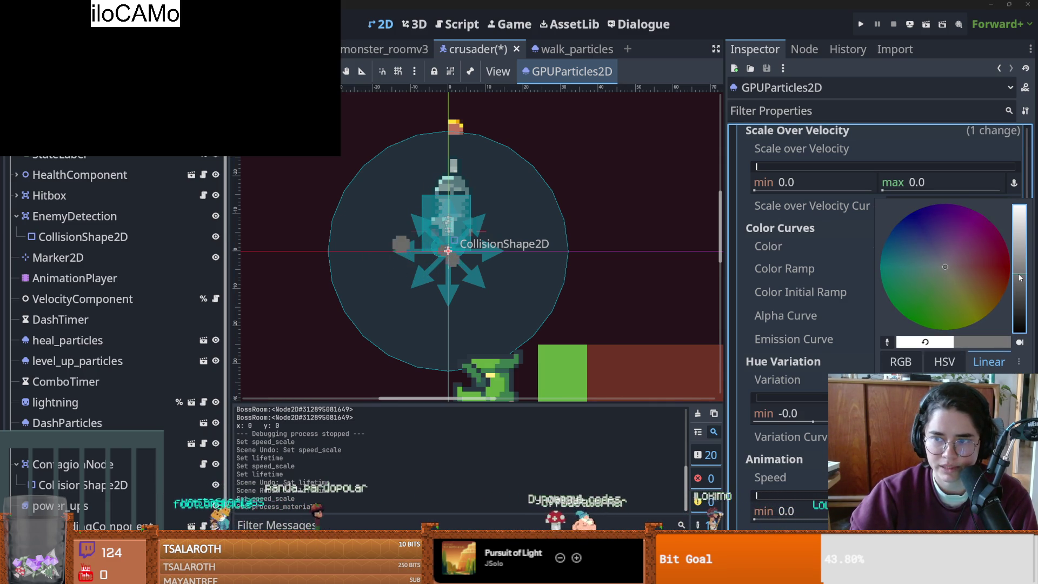
pyautogui.click(802, 277)
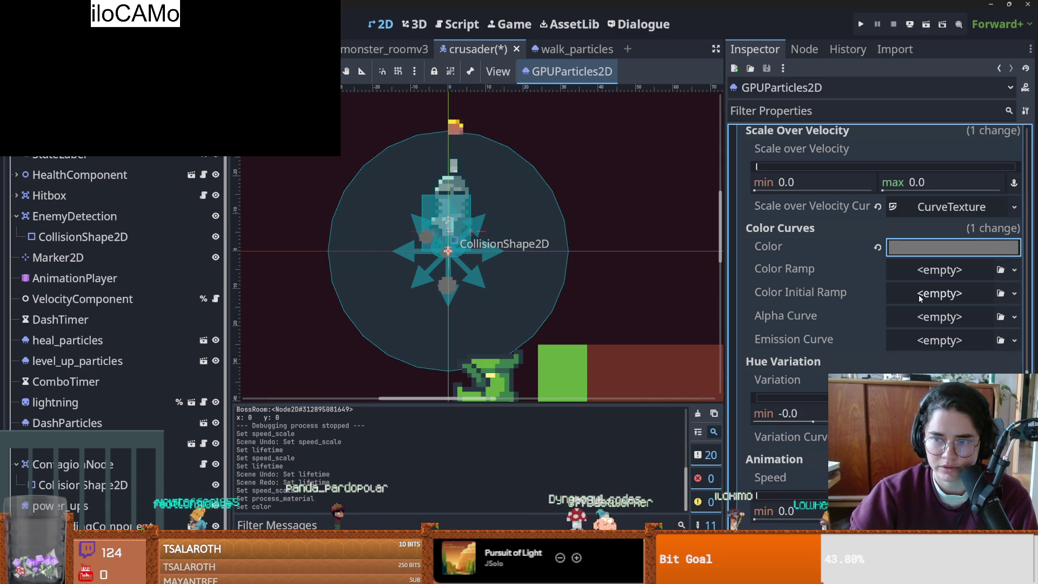
# - Create a new Alpha Curve texture containing a new Curve for the walk particles
pyautogui.click(941, 321)
pyautogui.click(919, 354)
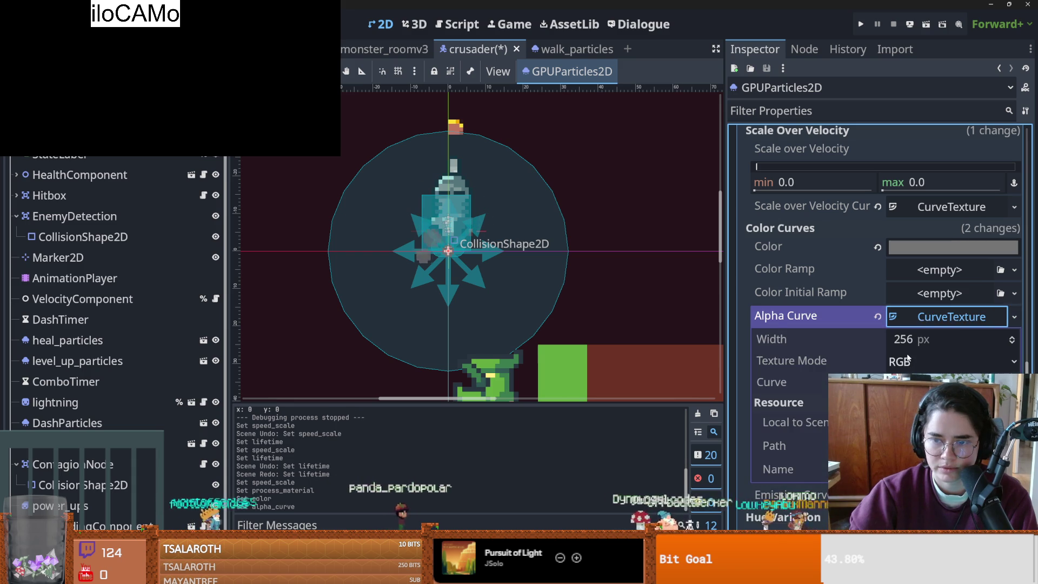
pyautogui.click(946, 382)
pyautogui.click(917, 356)
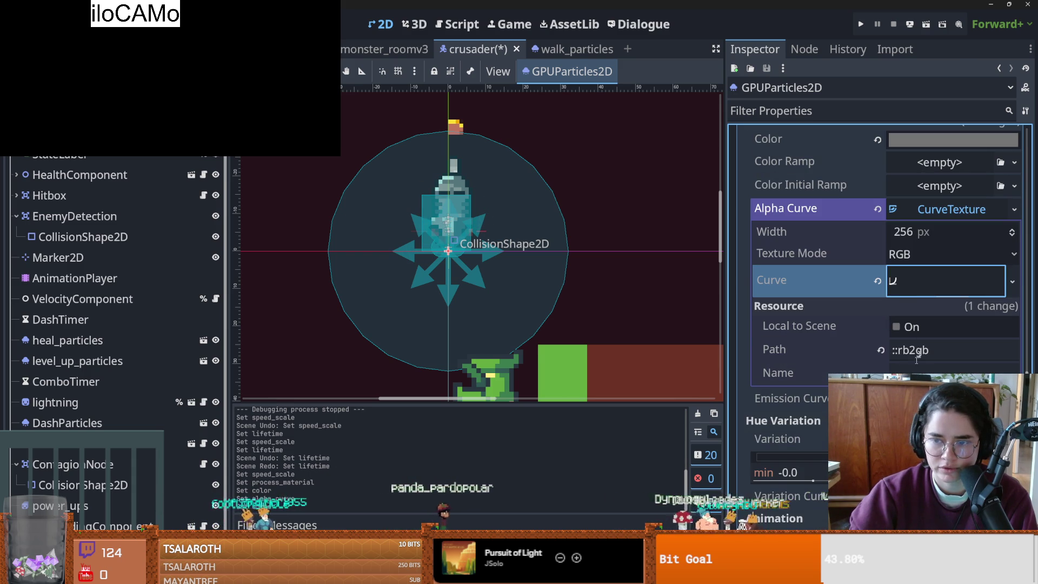
# - Shape the alpha curve to fall from full opacity to zero, save the scene, and run the game
pyautogui.click(913, 285)
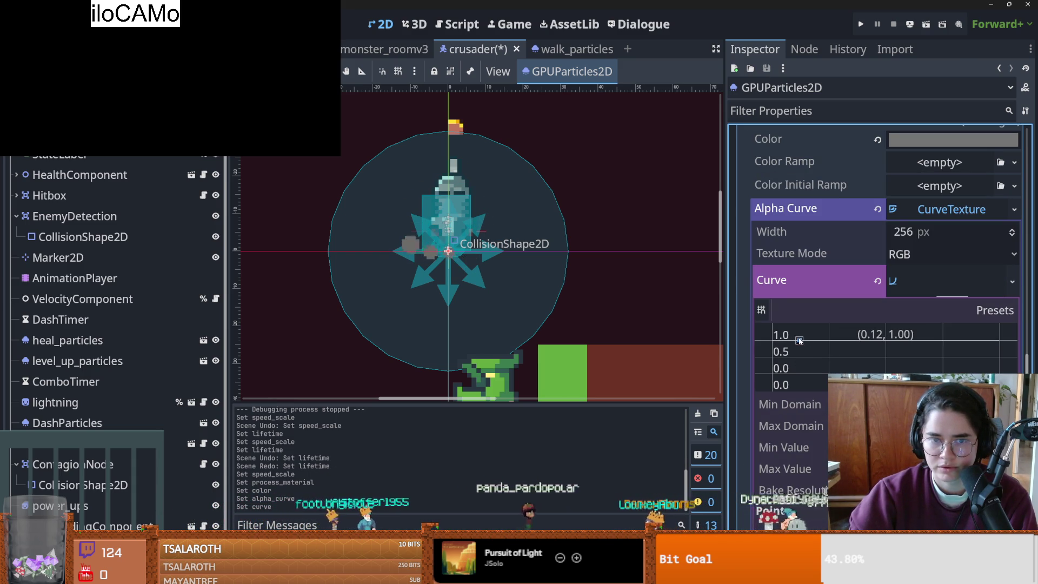
pyautogui.moveTo(1000, 354); pyautogui.dragTo(998, 347)
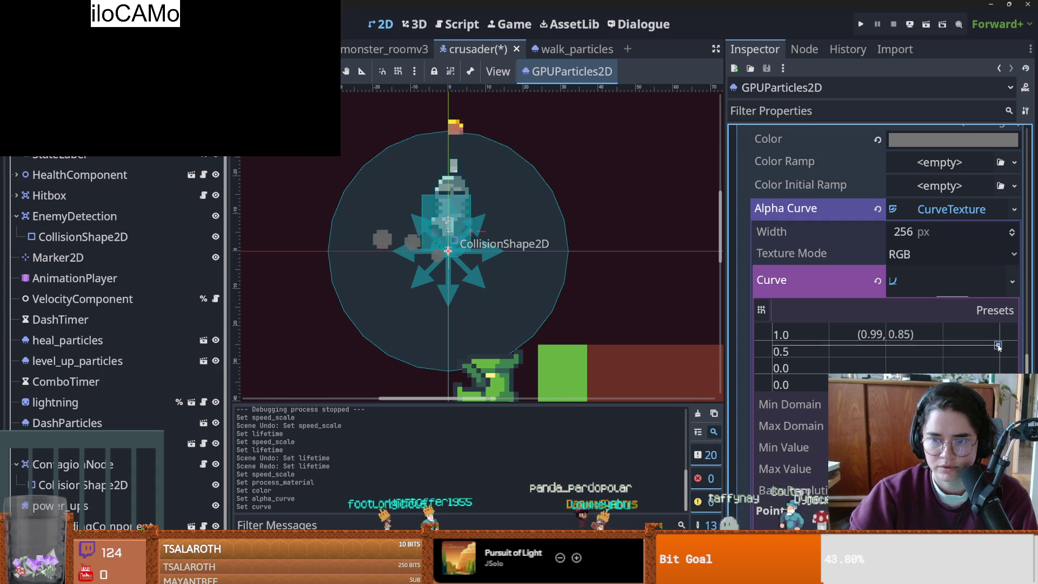
pyautogui.click(773, 340)
pyautogui.click(998, 374)
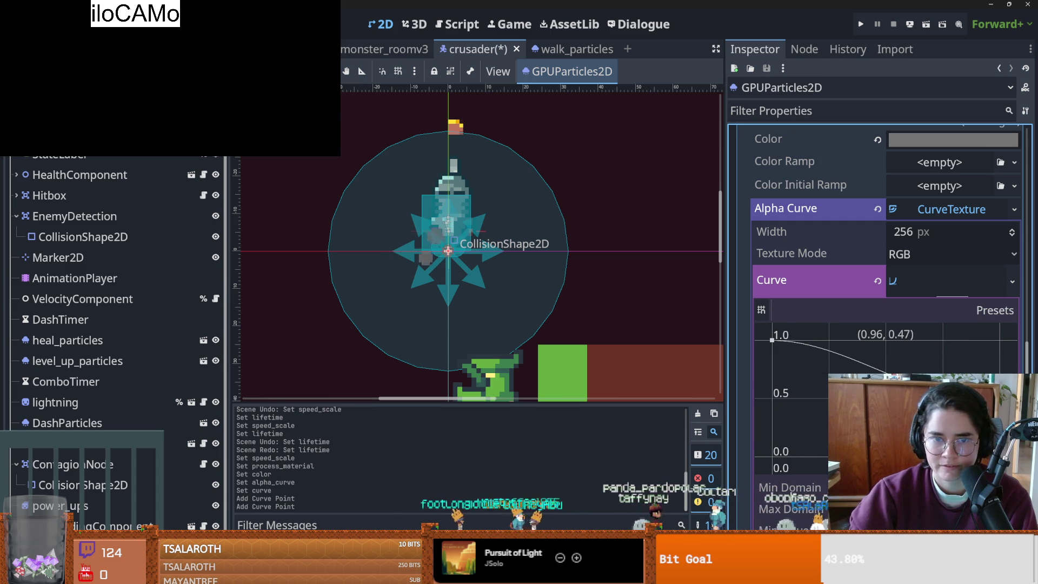
pyautogui.moveTo(1006, 399); pyautogui.dragTo(1007, 399)
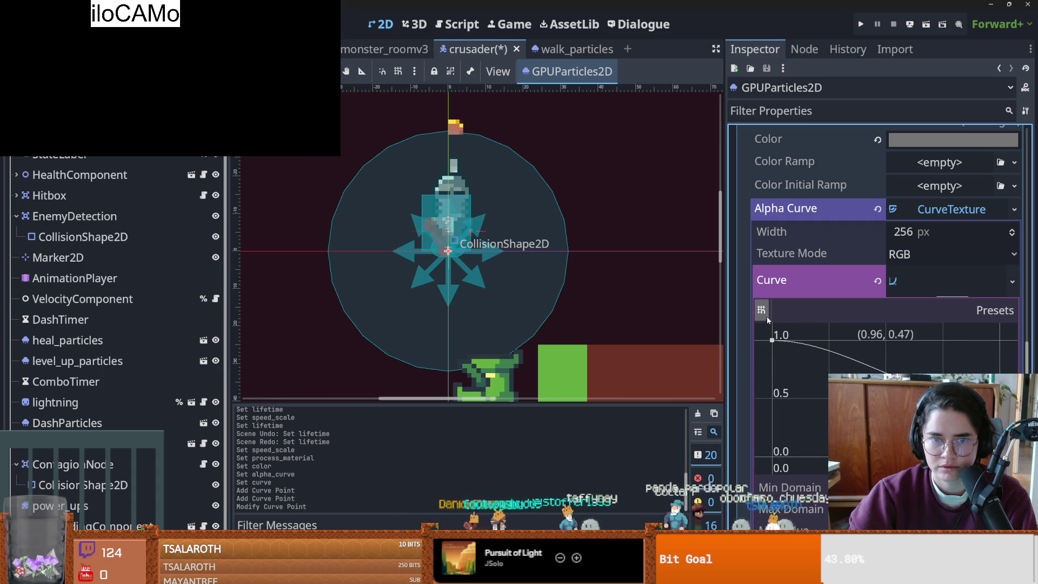
pyautogui.hotkey('ctrl', 's')
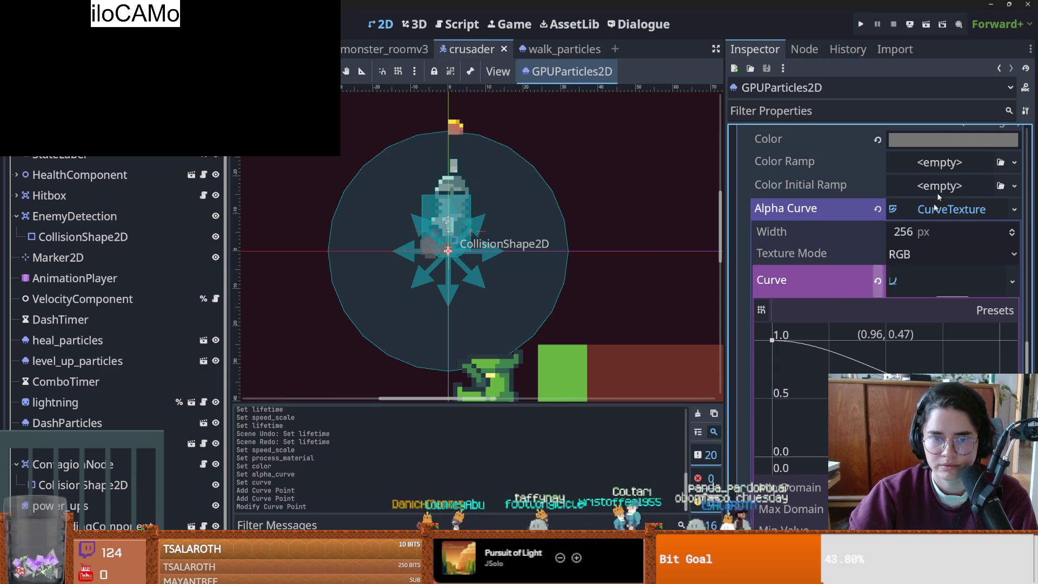
pyautogui.click(862, 24)
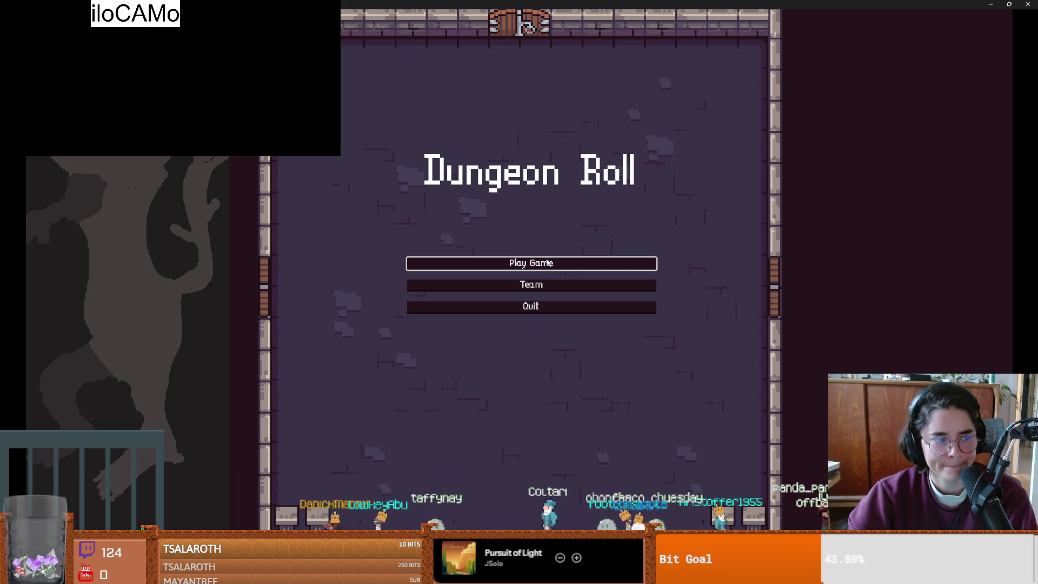
# - Start a new game as the Crusader, then stop the test run
pyautogui.click(548, 262)
pyautogui.click(422, 187)
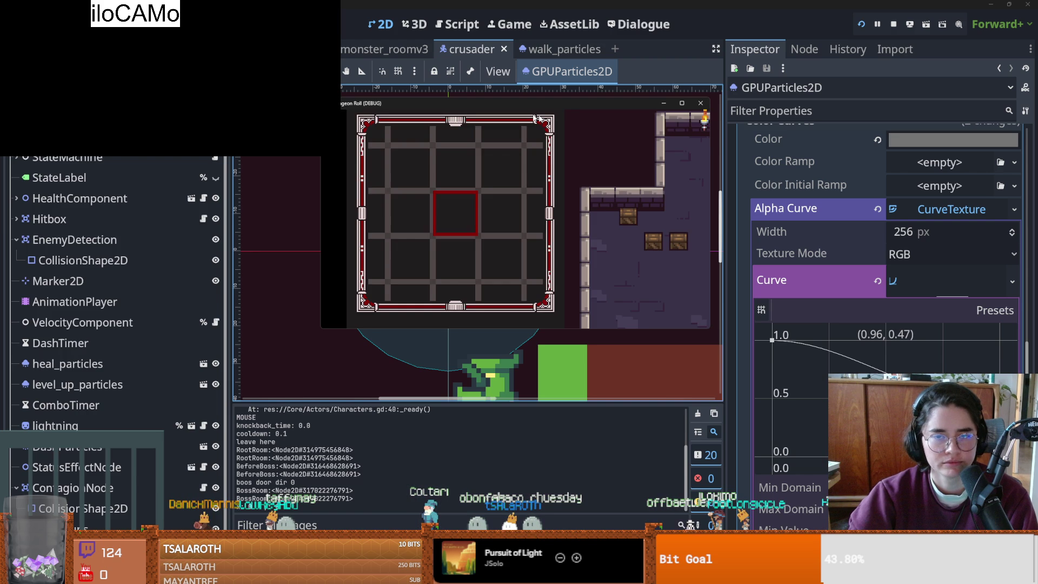
pyautogui.click(700, 103)
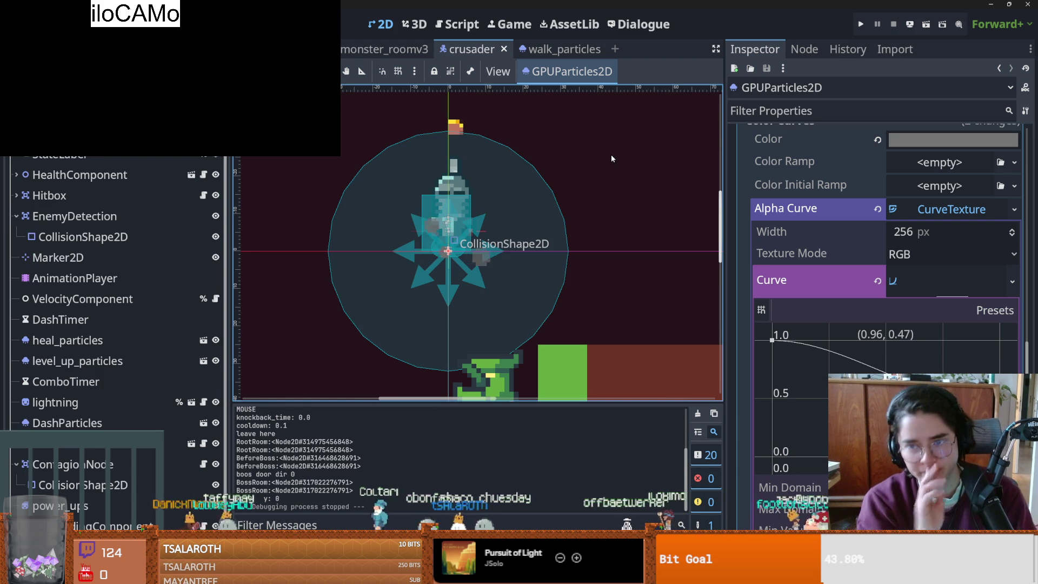
# - Raise the particles' Explosiveness from 0.0 to 1.0 in the Time section
pyautogui.scroll(-10, 826, 303)
pyautogui.scroll(5, 953, 296)
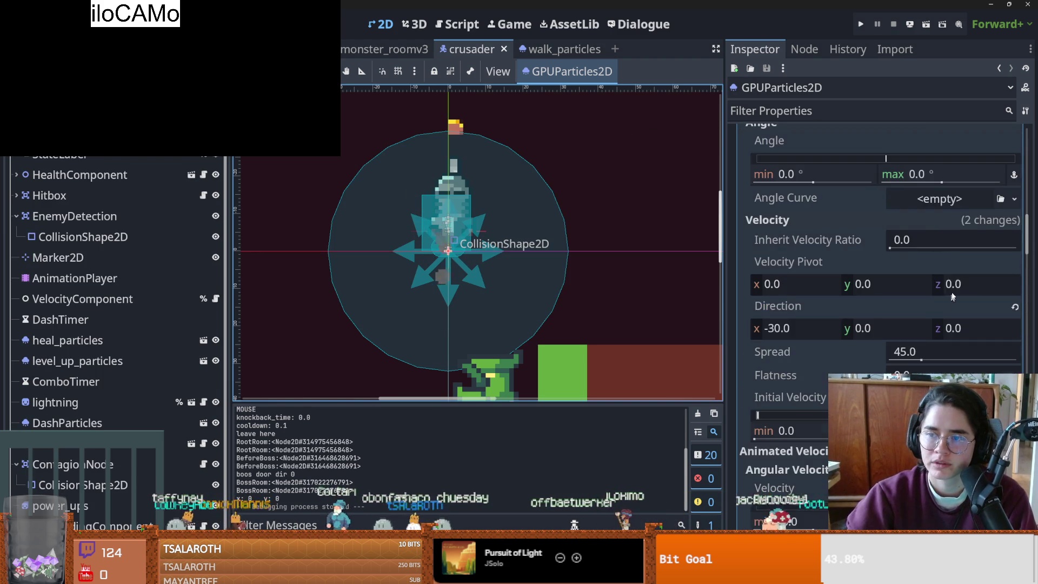
pyautogui.moveTo(1030, 237); pyautogui.dragTo(1030, 135)
pyautogui.scroll(-3, 829, 307)
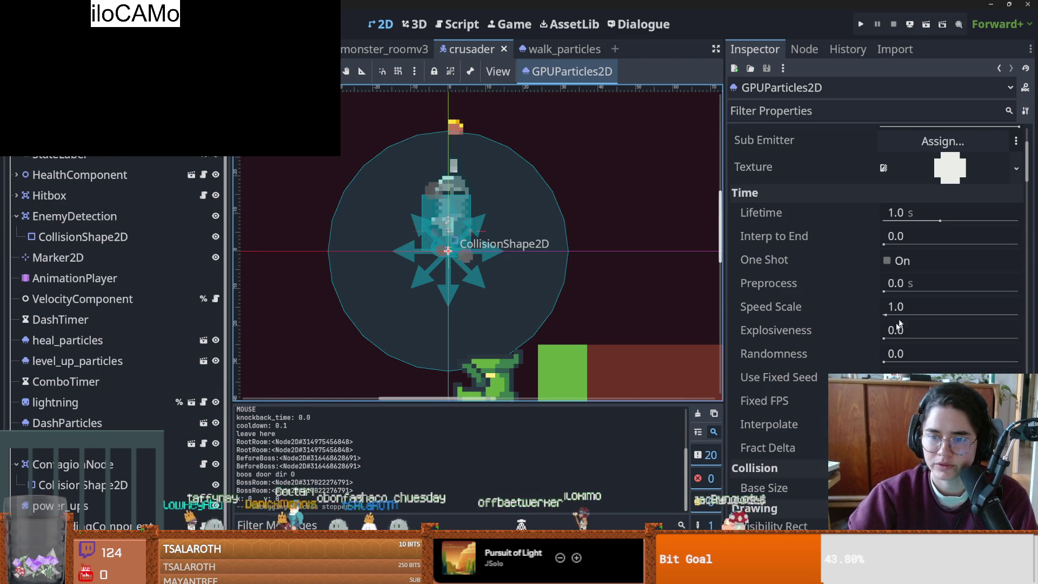
pyautogui.moveTo(888, 337); pyautogui.dragTo(971, 331)
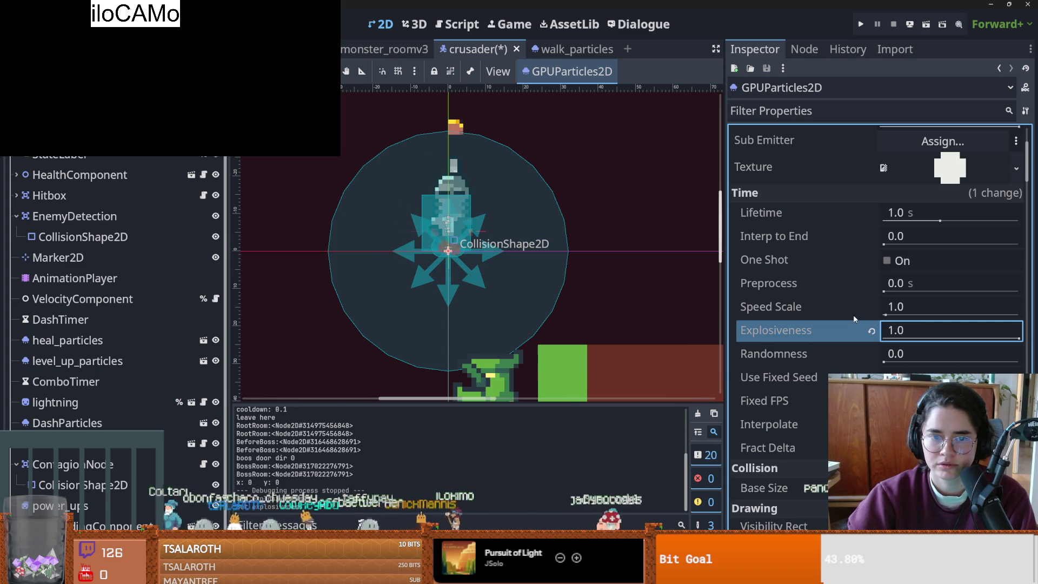
pyautogui.scroll(-5, 822, 326)
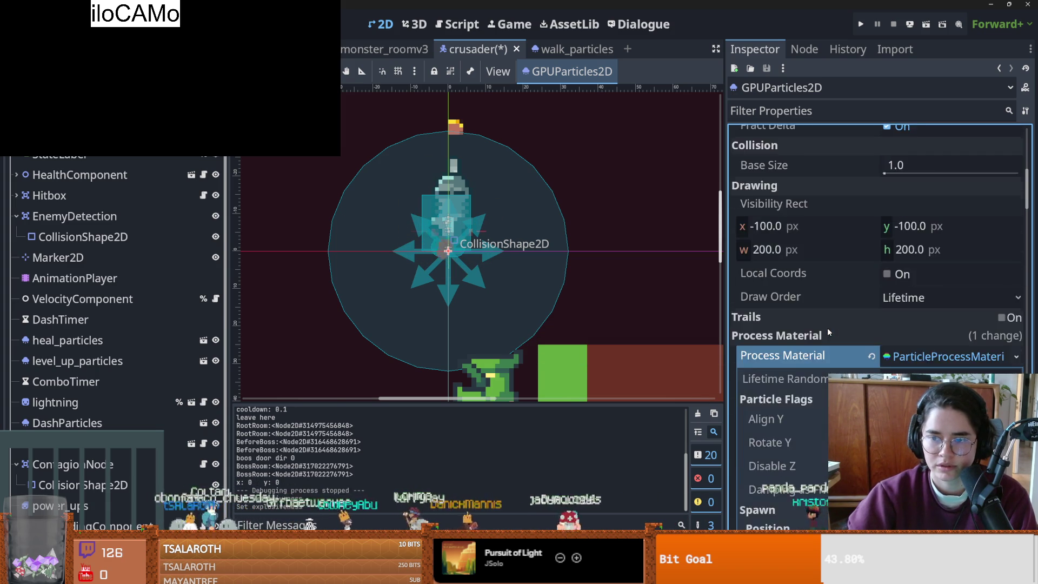
pyautogui.scroll(-5, 831, 327)
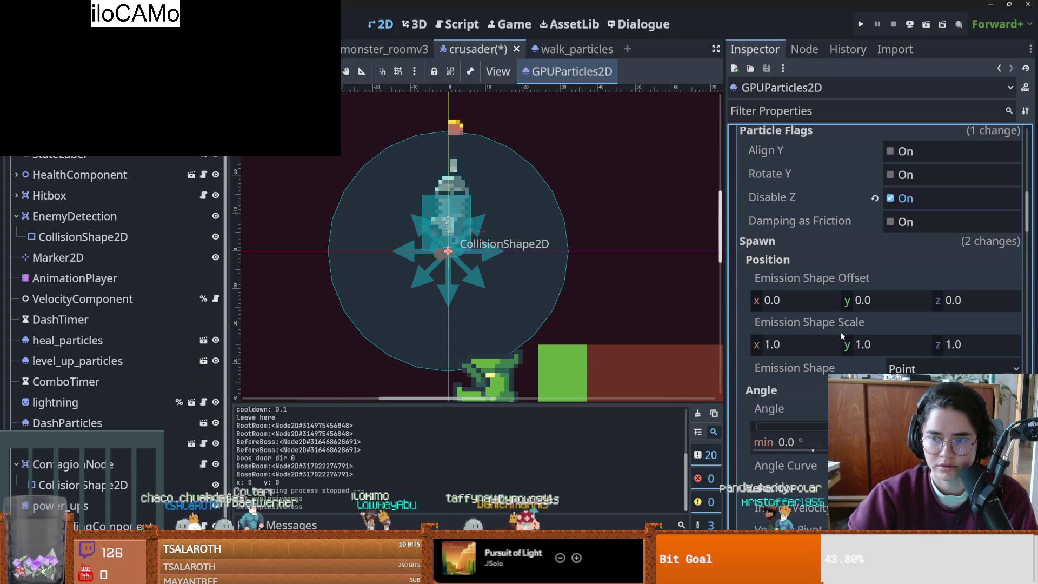
pyautogui.scroll(-5, 842, 332)
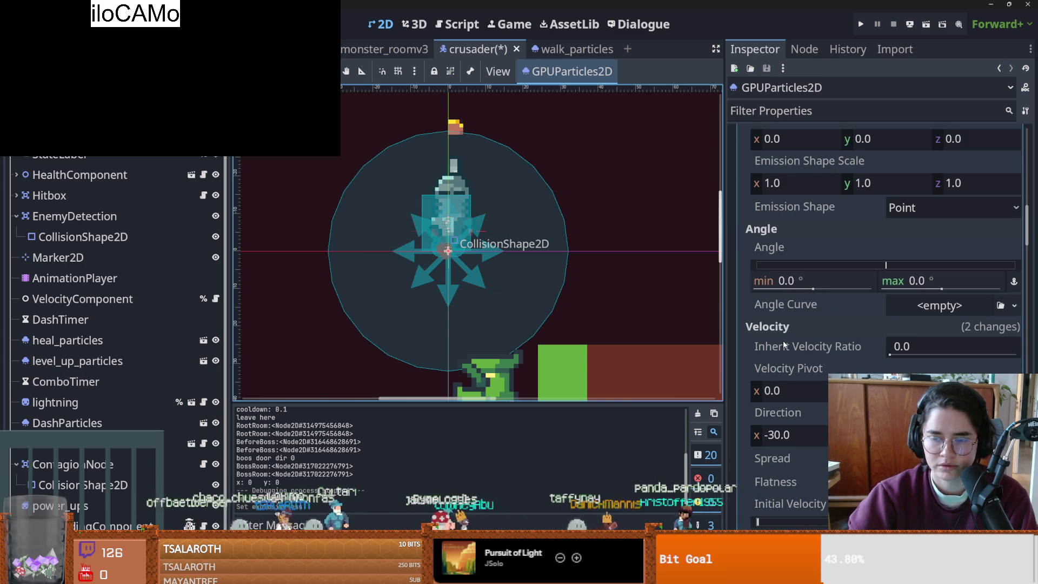
pyautogui.scroll(-1, 795, 345)
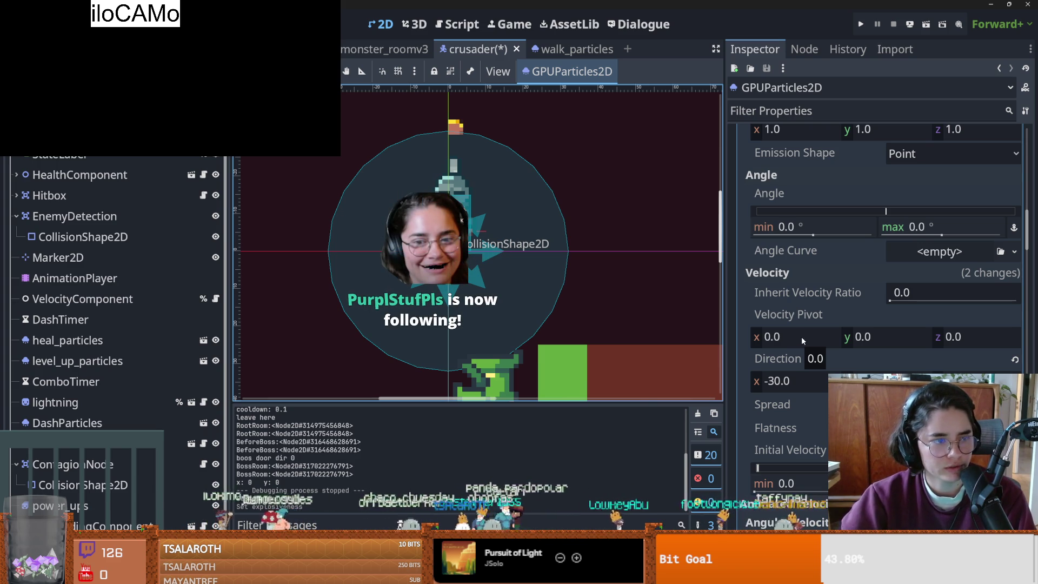
pyautogui.scroll(-2, 830, 366)
pyautogui.scroll(2, 830, 366)
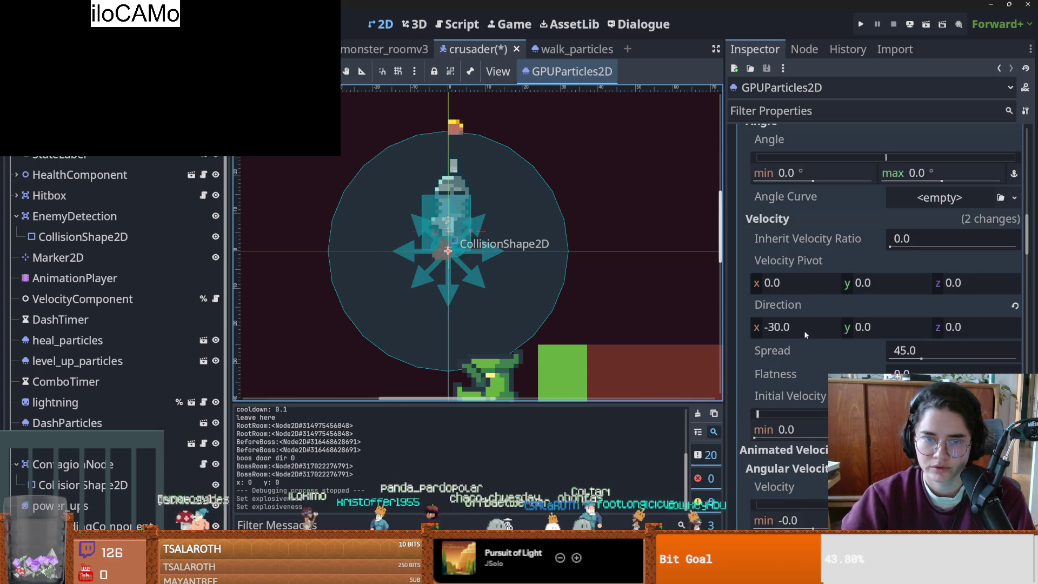
pyautogui.scroll(-2, 806, 368)
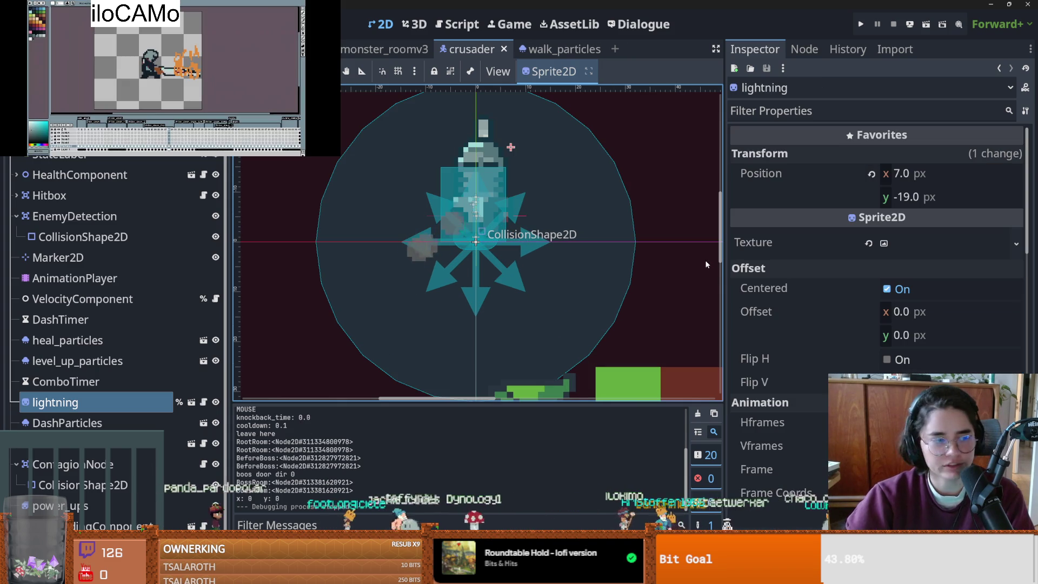
# - Save the crusader scene, recentre the canvas, and switch to the walk_particles scene
pyautogui.hotkey('ctrl', 's')
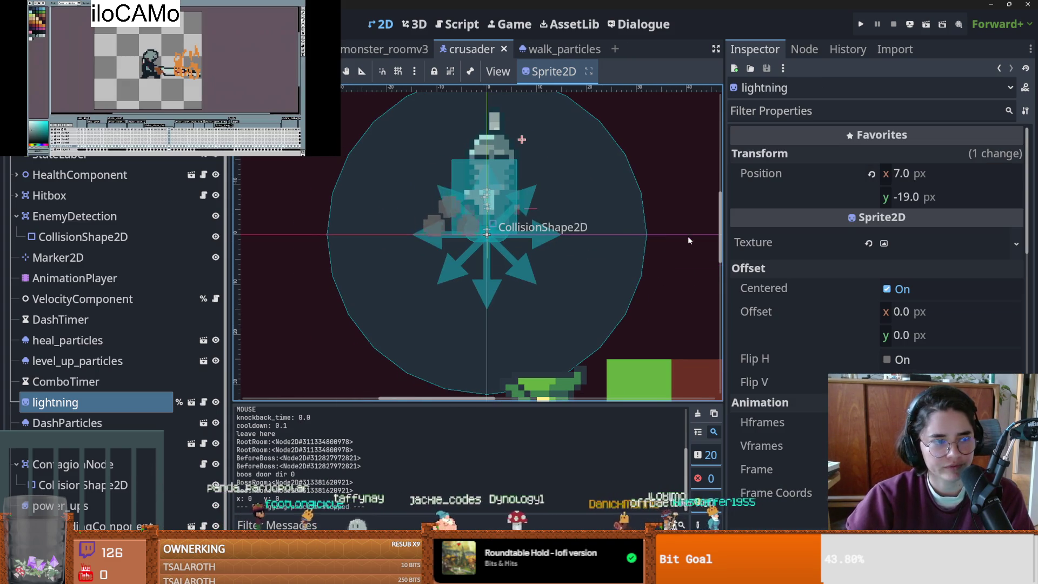
pyautogui.scroll(1, 634, 291)
pyautogui.moveTo(634, 291)
pyautogui.mouseDown()
pyautogui.moveTo(610, 299)
pyautogui.moveTo(628, 279)
pyautogui.mouseUp()
pyautogui.hotkey('ctrl', 's')
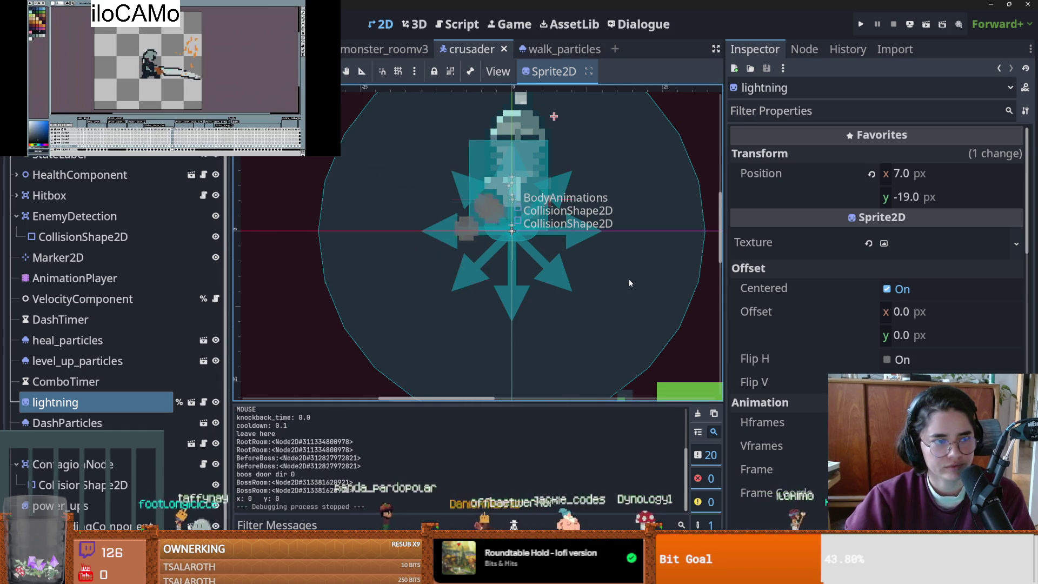
pyautogui.scroll(1, 628, 279)
pyautogui.moveTo(628, 279); pyautogui.dragTo(608, 290)
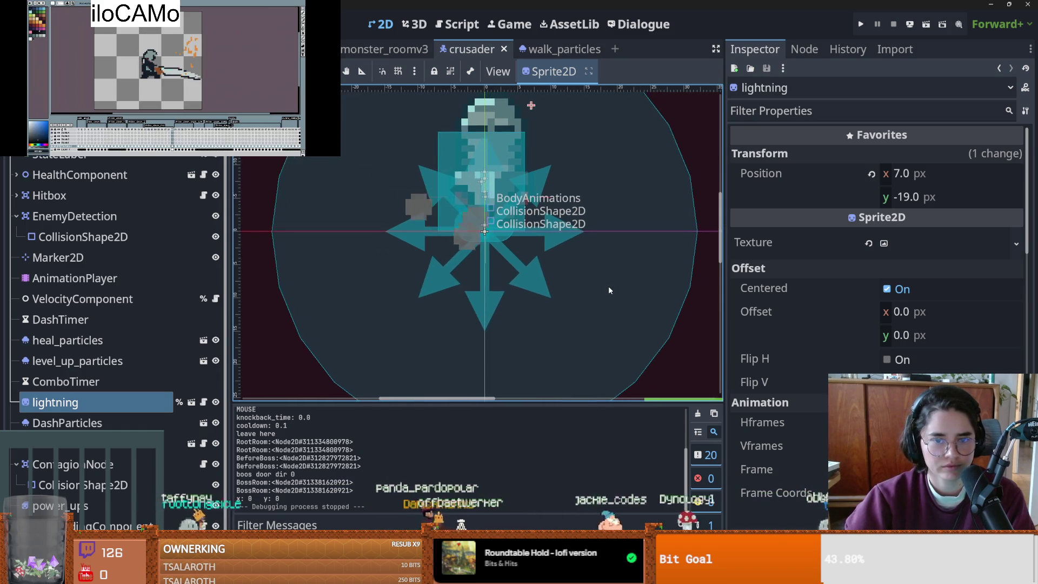
pyautogui.scroll(-1, 608, 291)
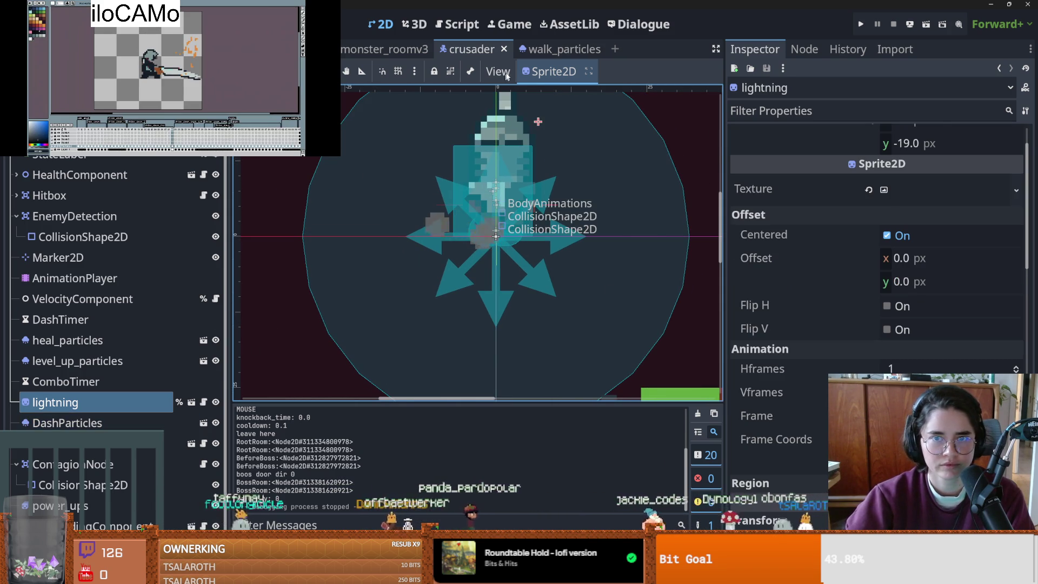
pyautogui.click(551, 49)
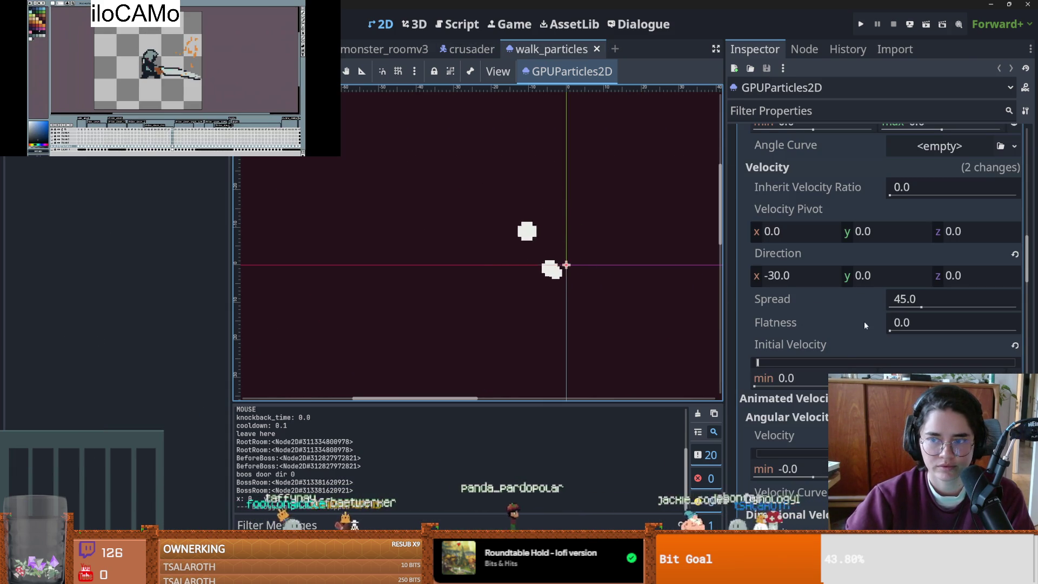
# - Save walk_particles with Amount 3, leave Speed Scale at 1.0, and run the game
pyautogui.scroll(5, 864, 321)
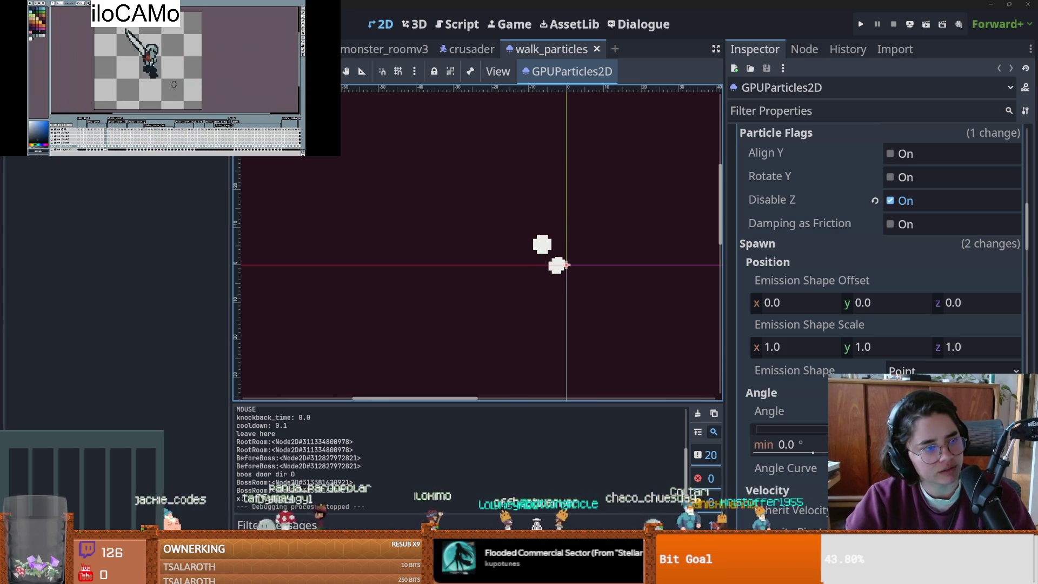
pyautogui.scroll(1, 412, 319)
pyautogui.hotkey('ctrl', 's')
pyautogui.scroll(6, 876, 270)
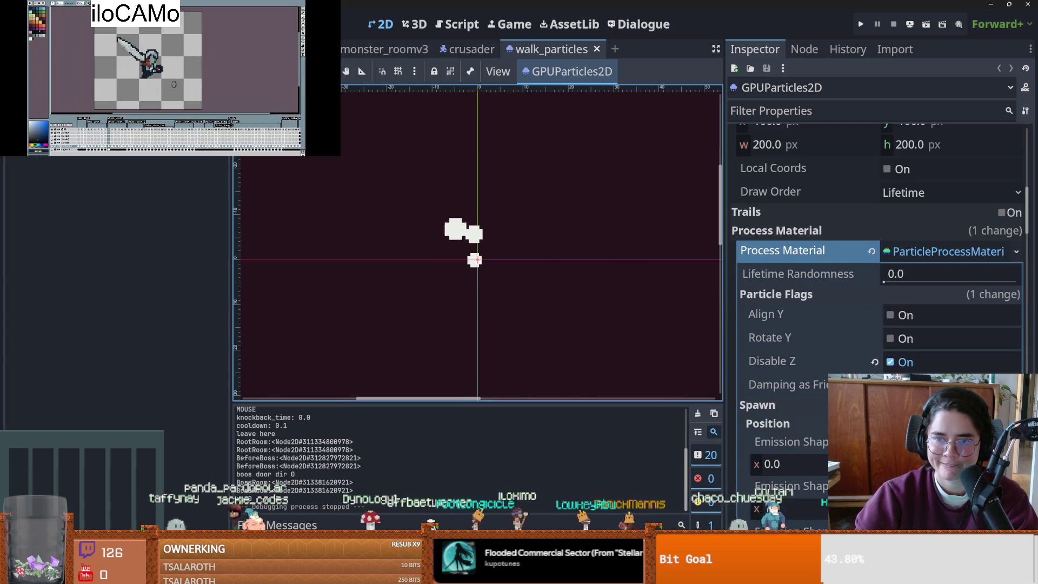
pyautogui.scroll(10, 906, 365)
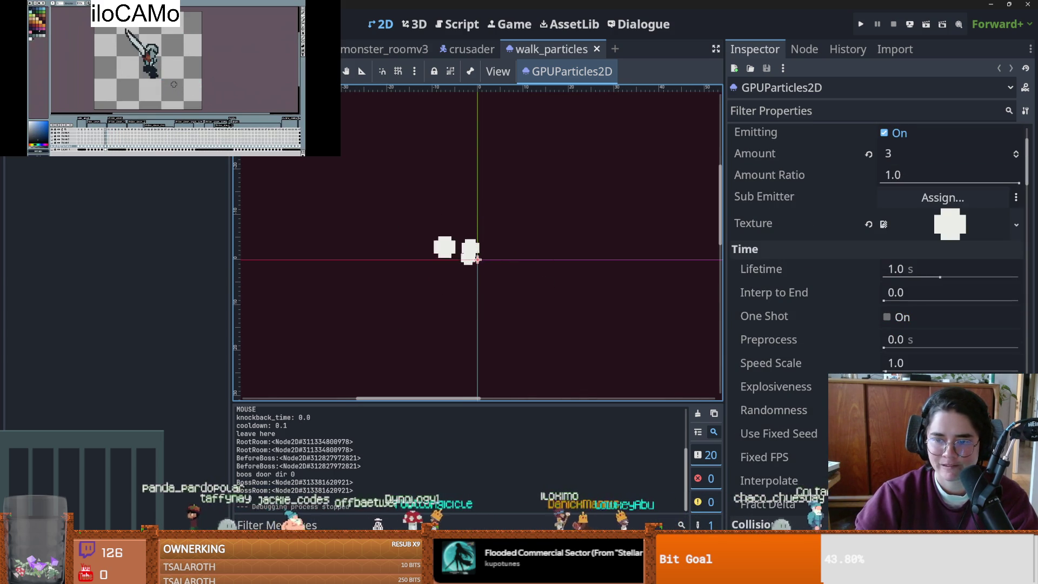
pyautogui.click(907, 365)
pyautogui.press('Tab')
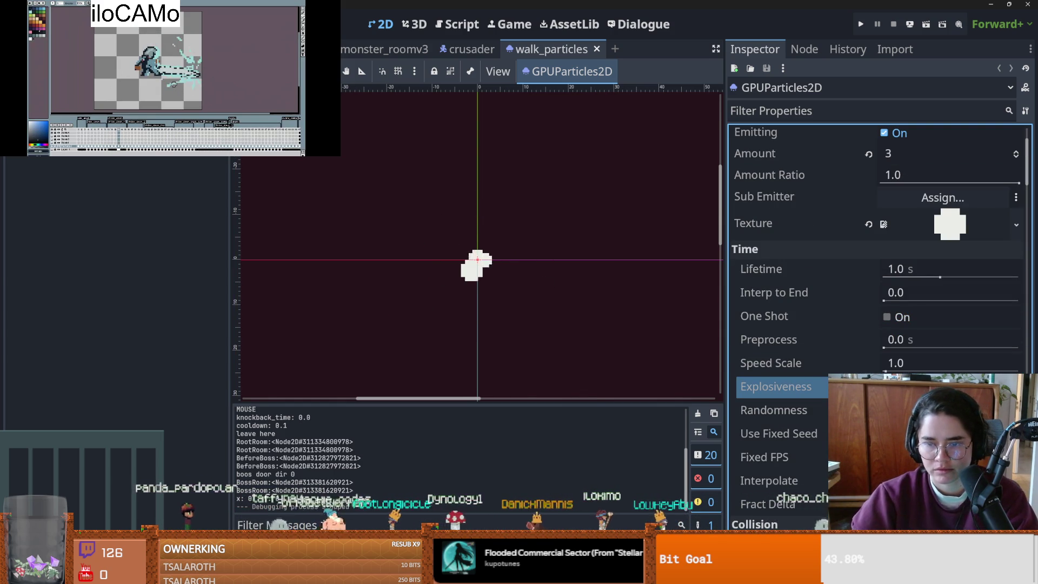
pyautogui.click(858, 29)
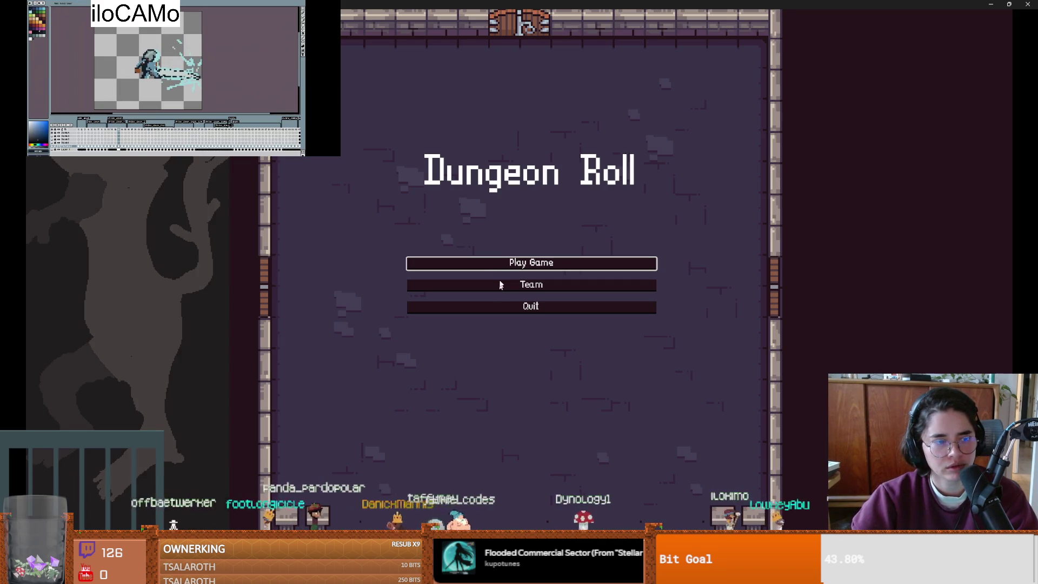
# - Start a game as the Crusader, walk right and left to watch the dust, then quit to the editor
pyautogui.click(515, 271)
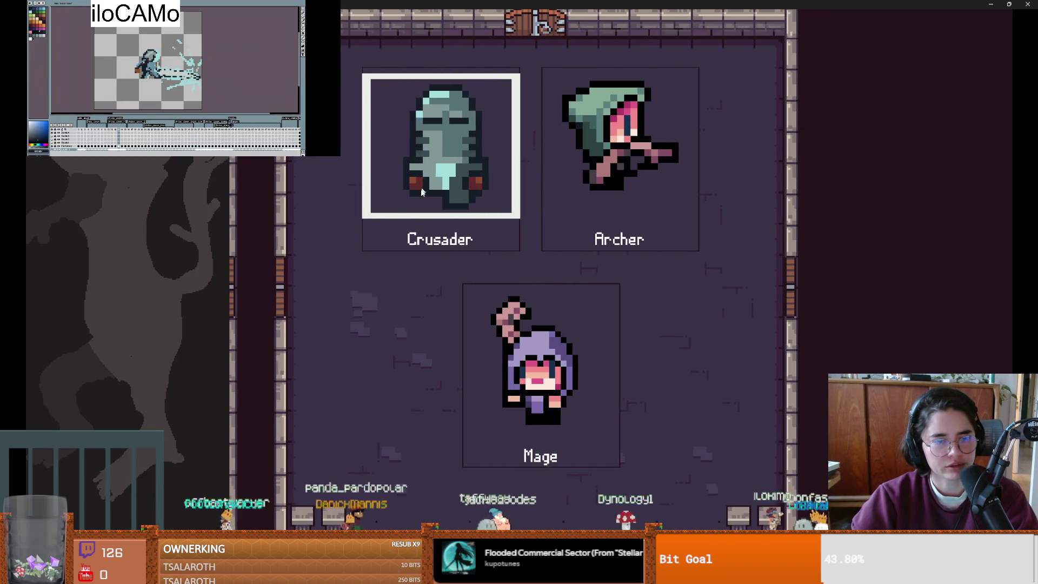
pyautogui.click(428, 183)
pyautogui.press('d')
pyautogui.press('a')
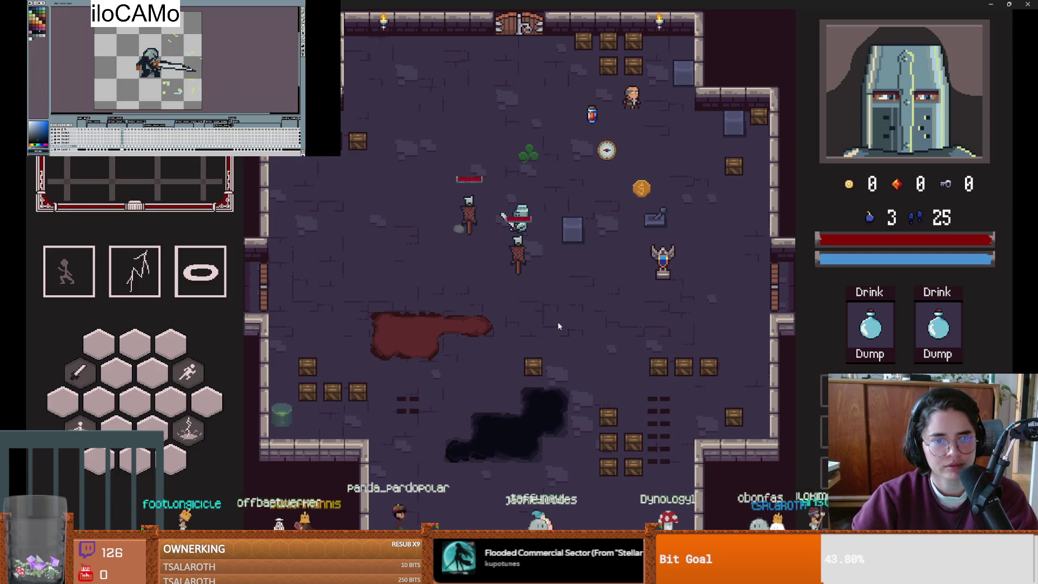
pyautogui.press('Escape')
pyautogui.hotkey('ctrl', 's')
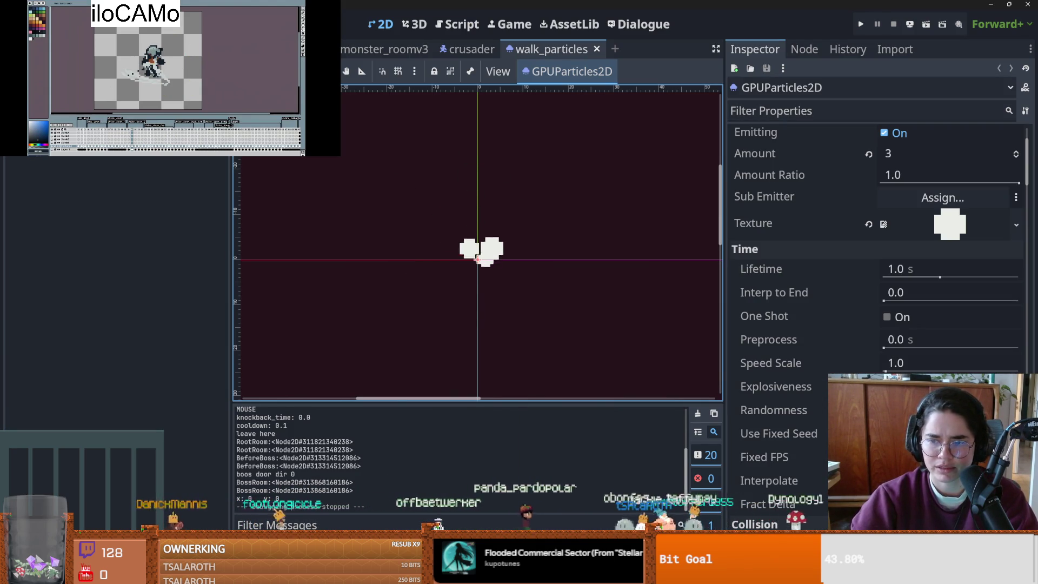
# - Open and cancel the sub-emitter node picker, then reset Interp to End to 0.0
pyautogui.scroll(4, 821, 388)
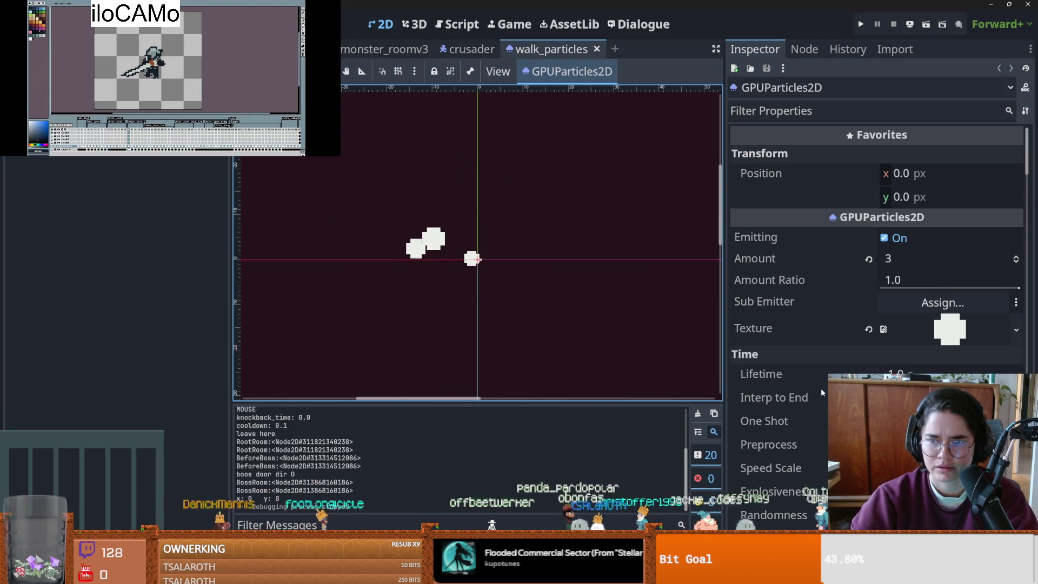
pyautogui.scroll(-2, 821, 389)
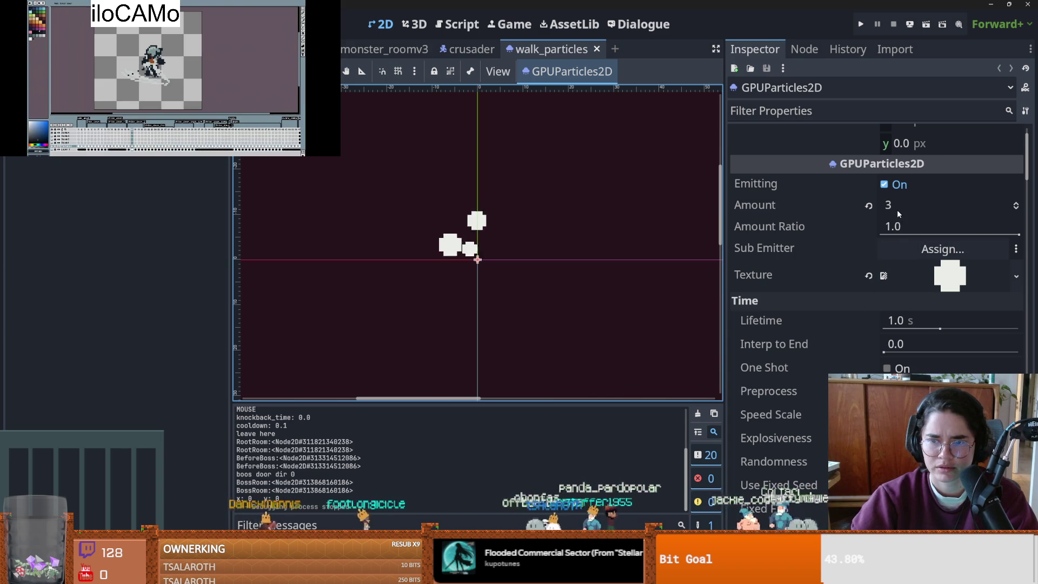
pyautogui.click(893, 250)
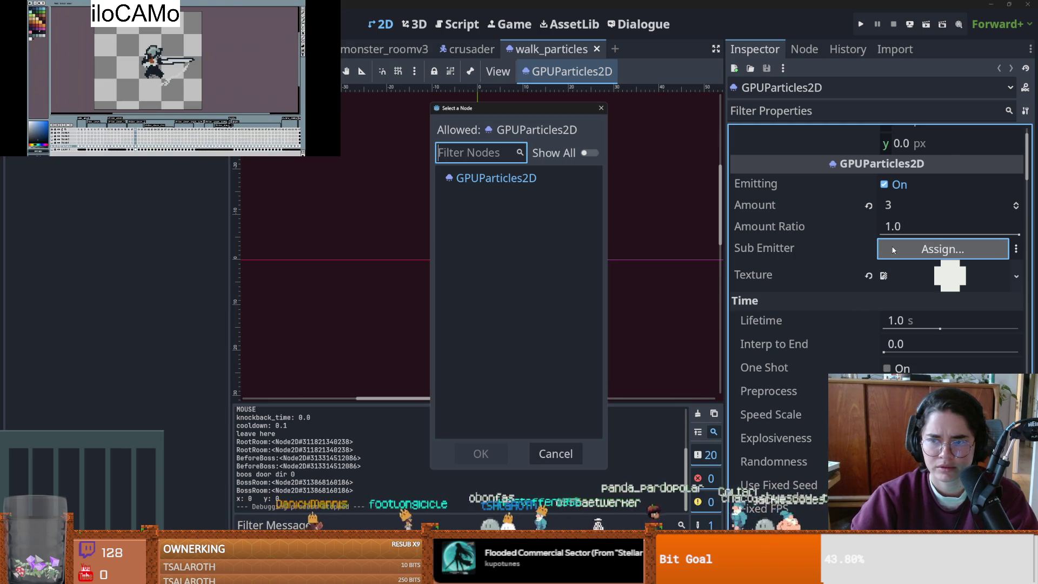
pyautogui.click(601, 108)
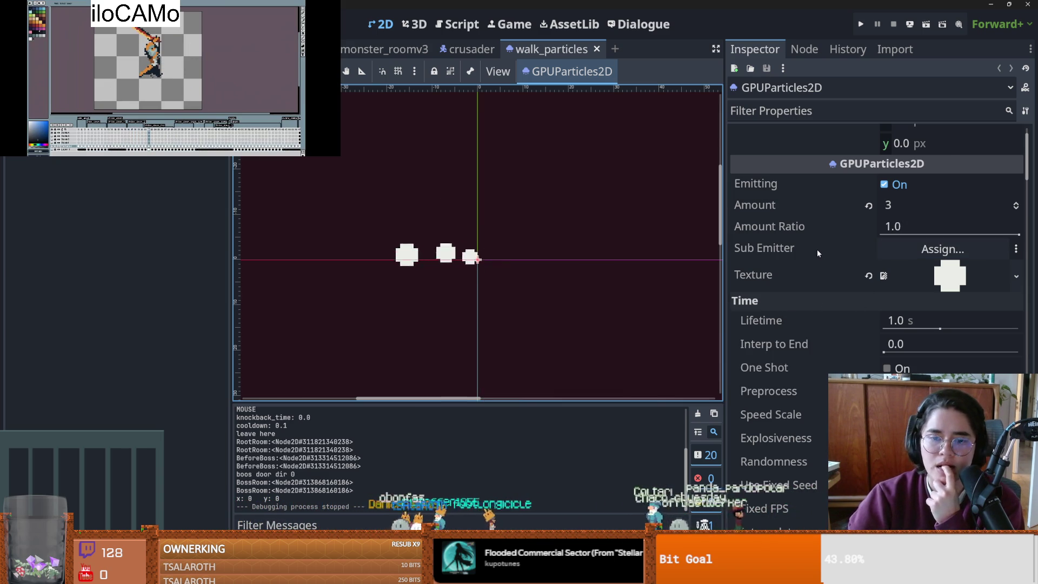
pyautogui.moveTo(817, 249)
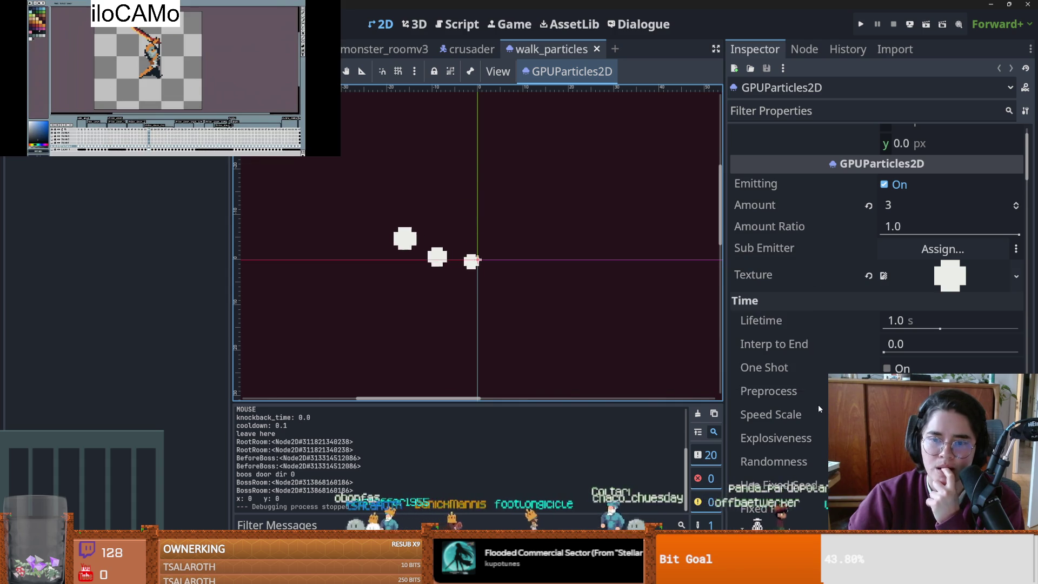
pyautogui.scroll(-2, 817, 397)
pyautogui.moveTo(895, 290)
pyautogui.mouseDown()
pyautogui.moveTo(976, 299)
pyautogui.moveTo(952, 301)
pyautogui.mouseUp()
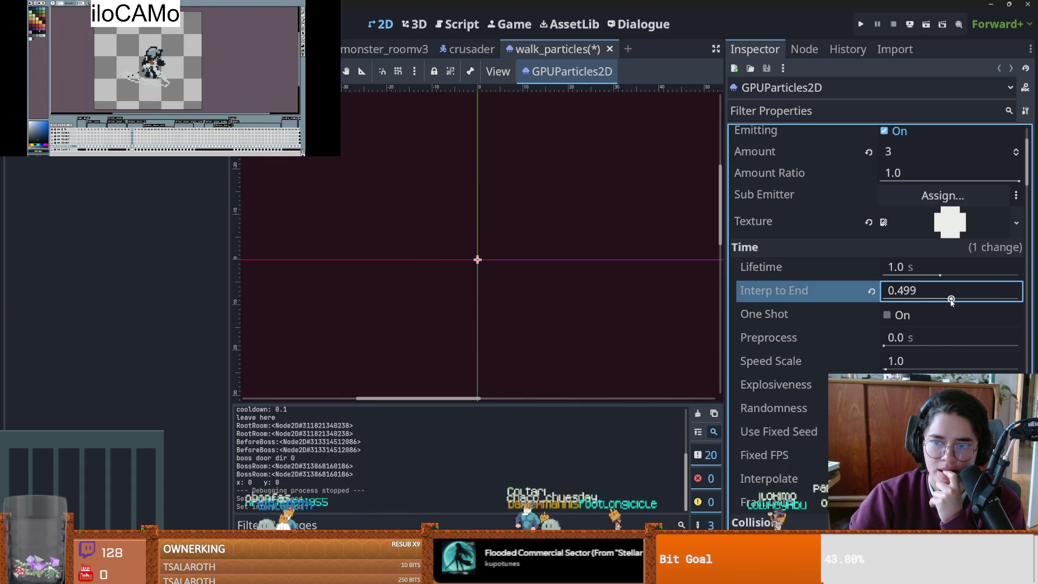
pyautogui.click(870, 293)
# - Revert Preprocess from about 23.8 s to 0.0 s and set Lifetime to 2.0
pyautogui.moveTo(889, 349); pyautogui.dragTo(925, 335)
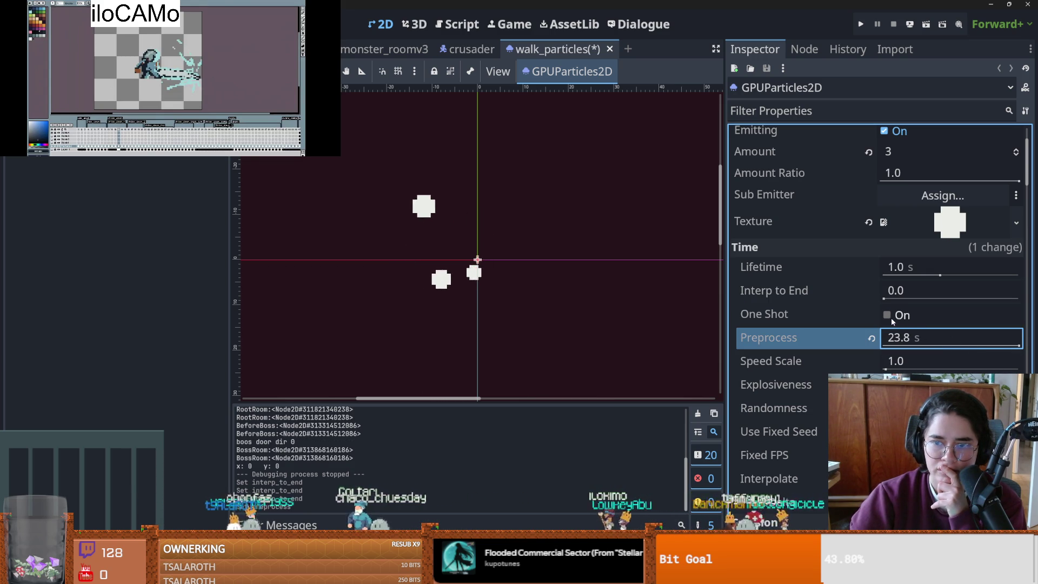
pyautogui.moveTo(860, 340)
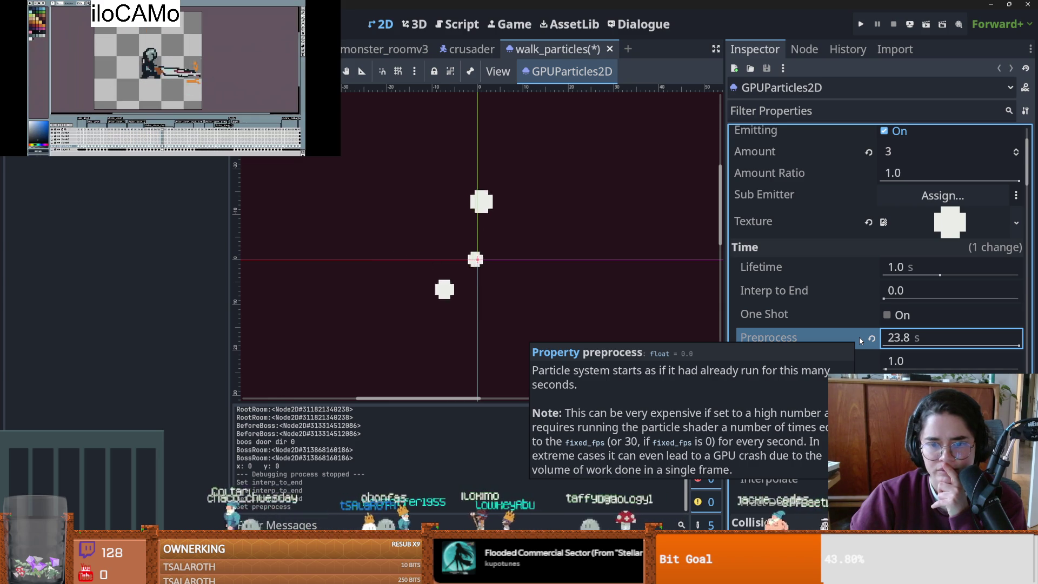
pyautogui.click(871, 338)
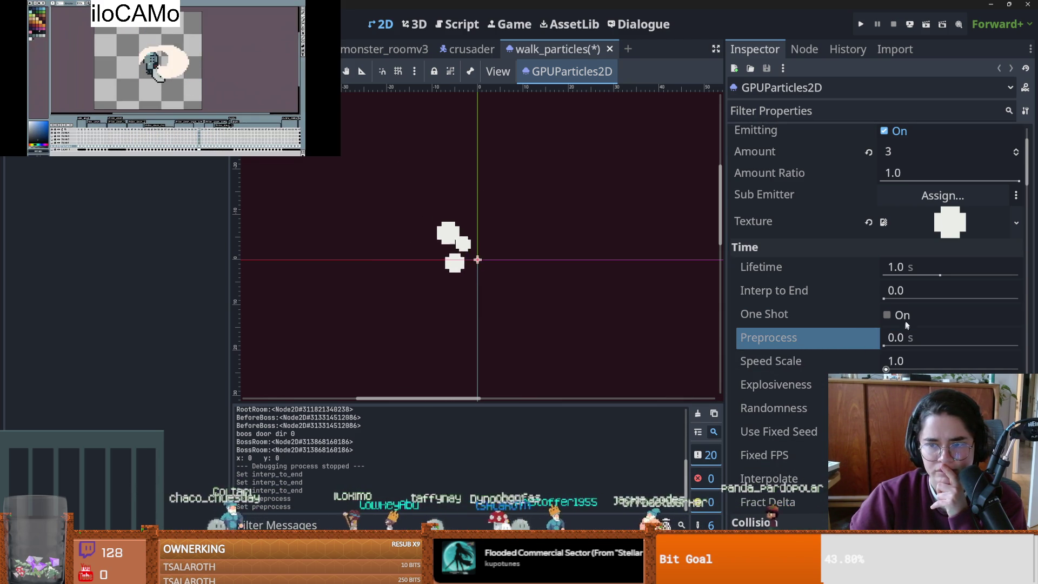
pyautogui.click(904, 269)
pyautogui.write('2.0')
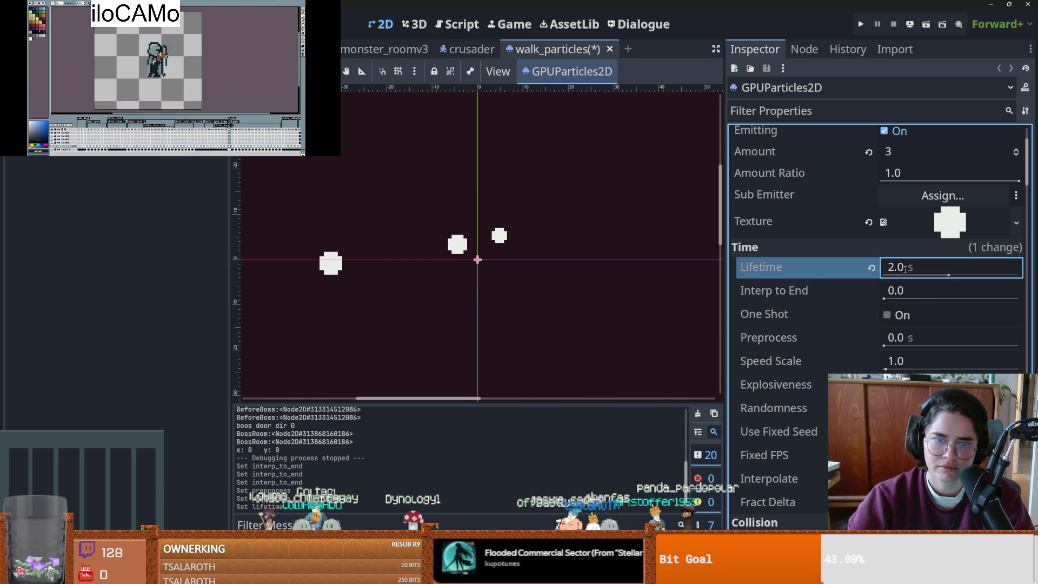
pyautogui.scroll(-10, 810, 416)
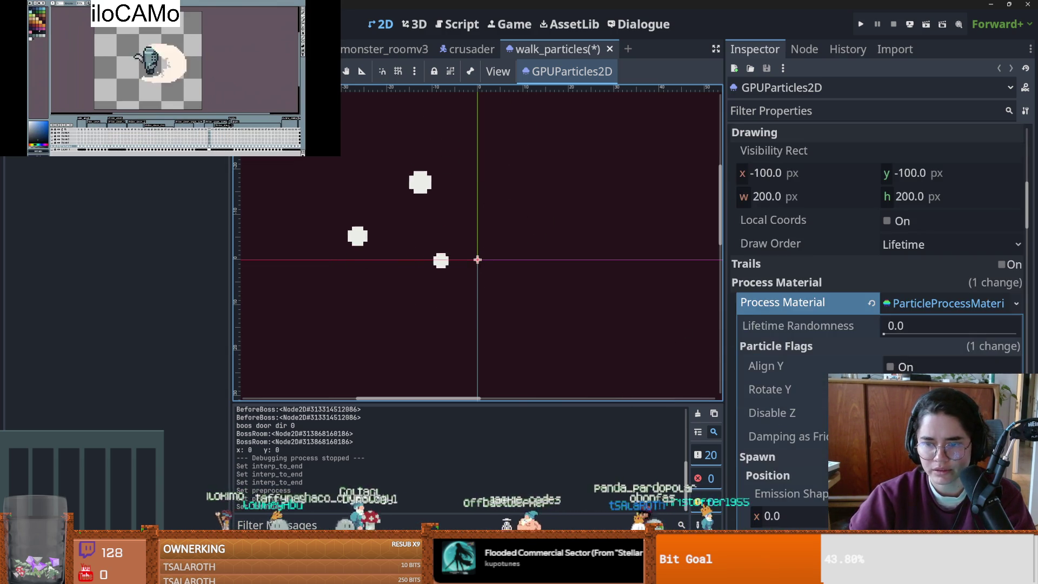
# - Set the Radial Velocity minimum to 0
pyautogui.scroll(-12, 876, 324)
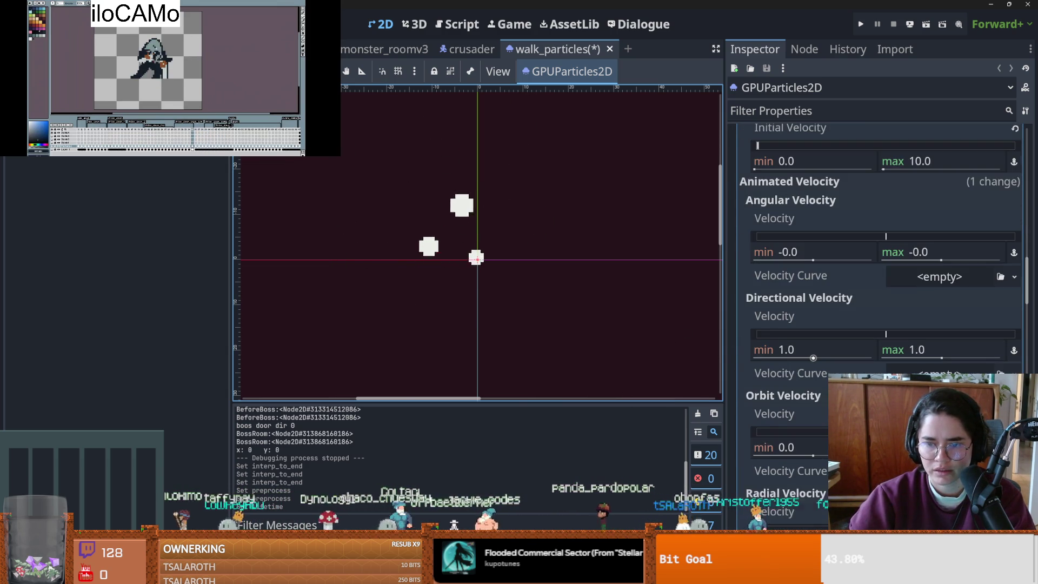
pyautogui.scroll(-2, 811, 340)
pyautogui.click(790, 438)
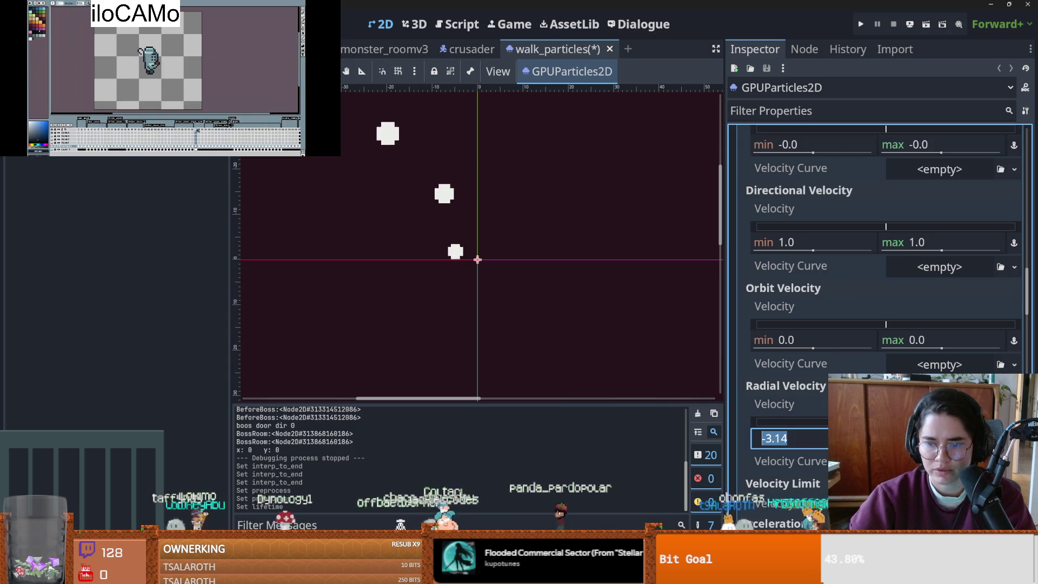
pyautogui.write('0')
pyautogui.press('Return')
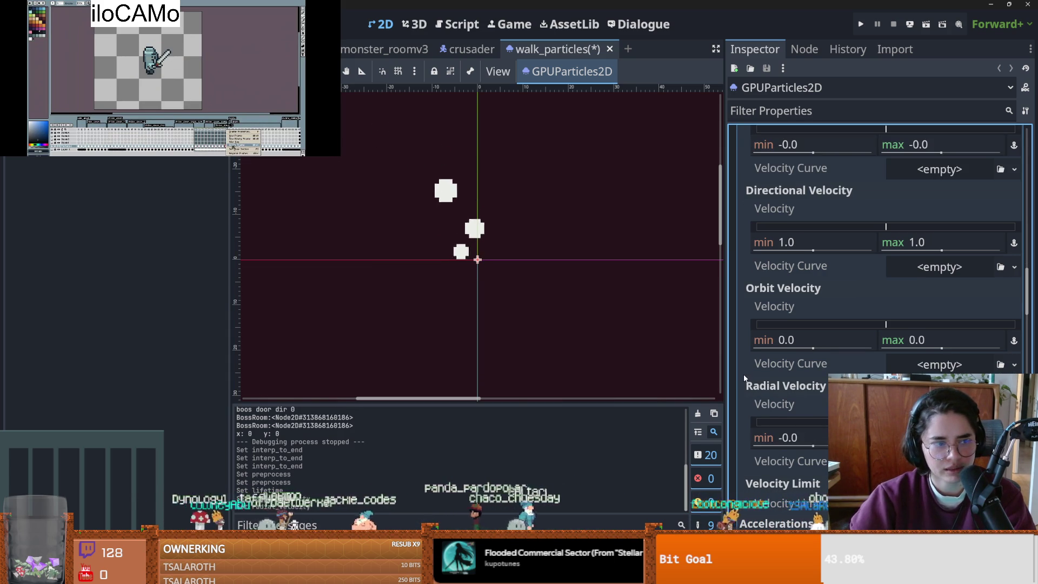
# - Set Initial Velocity to a range of 10 minimum and 20 maximum
pyautogui.scroll(5, 777, 401)
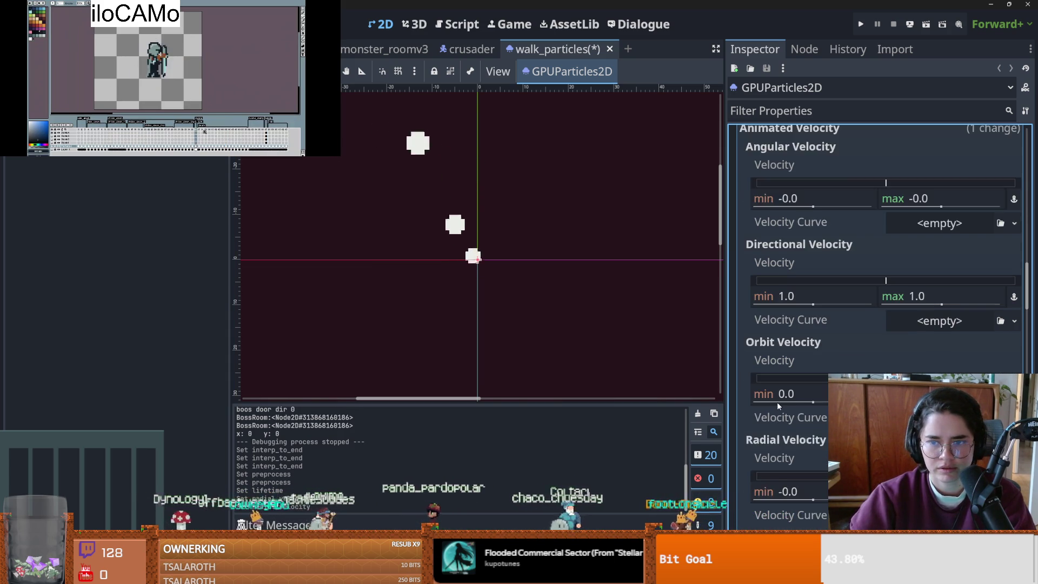
pyautogui.scroll(6, 781, 407)
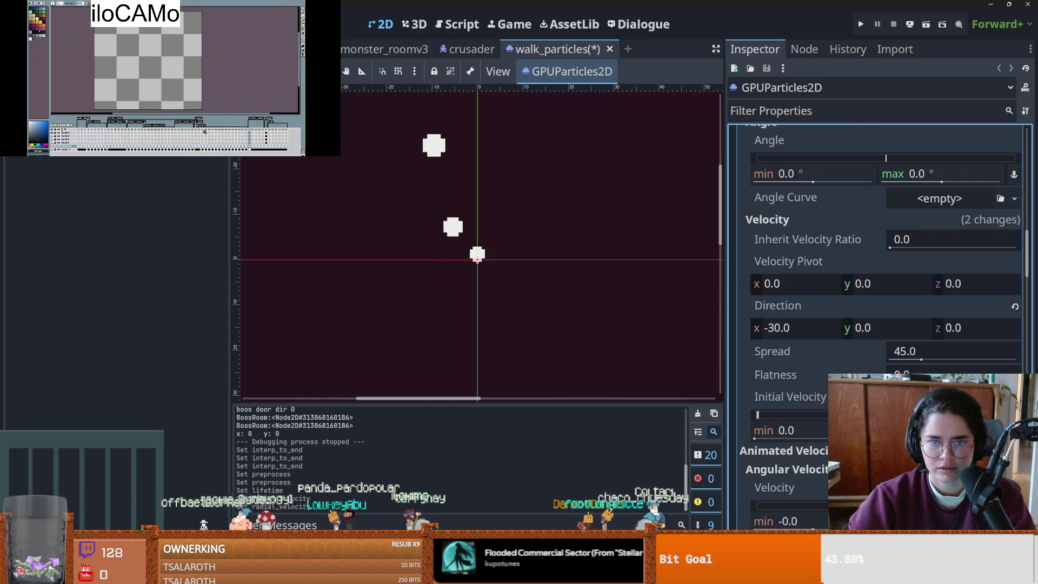
pyautogui.moveTo(757, 414); pyautogui.dragTo(762, 414)
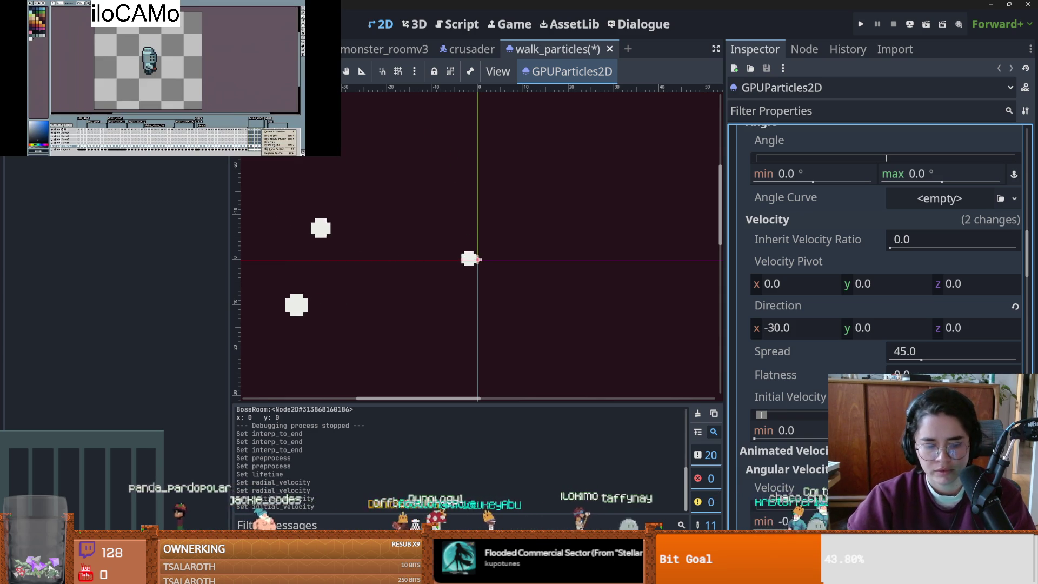
pyautogui.moveTo(762, 414); pyautogui.dragTo(760, 414)
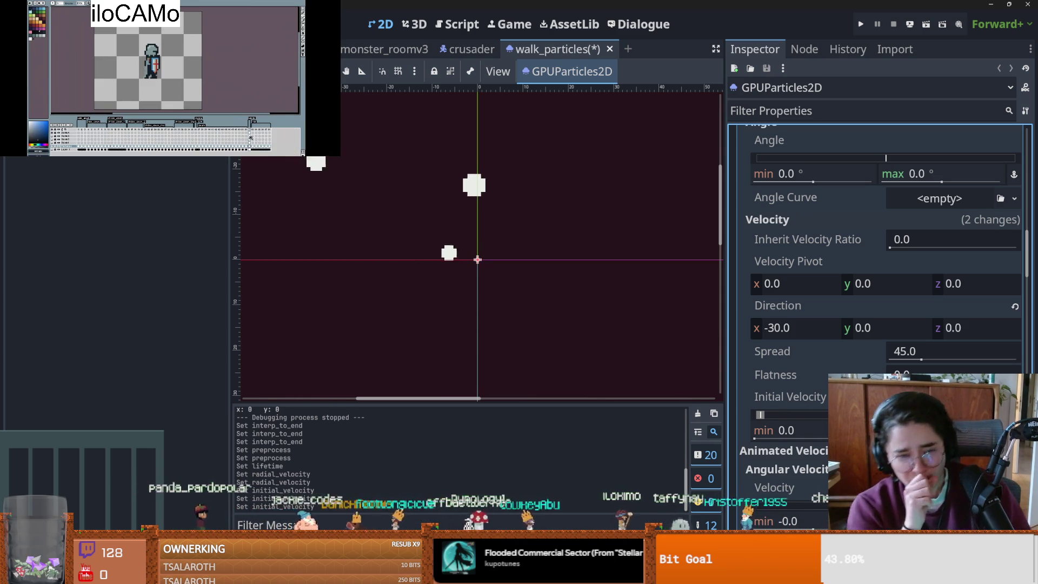
pyautogui.click(811, 431)
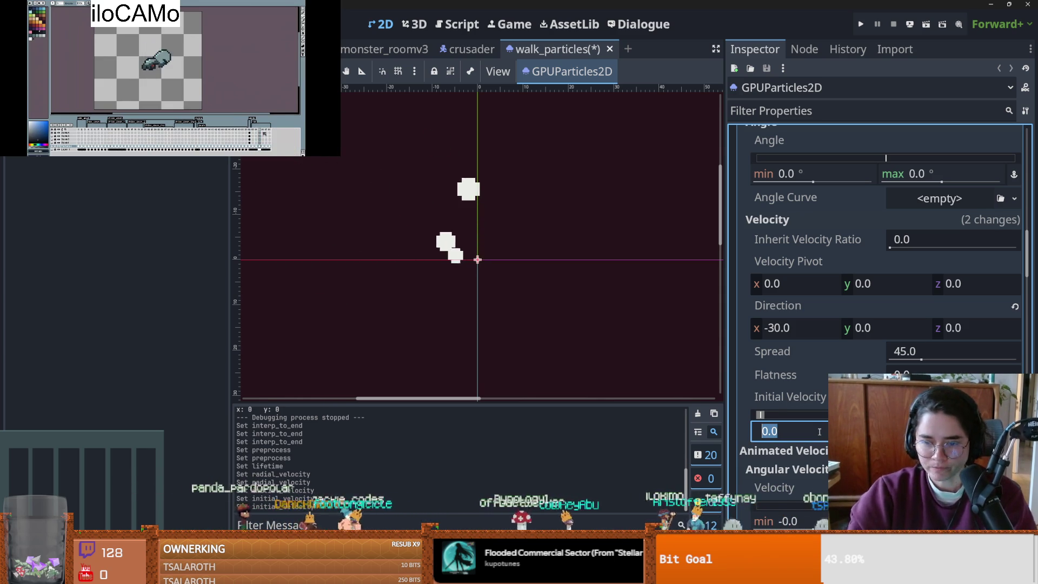
pyautogui.write('20')
pyautogui.press('Return')
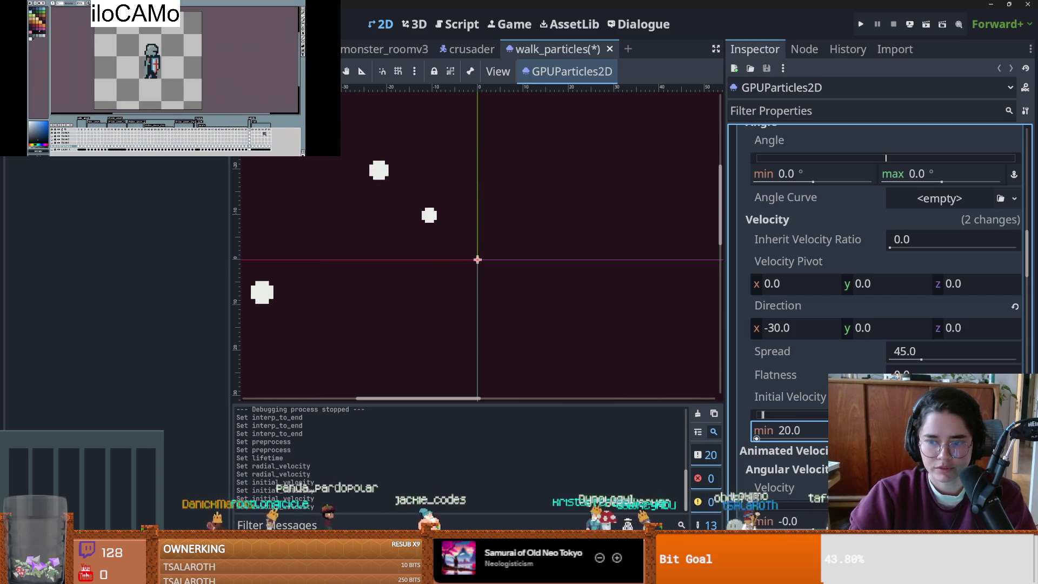
pyautogui.click(790, 430)
pyautogui.write('10')
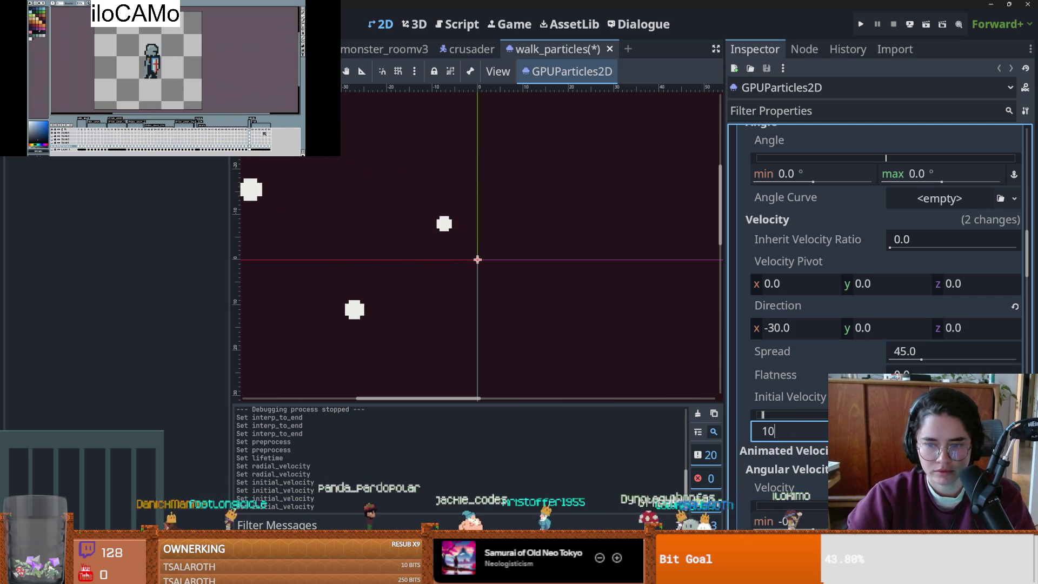
pyautogui.press('Return')
pyautogui.click(616, 327)
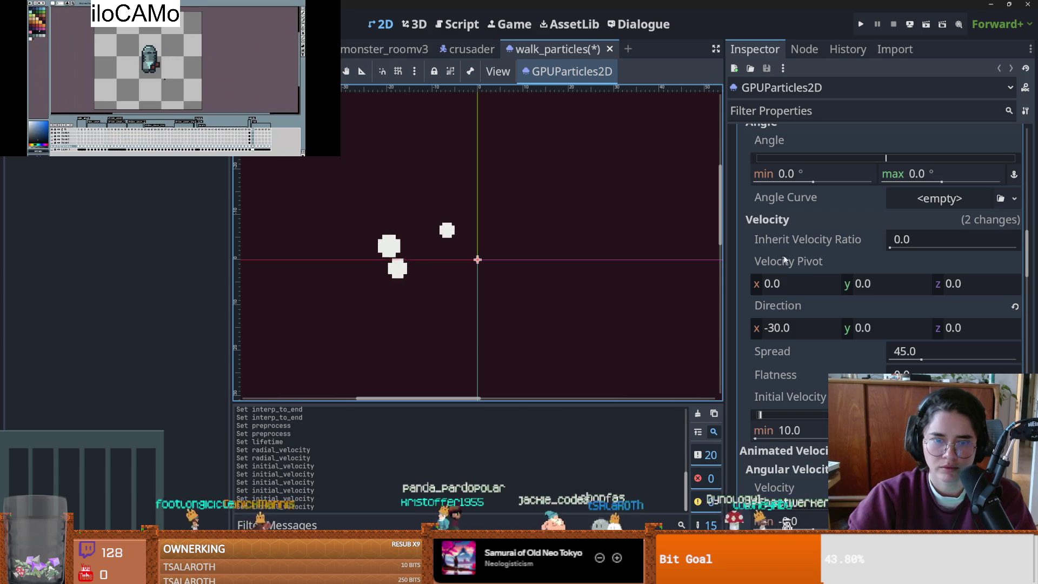
# - Save and run the project to test the walk dust
pyautogui.scroll(8, 813, 268)
pyautogui.scroll(2, 842, 286)
pyautogui.click(860, 25)
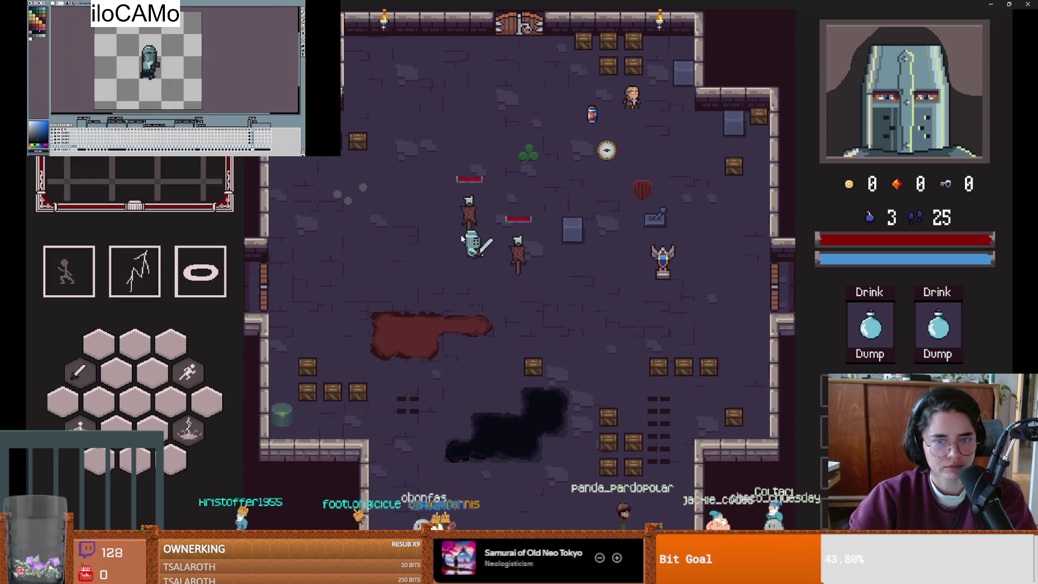
# - Walk the knight to watch the dust, stop the test run, and collapse the material properties
pyautogui.press('a')
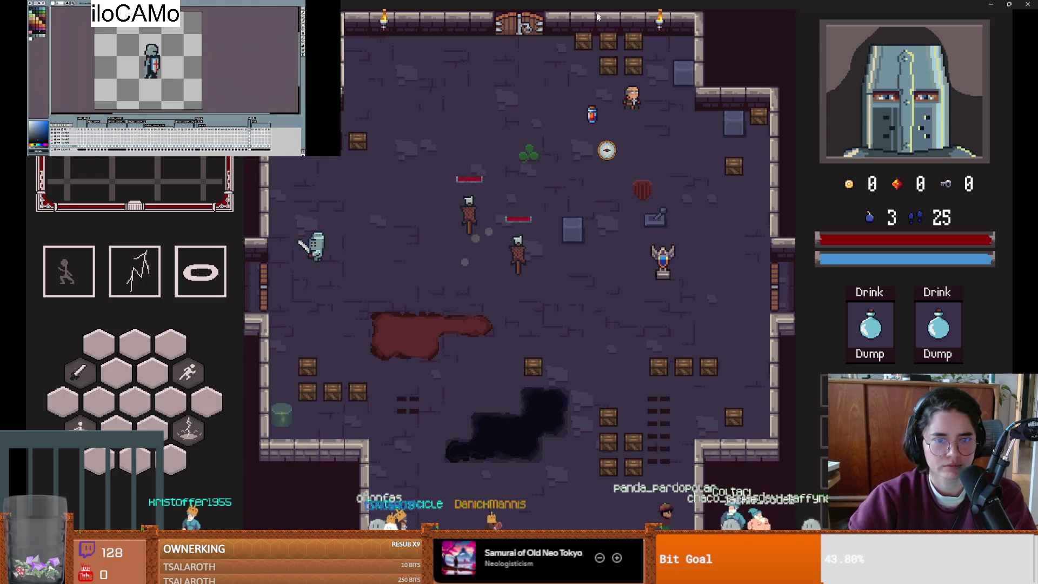
pyautogui.press('super+Down')
pyautogui.click(713, 144)
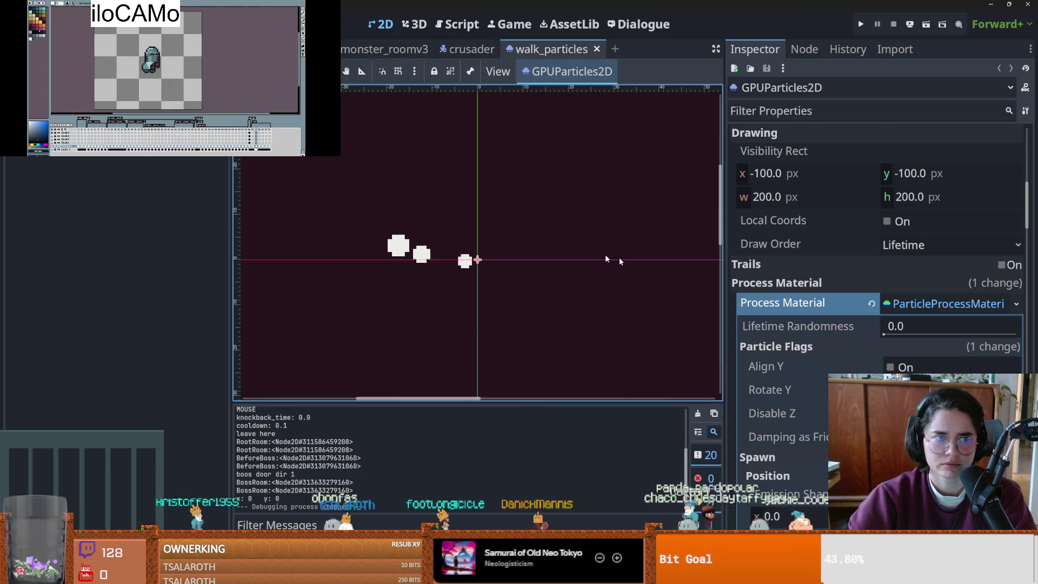
pyautogui.click(934, 308)
pyautogui.click(934, 306)
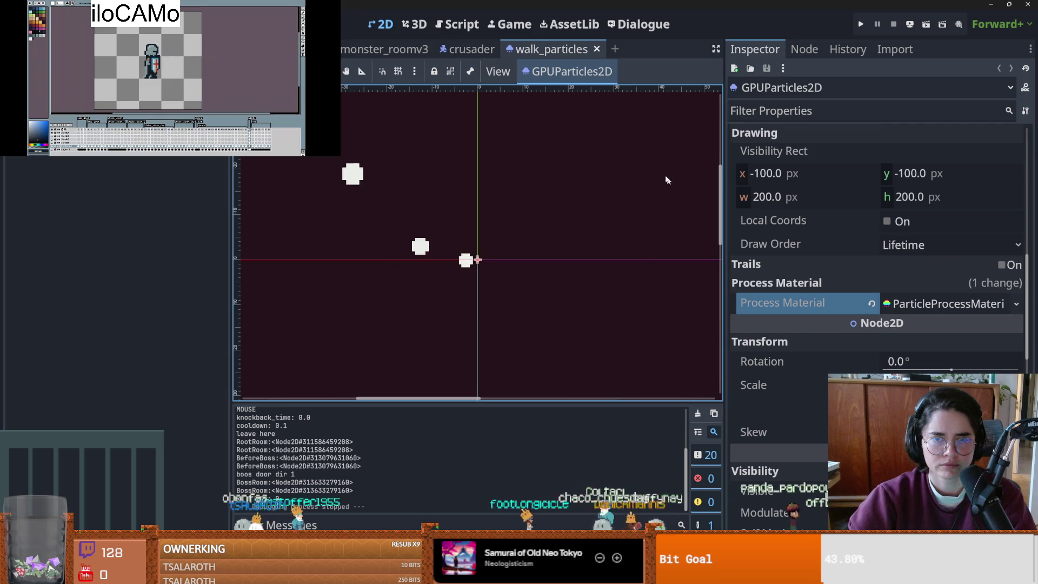
# - Save the scene over walk_particles.tscn, dismiss the error, and close the walk_particles tab
pyautogui.rightClick(573, 49)
pyautogui.click(628, 97)
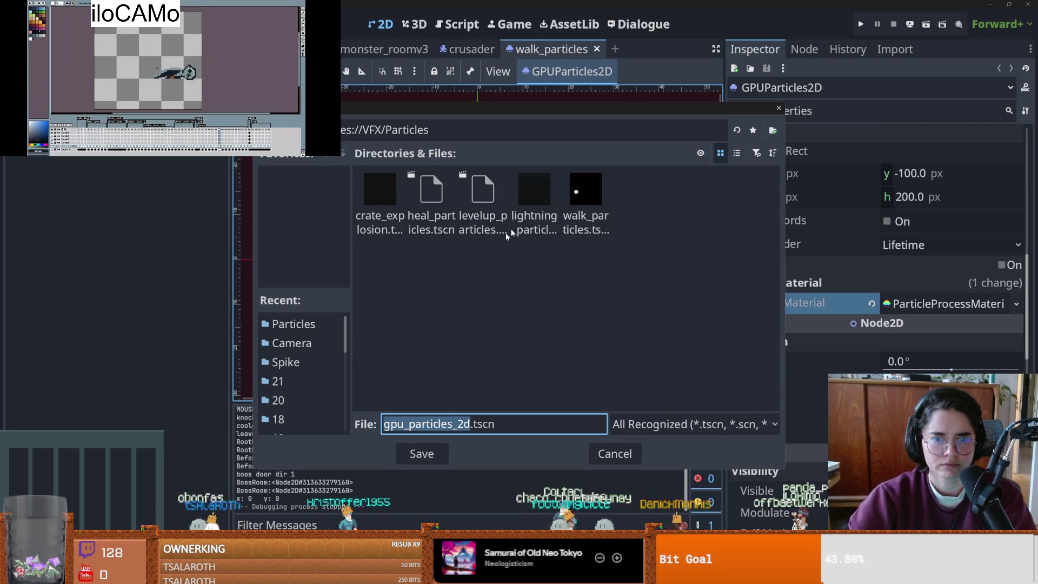
pyautogui.click(585, 202)
pyautogui.click(435, 454)
pyautogui.click(456, 311)
pyautogui.click(472, 303)
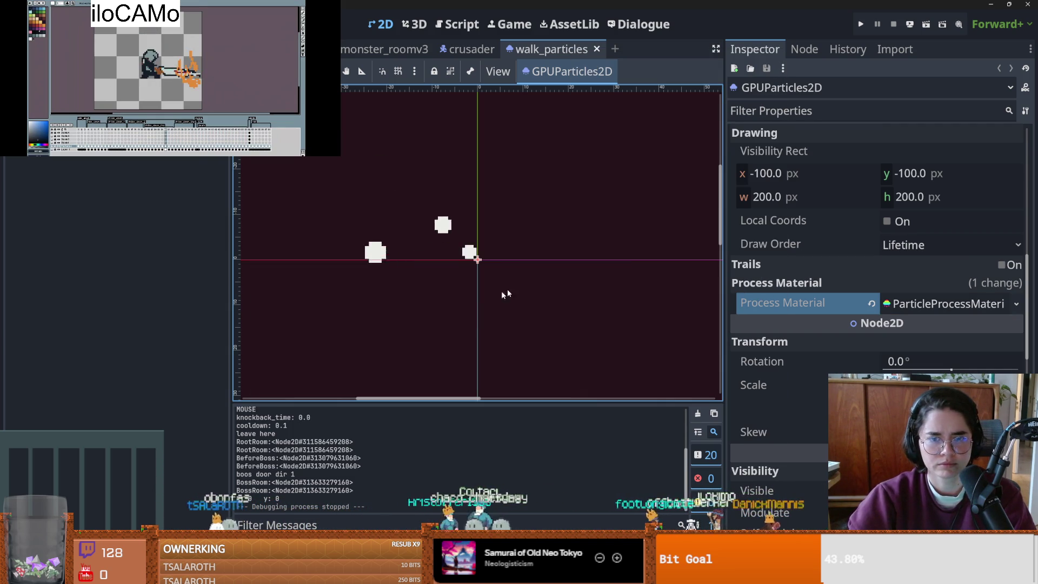
pyautogui.click(597, 48)
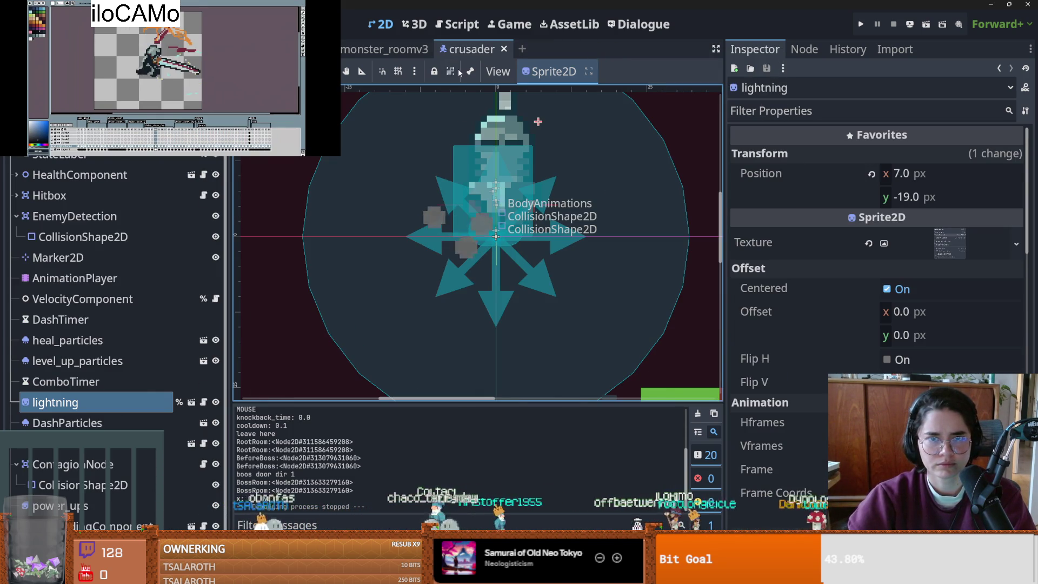
# - Reopen walk_particles.tscn from the FileSystem dock and center its particle preview
pyautogui.click(81, 146)
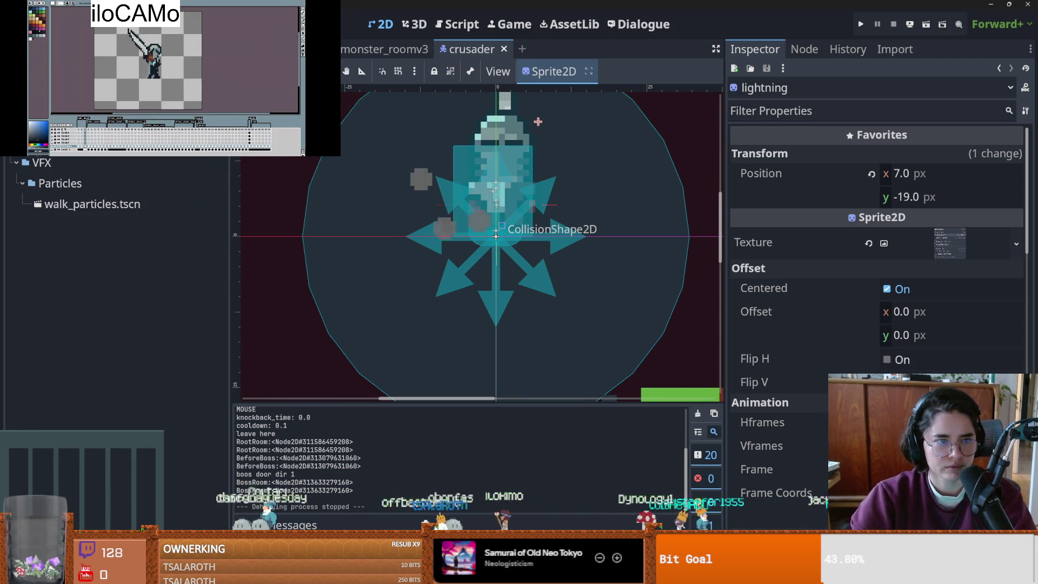
pyautogui.doubleClick(108, 205)
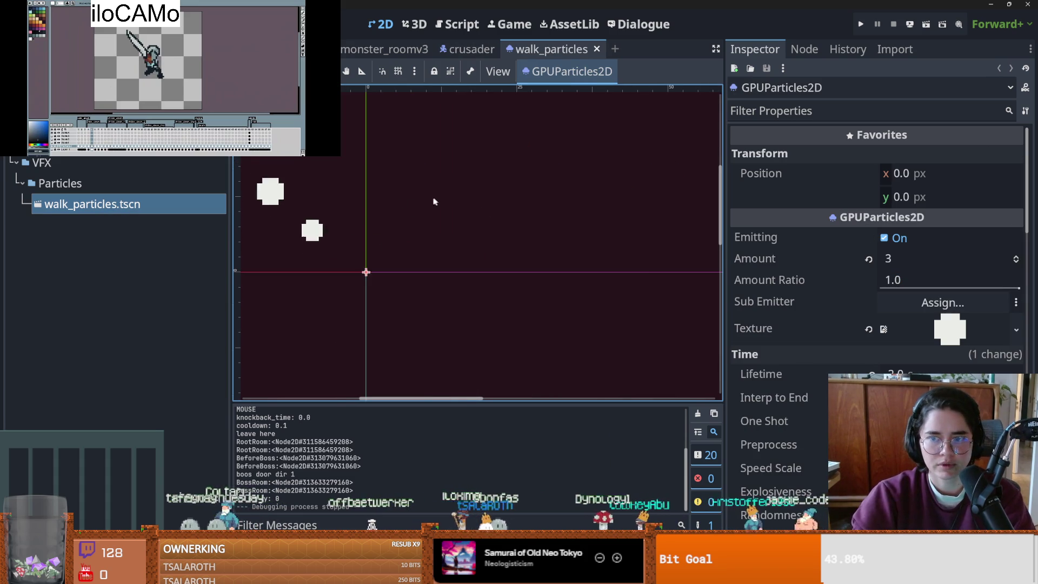
pyautogui.moveTo(503, 225); pyautogui.dragTo(590, 214)
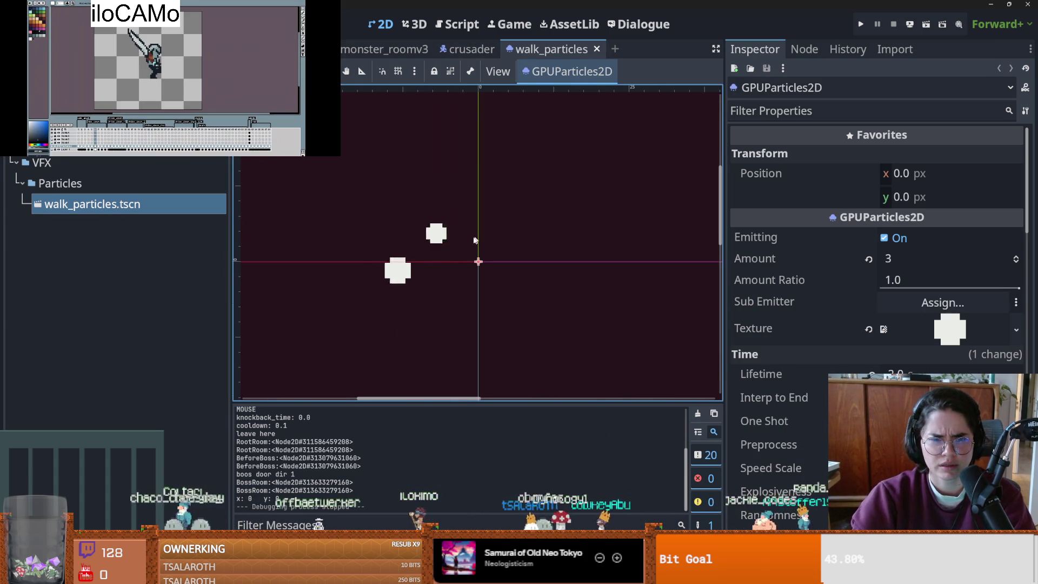
pyautogui.scroll(1, 466, 238)
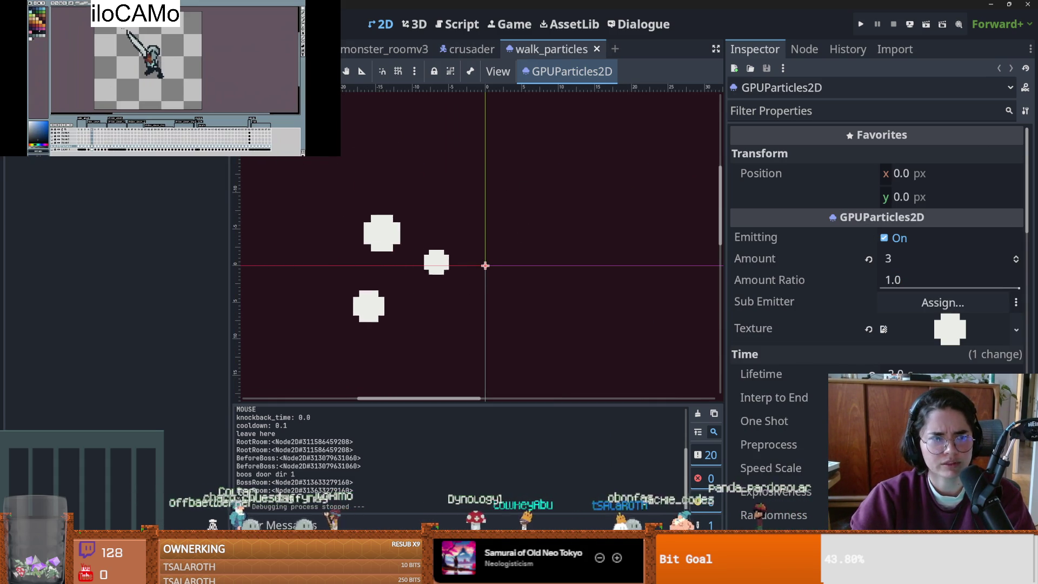
# - Check the texture and process material values, save walk_particles, and return to crusader
pyautogui.click(934, 334)
pyautogui.scroll(-2, 871, 347)
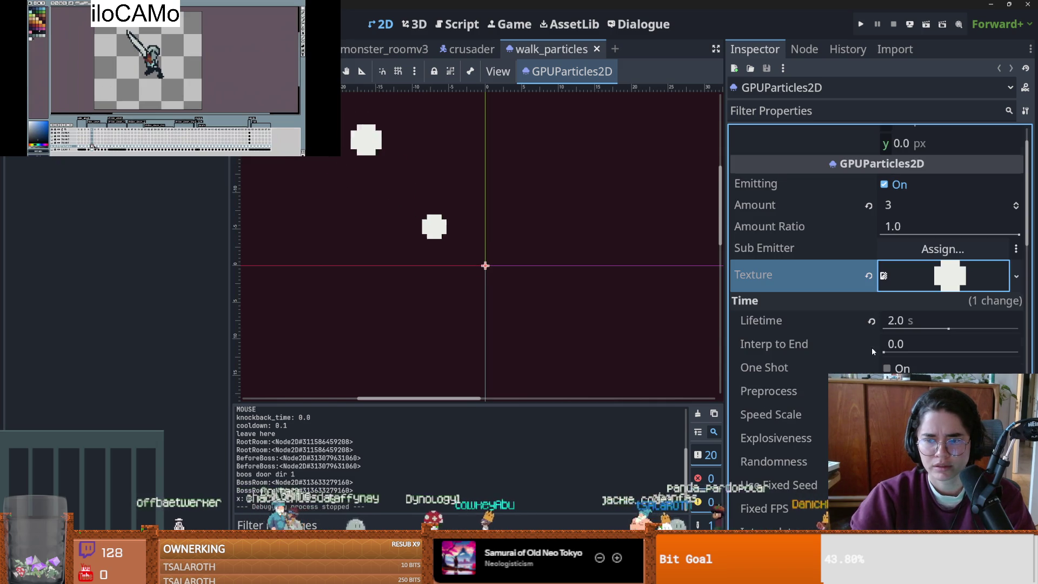
pyautogui.scroll(-10, 854, 356)
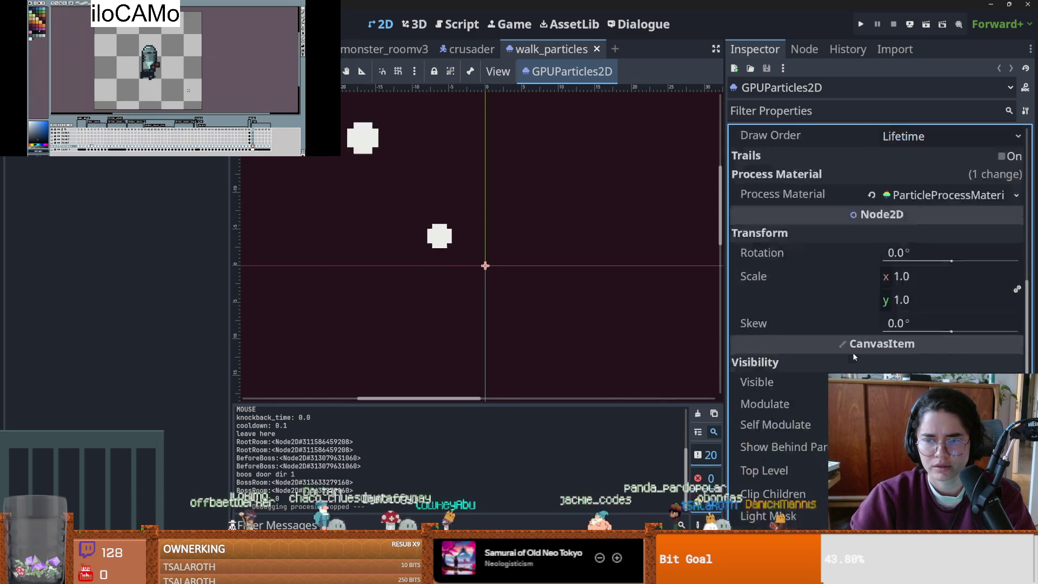
pyautogui.scroll(2, 931, 253)
pyautogui.click(931, 253)
pyautogui.scroll(-10, 931, 252)
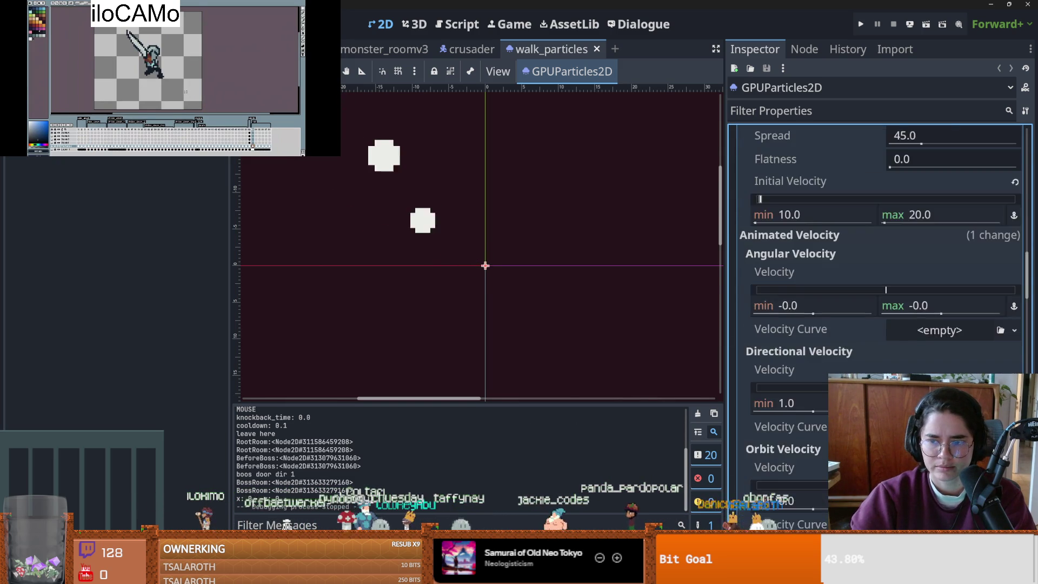
pyautogui.hotkey('ctrl', 's')
pyautogui.click(469, 54)
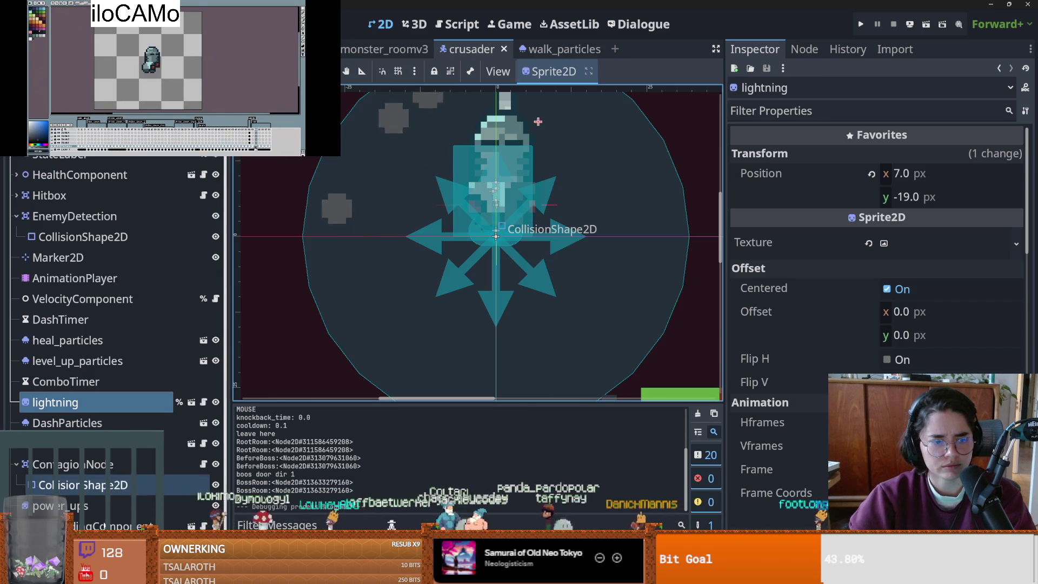
# - Save the crusader scene with Ctrl+S and bring the walk_particles tab to the front
pyautogui.scroll(-10, 914, 338)
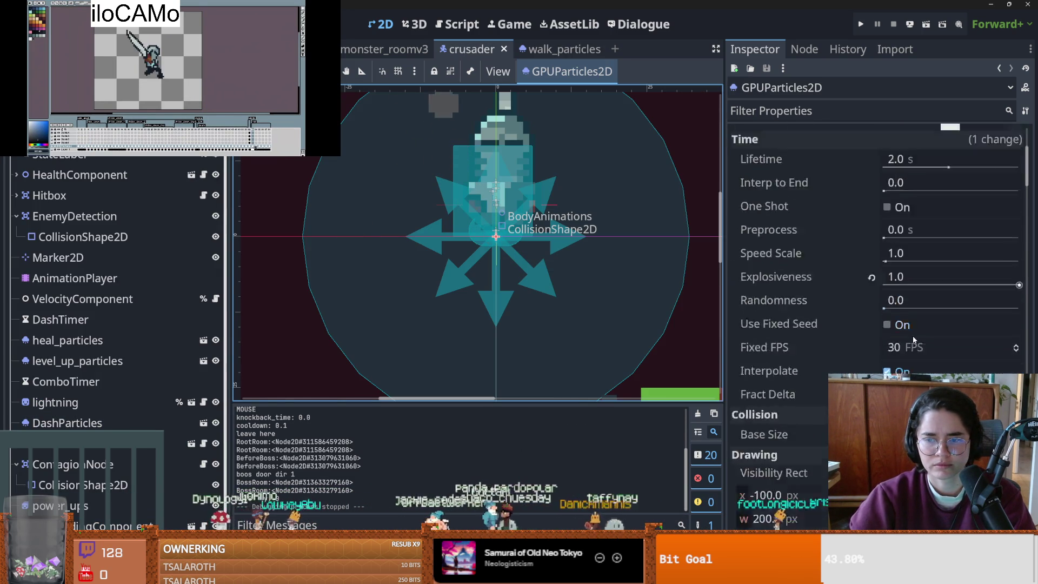
pyautogui.scroll(-10, 913, 337)
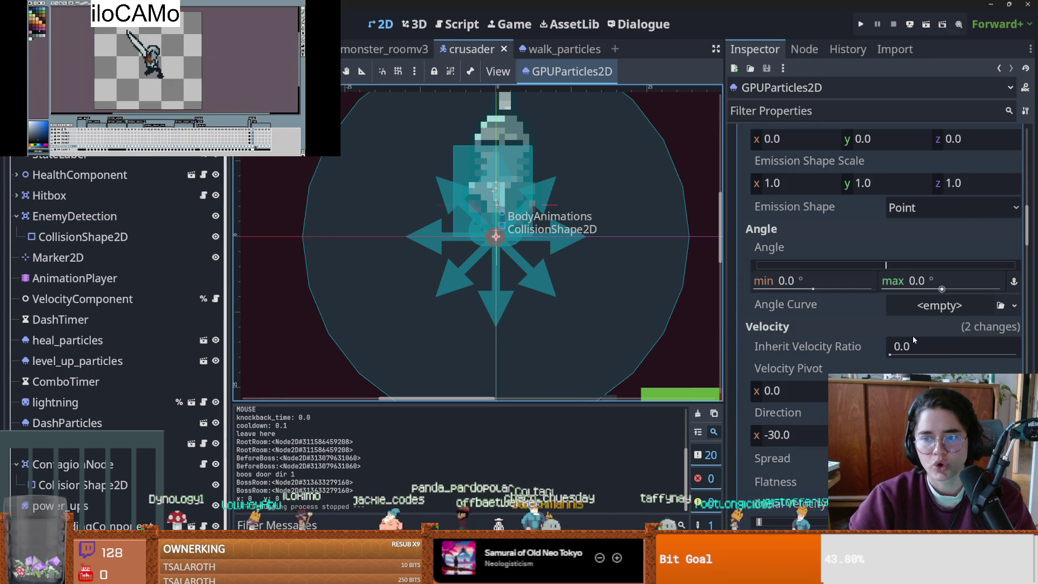
pyautogui.scroll(5, 913, 340)
pyautogui.scroll(15, 952, 287)
pyautogui.scroll(-3, 953, 287)
pyautogui.scroll(8, 876, 302)
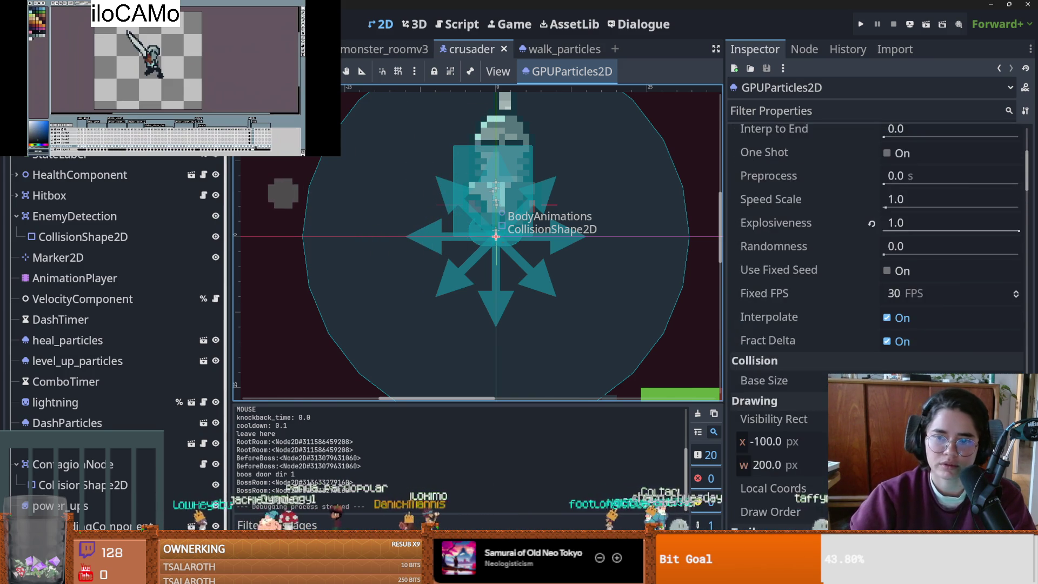
pyautogui.scroll(-2, 876, 302)
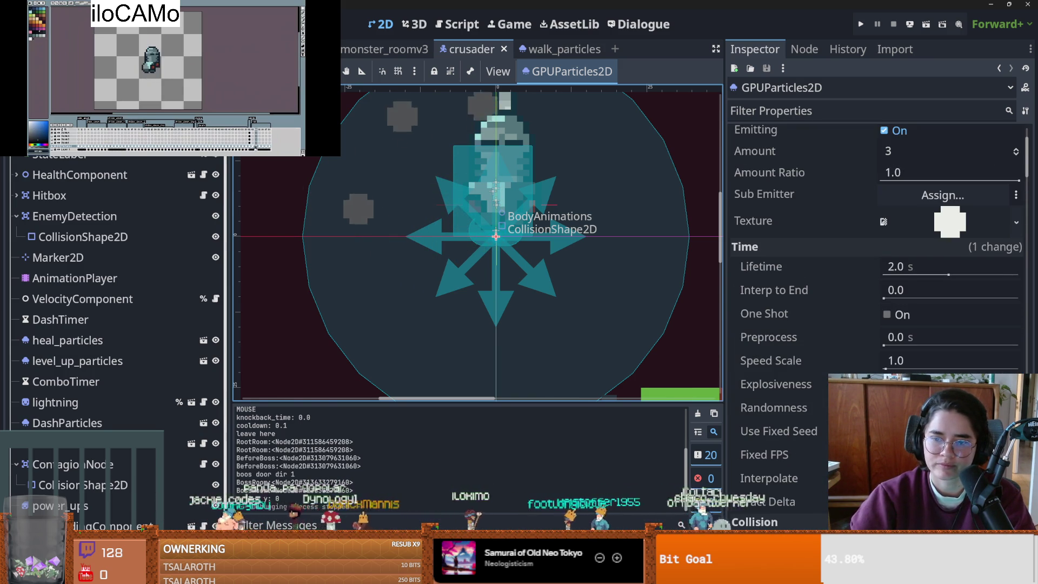
pyautogui.hotkey('ctrl', 's')
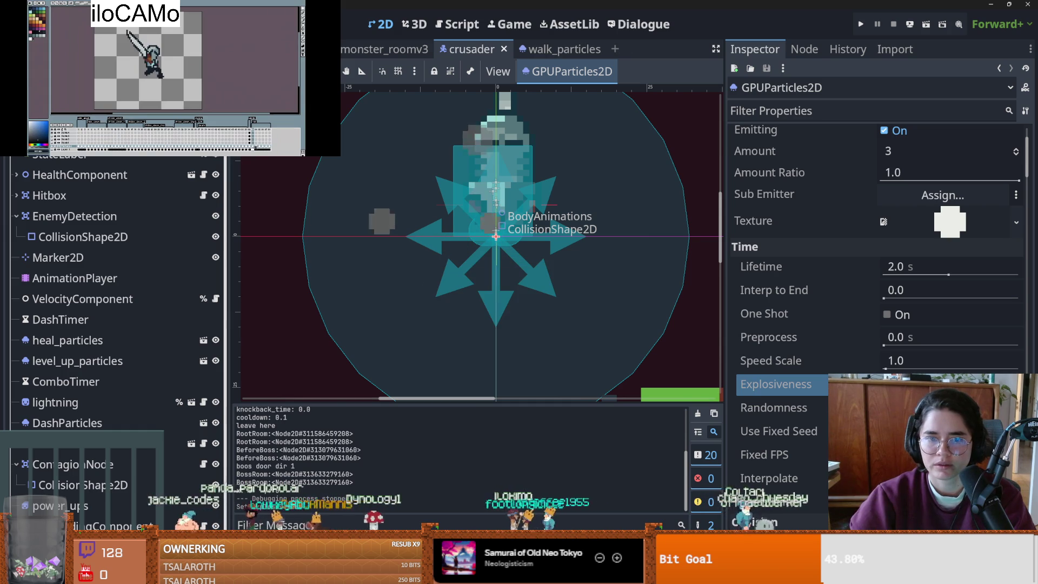
pyautogui.scroll(2, 876, 271)
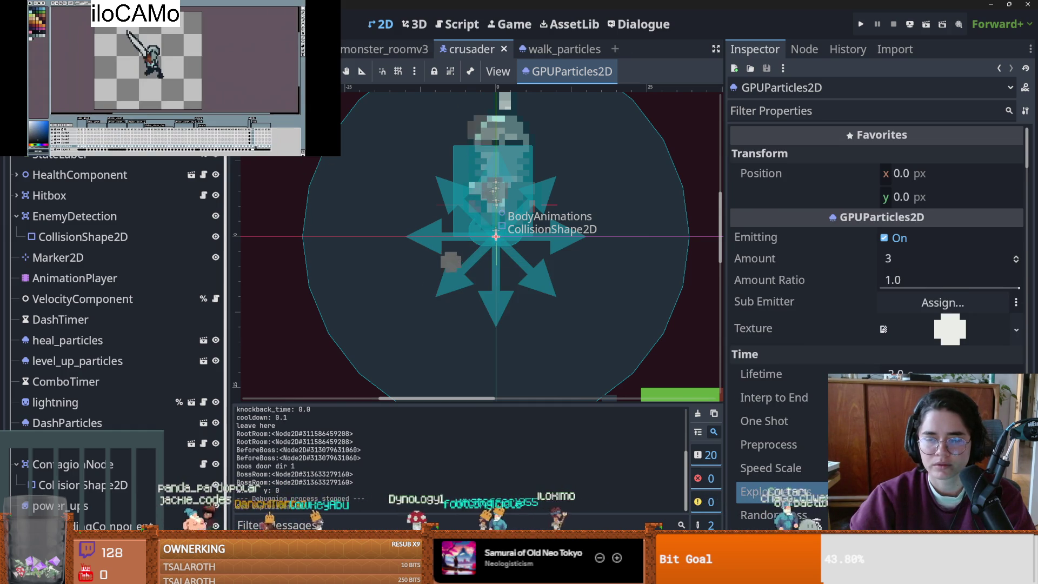
pyautogui.scroll(-1, 876, 270)
pyautogui.click(562, 49)
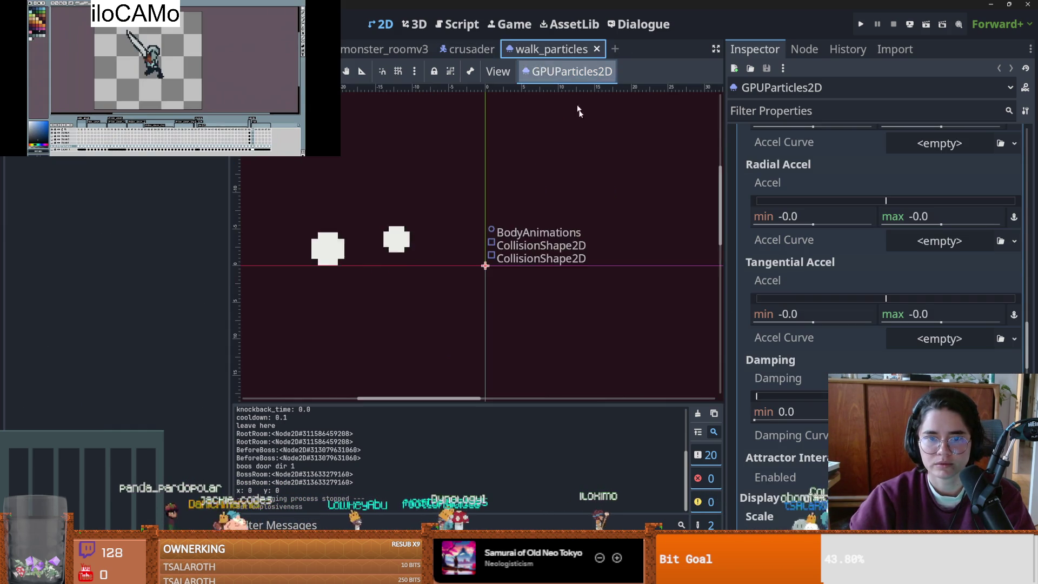
# - Copy all of the walk_particles emitter's properties, save, and return to the crusader tab
pyautogui.scroll(15, 873, 268)
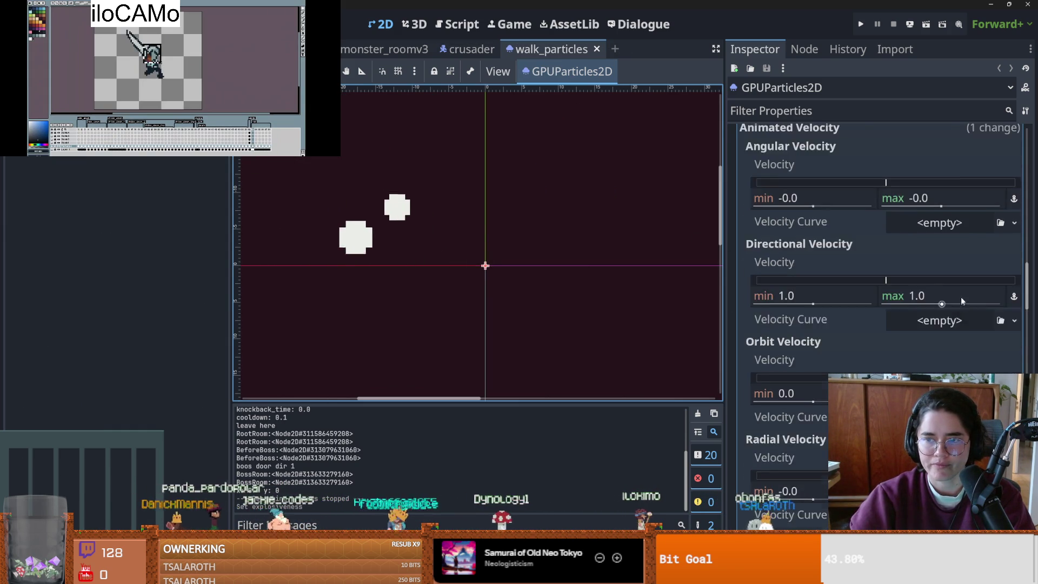
pyautogui.scroll(4, 994, 190)
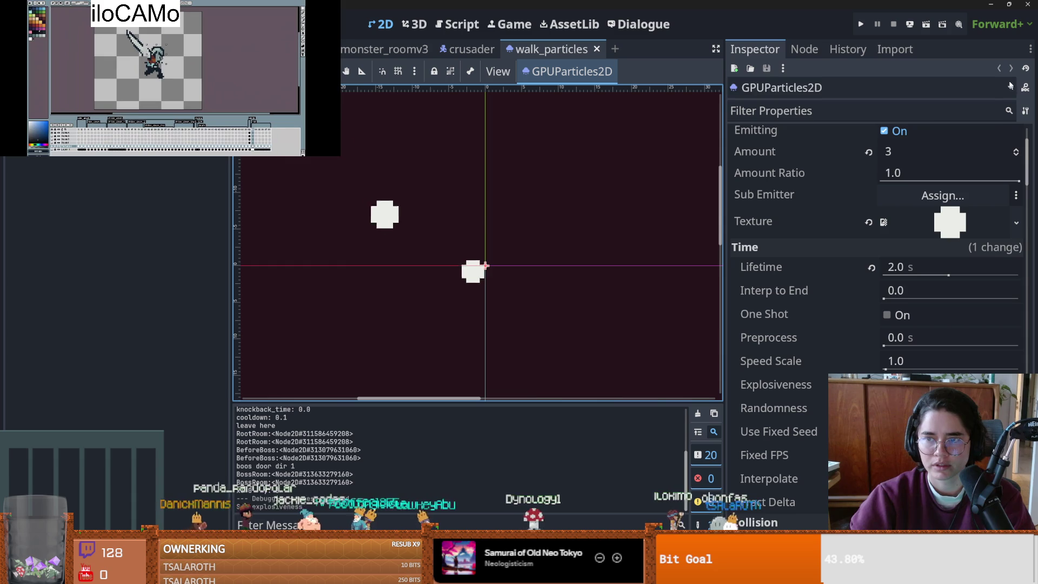
pyautogui.click(1025, 110)
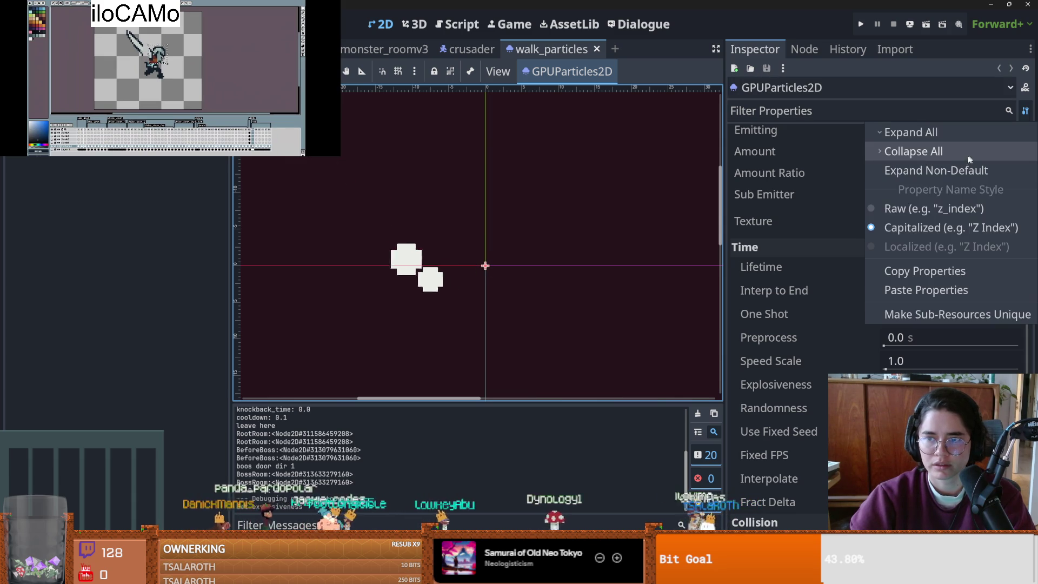
pyautogui.click(919, 270)
pyautogui.hotkey('ctrl', 's')
pyautogui.click(462, 50)
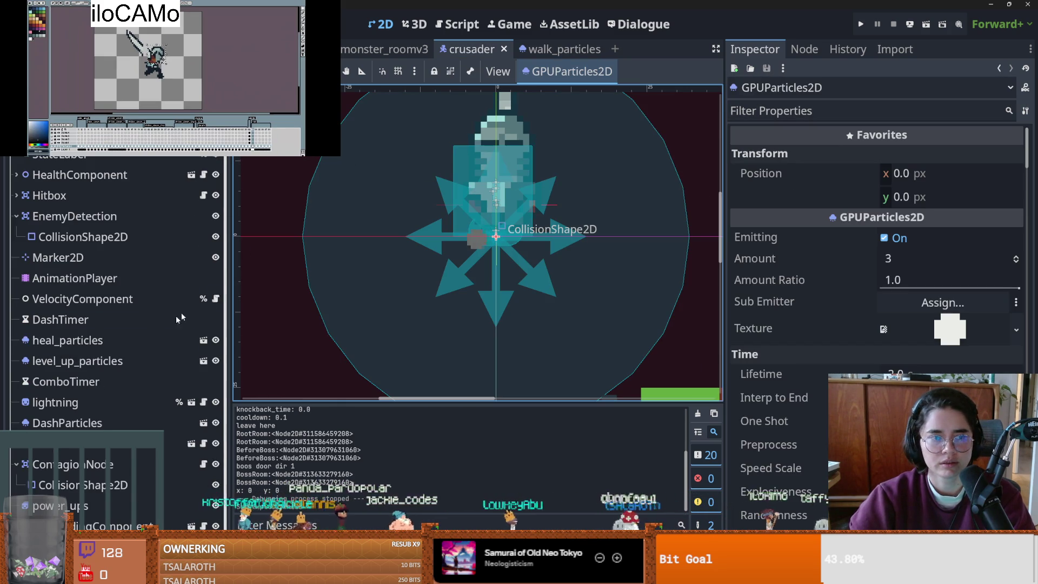
# - Paste the copied particle properties onto the crusader's GPUParticles2D and save the scene
pyautogui.click(1025, 111)
pyautogui.click(952, 292)
pyautogui.hotkey('ctrl', 's')
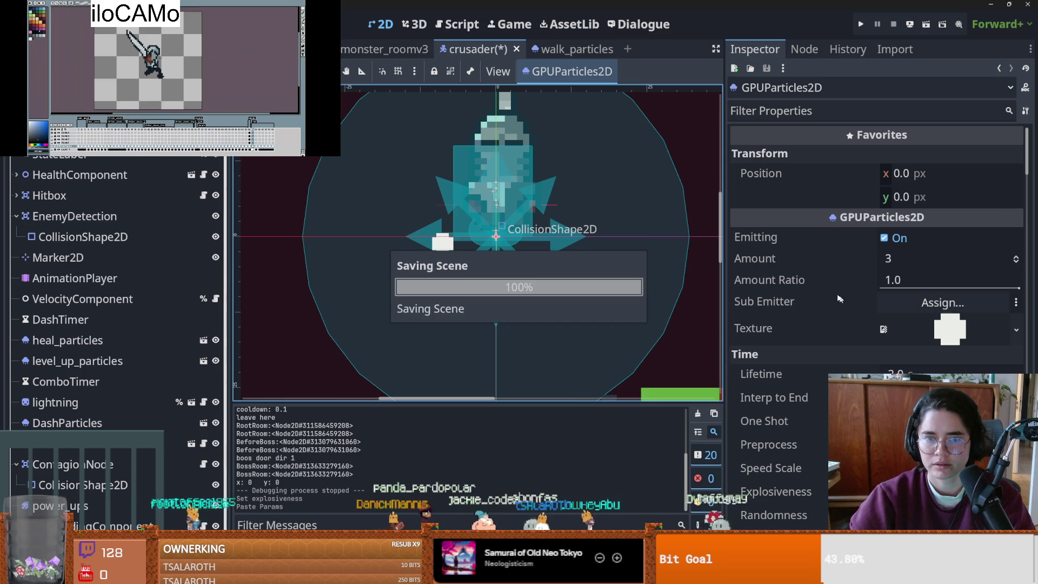
pyautogui.scroll(-5, 847, 316)
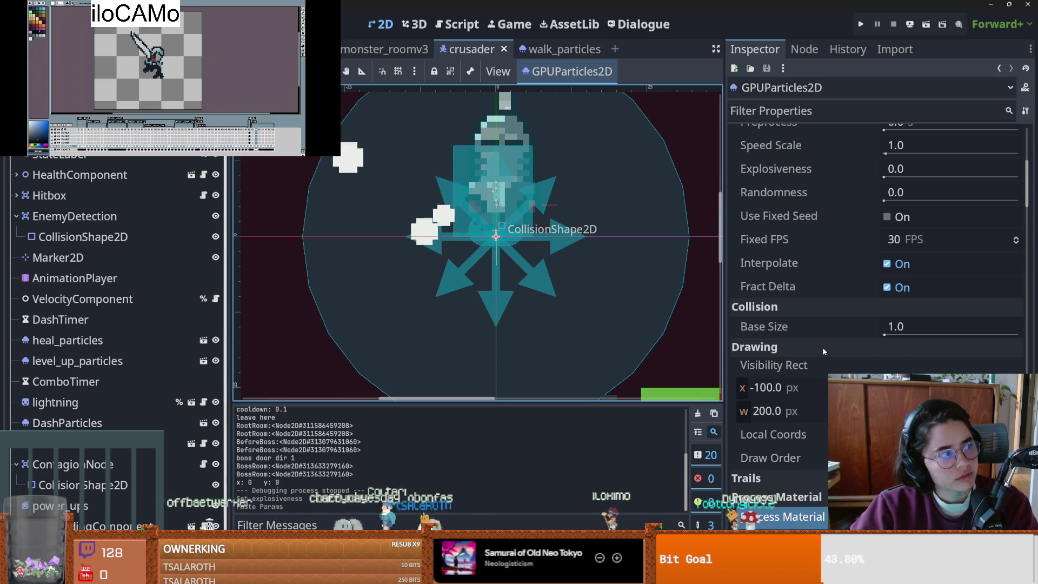
pyautogui.scroll(-3, 823, 351)
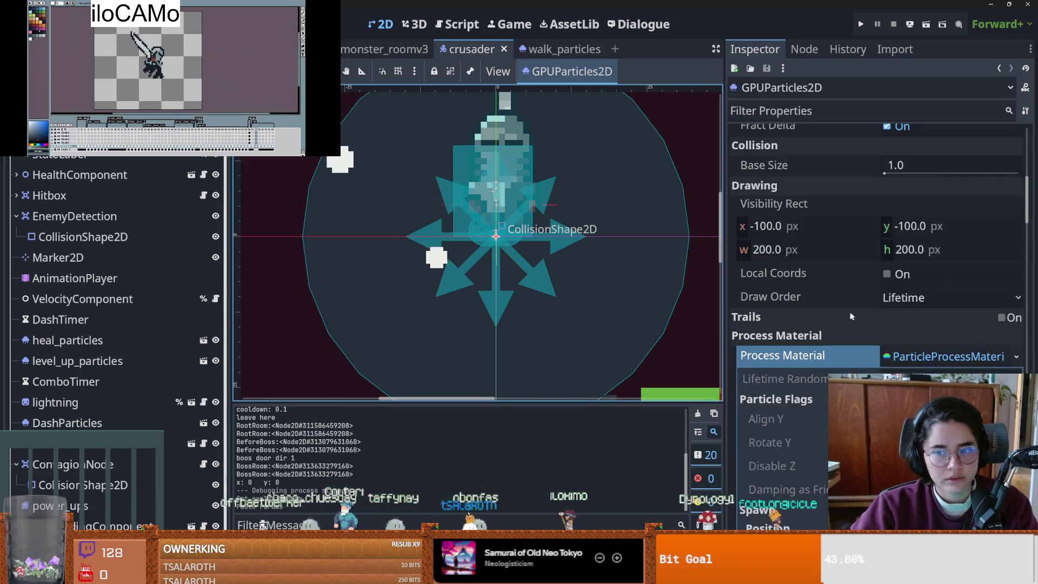
pyautogui.scroll(-3, 849, 315)
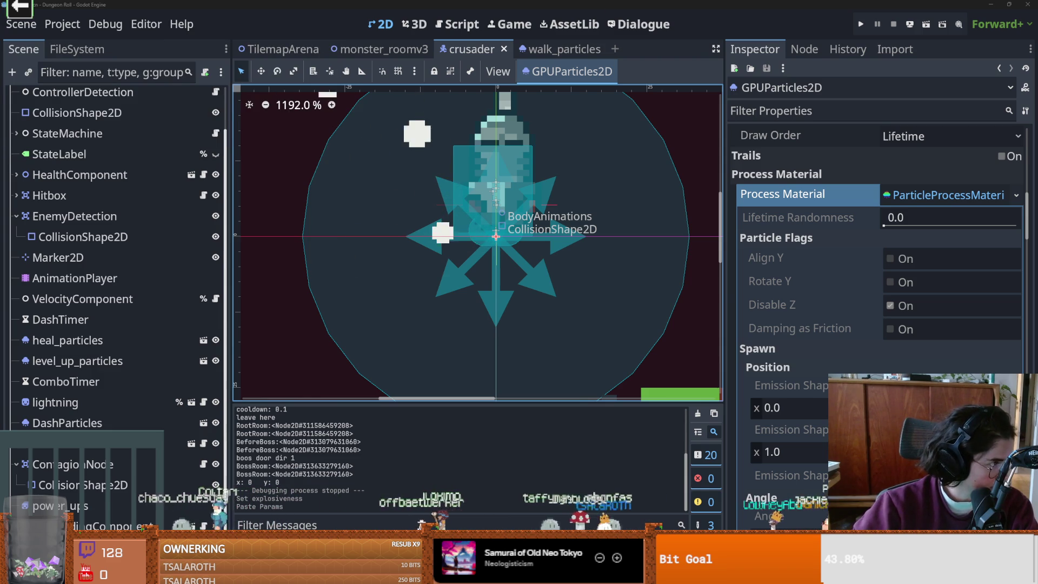
pyautogui.click(800, 308)
pyautogui.hotkey('ctrl', 's')
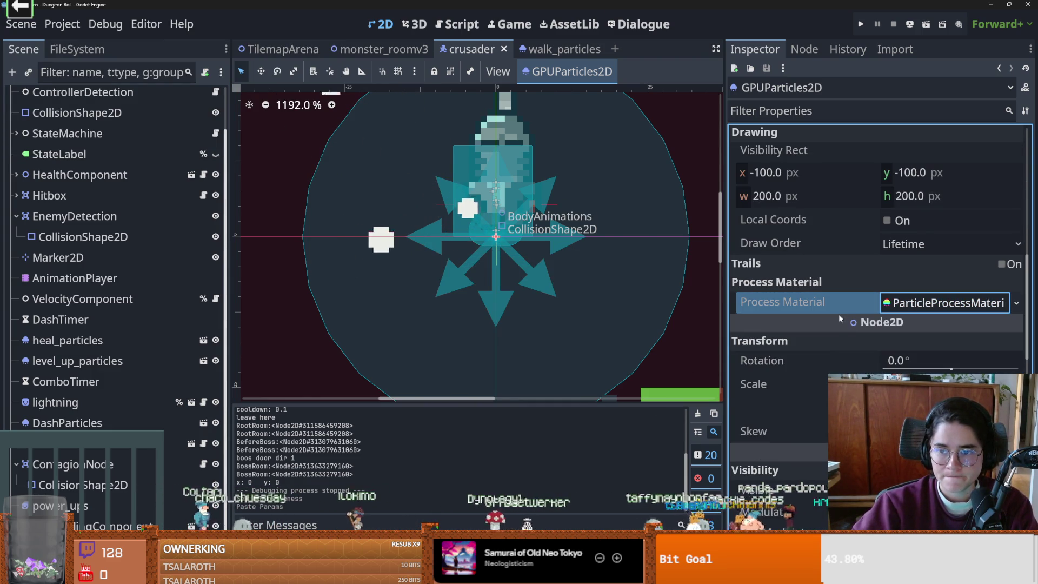
pyautogui.scroll(10, 838, 361)
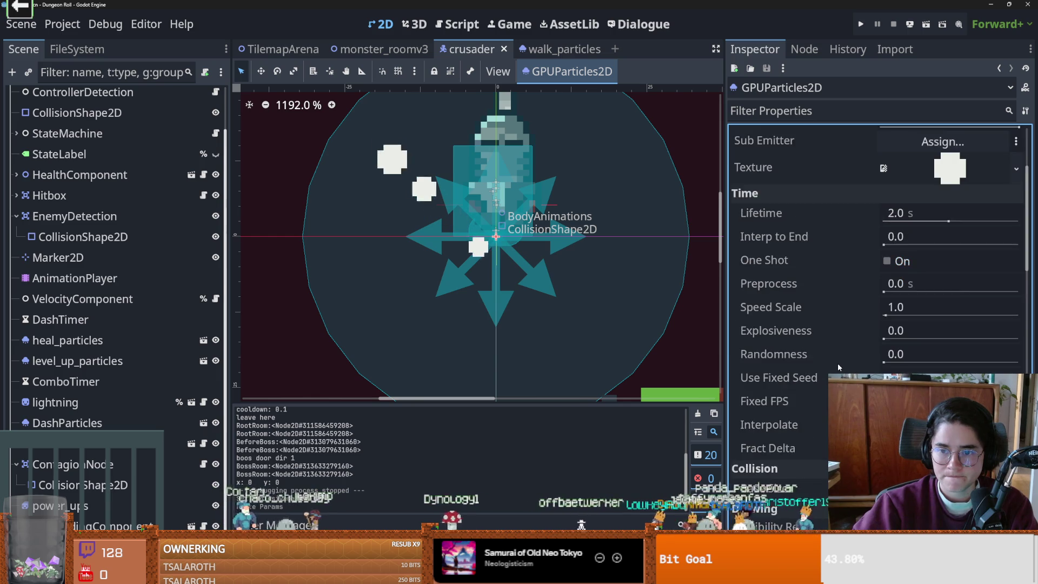
pyautogui.scroll(-5, 838, 362)
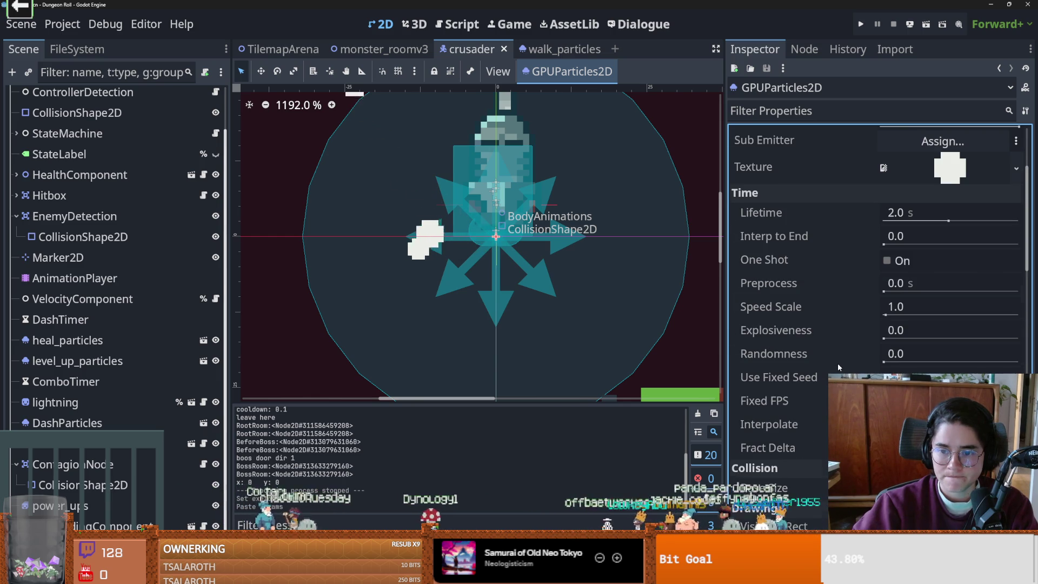
pyautogui.click(893, 336)
pyautogui.moveTo(893, 336)
pyautogui.mouseDown()
pyautogui.moveTo(912, 338)
pyautogui.moveTo(887, 338)
pyautogui.mouseUp()
pyautogui.hotkey('ctrl', 's')
pyautogui.click(806, 317)
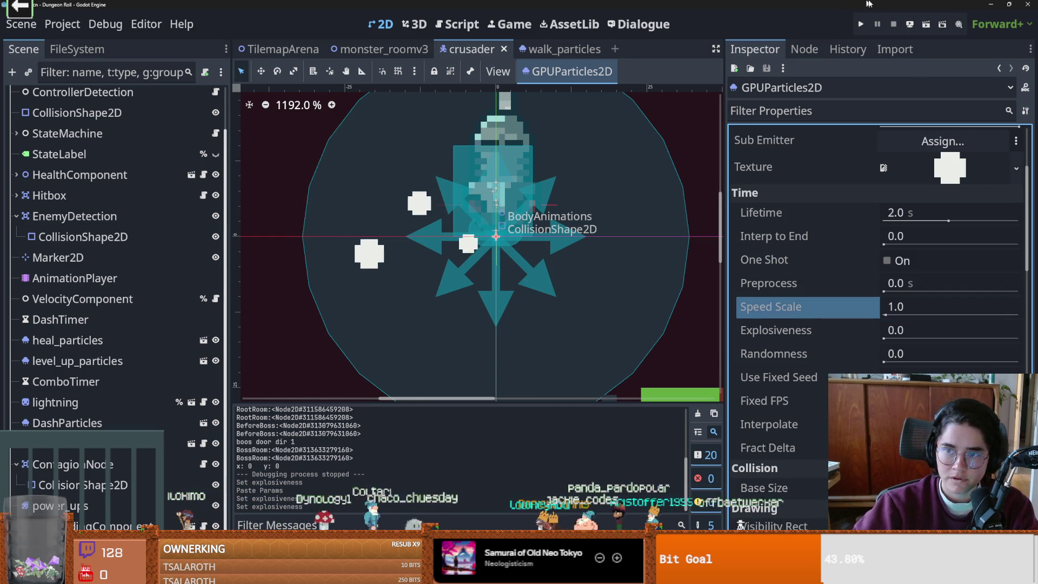
pyautogui.scroll(-4, 895, 325)
pyautogui.click(767, 405)
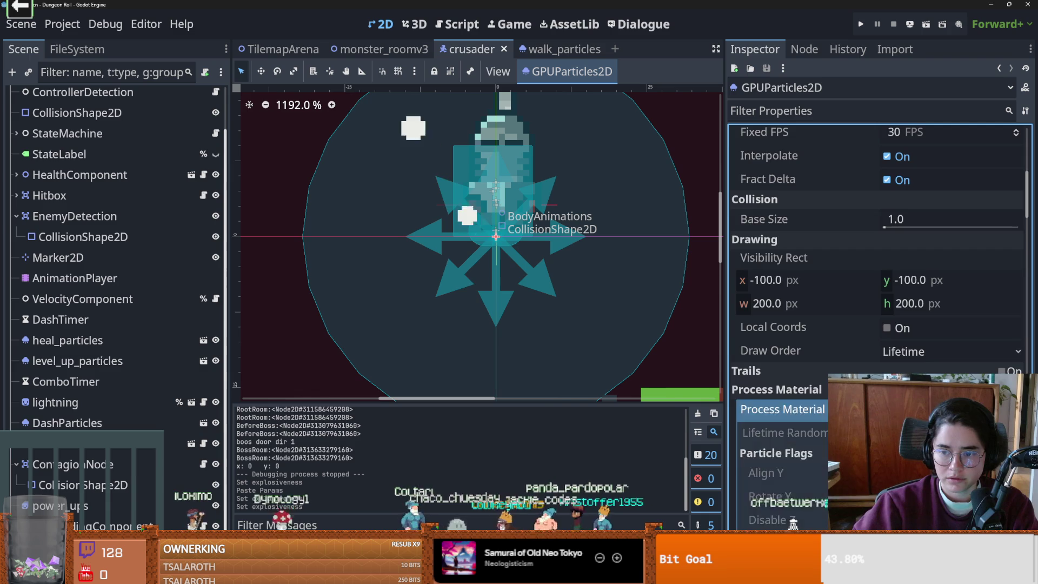
pyautogui.scroll(-6, 839, 352)
pyautogui.scroll(-10, 848, 348)
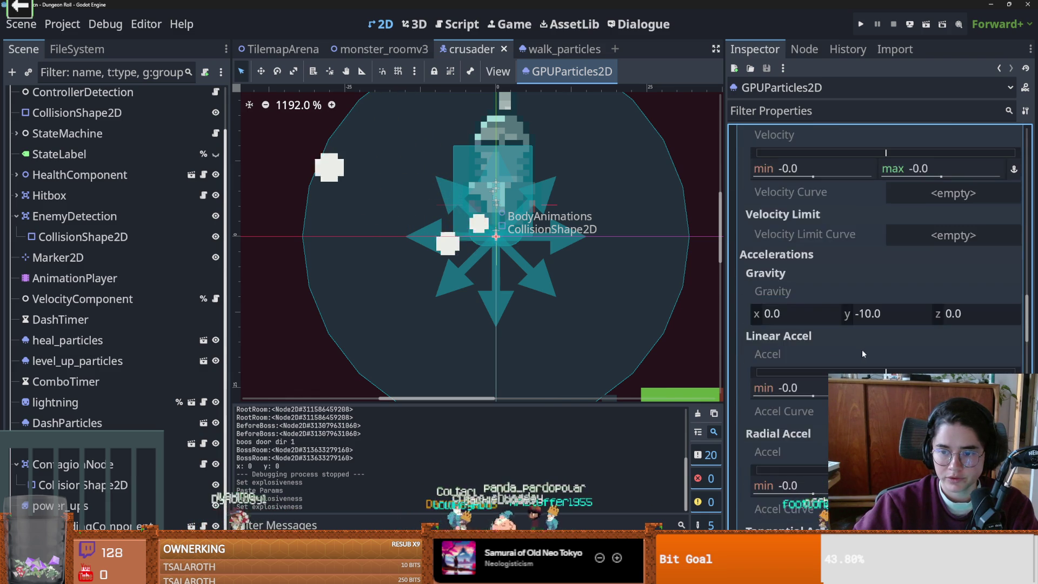
pyautogui.scroll(15, 870, 357)
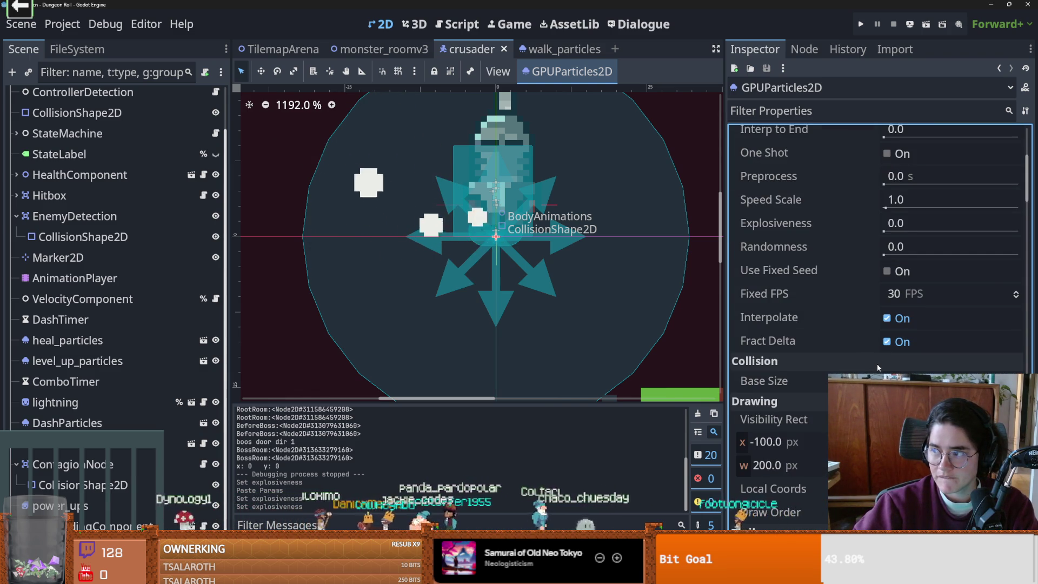
pyautogui.scroll(-5, 878, 366)
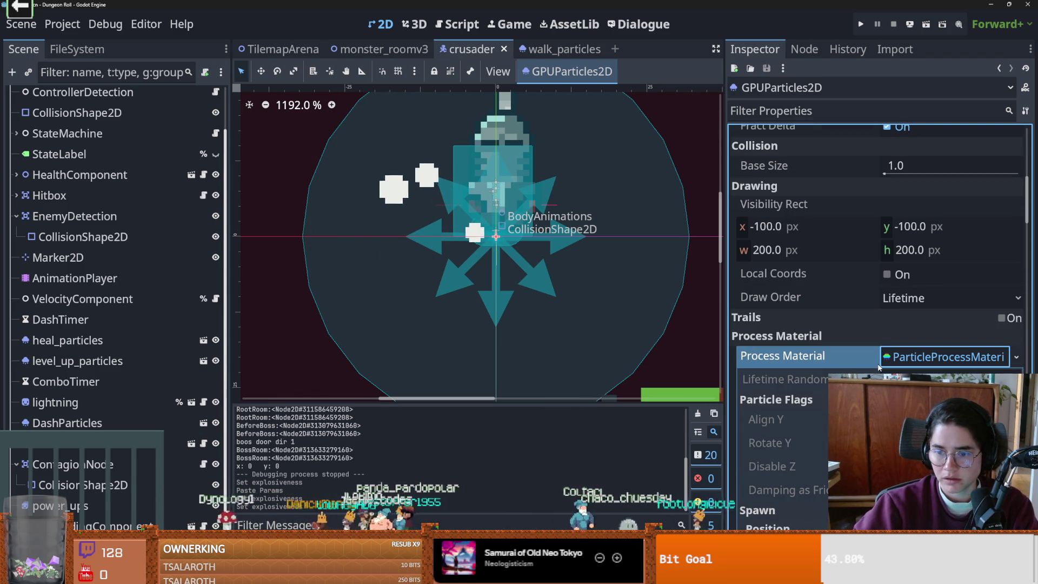
# - Set the Process Material to a ParticleProcessMaterial and save the crusader scene
pyautogui.click(1018, 359)
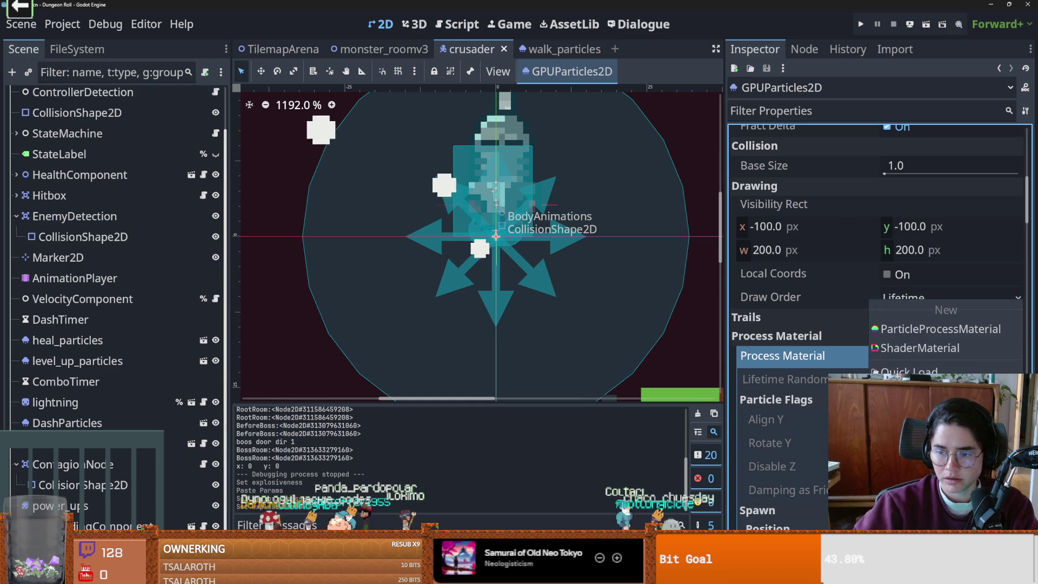
pyautogui.click(925, 341)
pyautogui.hotkey('ctrl', 's')
pyautogui.scroll(-10, 876, 270)
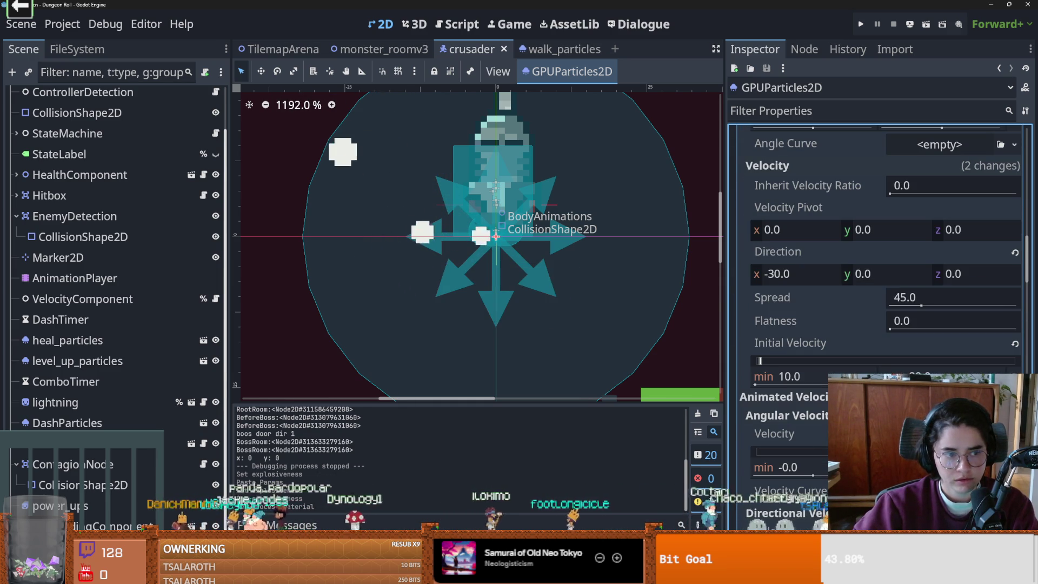
pyautogui.scroll(-2, 876, 270)
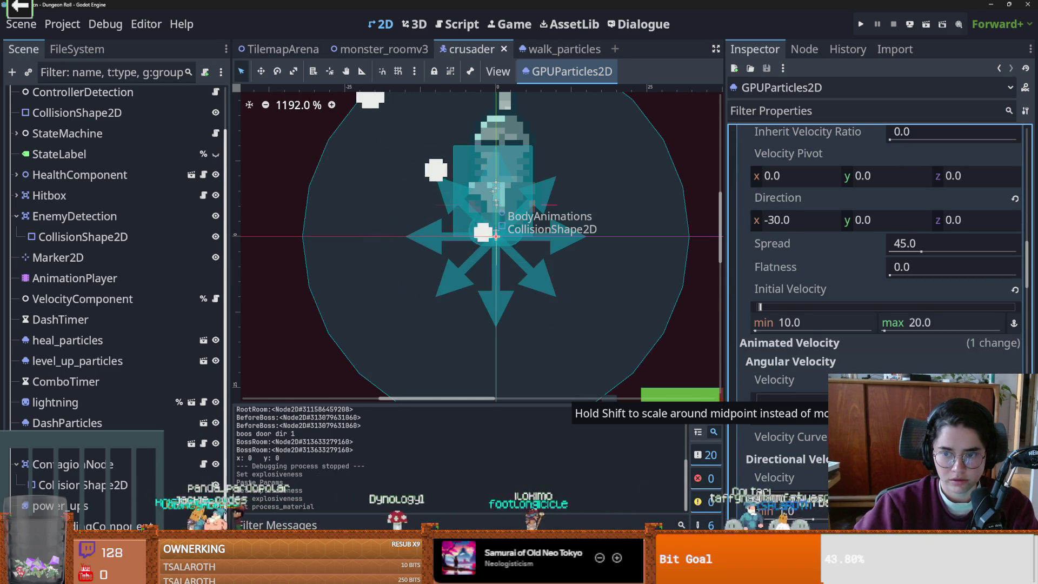
pyautogui.scroll(-5, 876, 243)
pyautogui.scroll(-3, 789, 405)
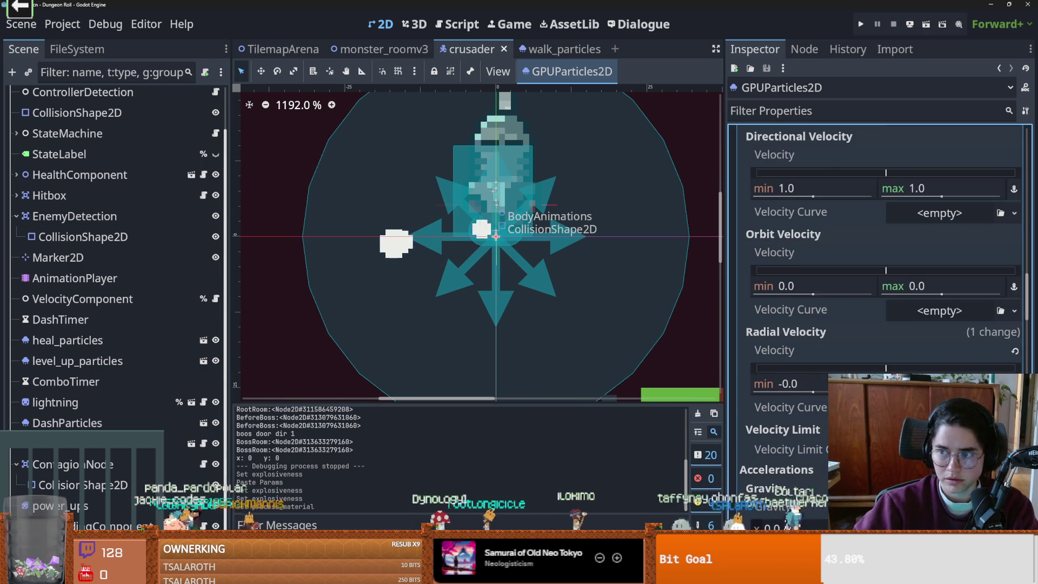
pyautogui.scroll(-10, 876, 324)
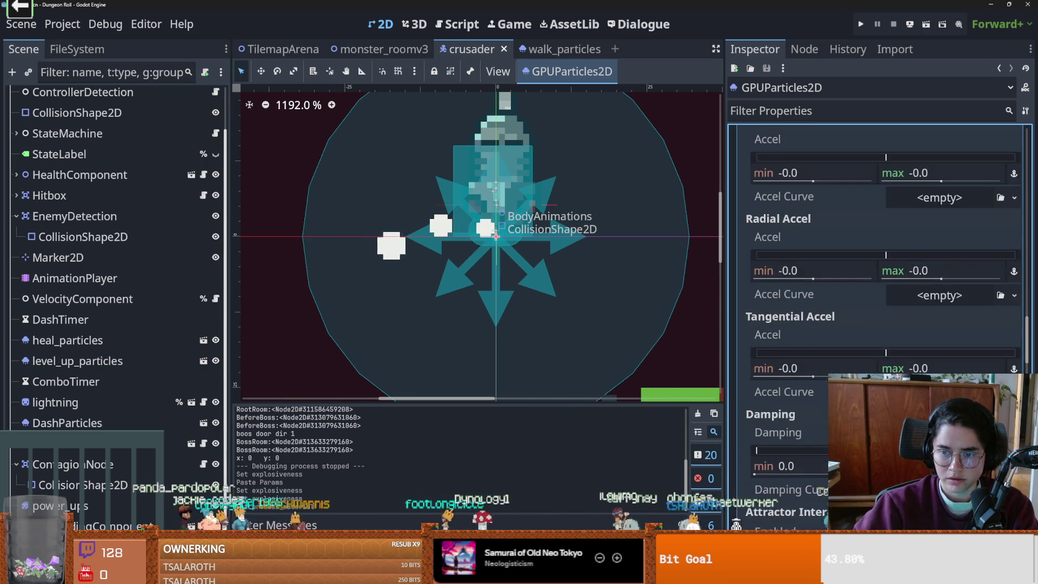
pyautogui.scroll(-2, 875, 324)
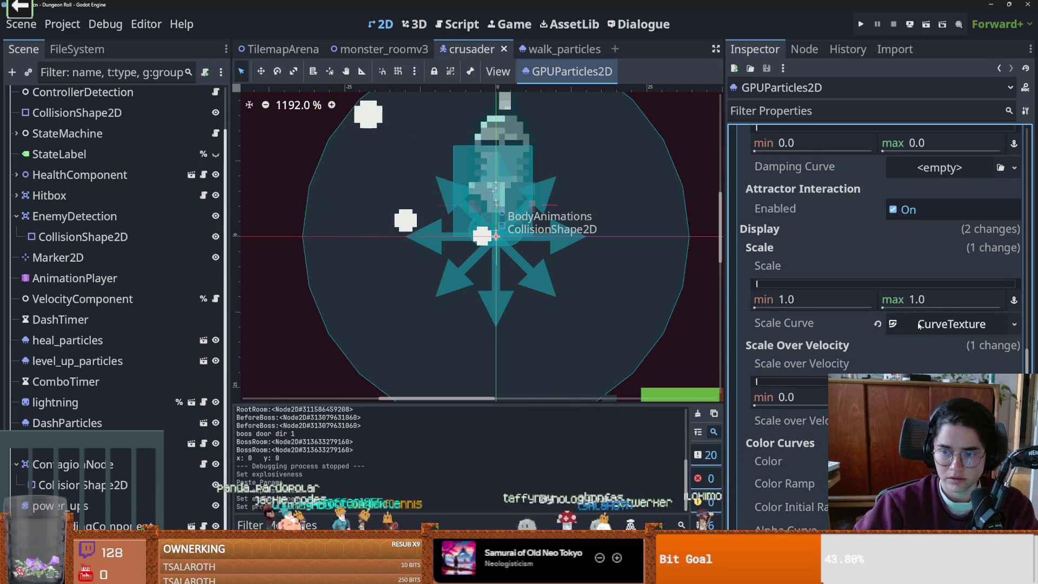
# - Inspect the Scale Curve texture, then paste a CurveTexture into Color Curves' Alpha Curve
pyautogui.click(949, 323)
pyautogui.scroll(-1, 865, 352)
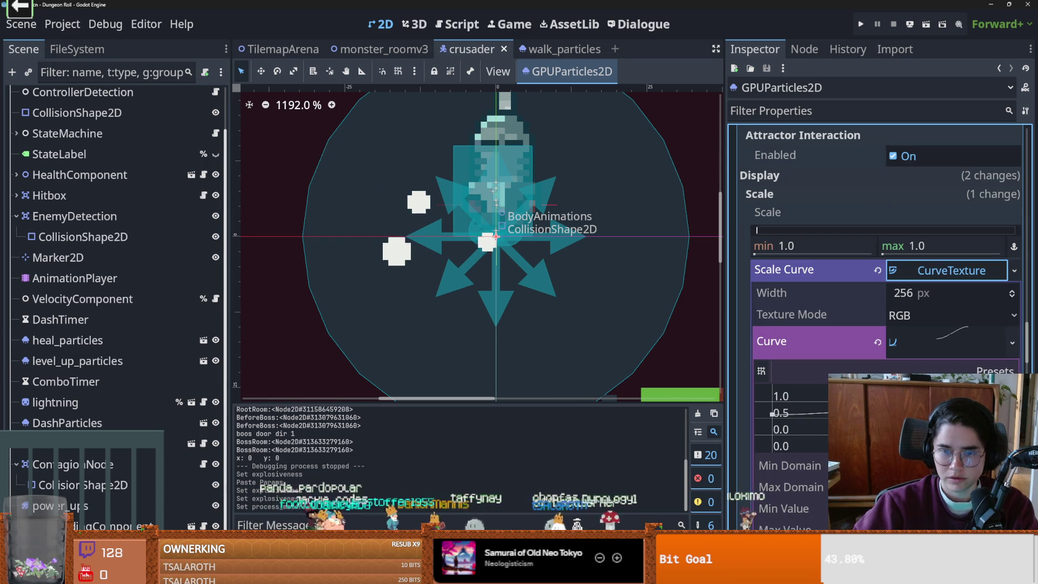
pyautogui.click(928, 278)
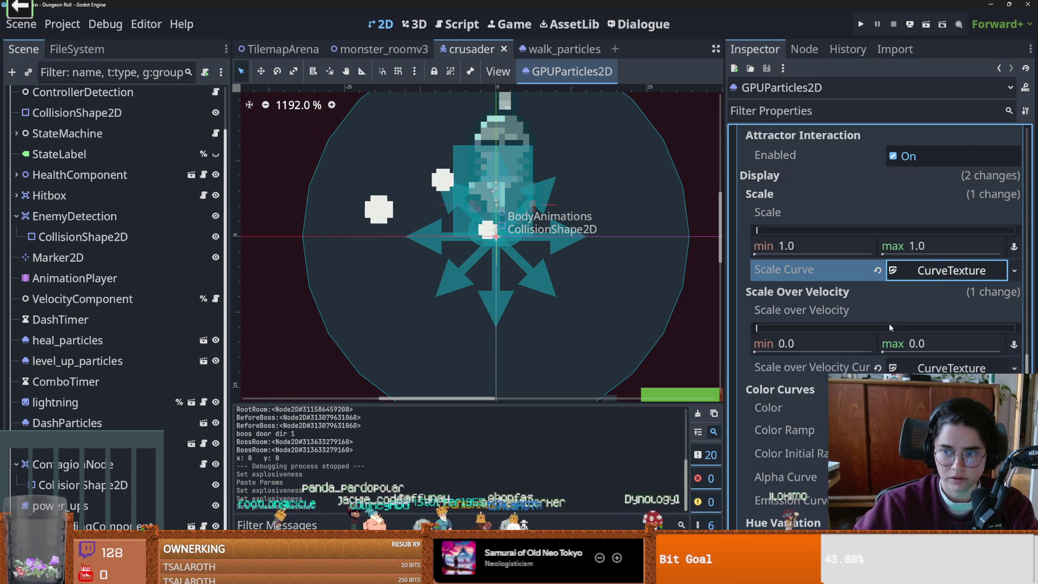
pyautogui.scroll(-1, 888, 323)
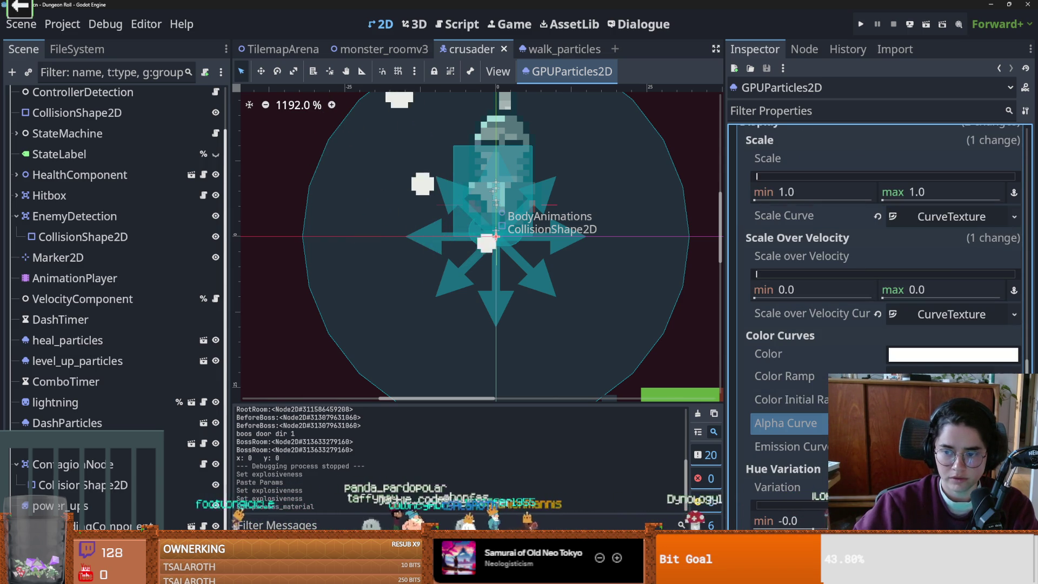
pyautogui.hotkey('ctrl', 'v')
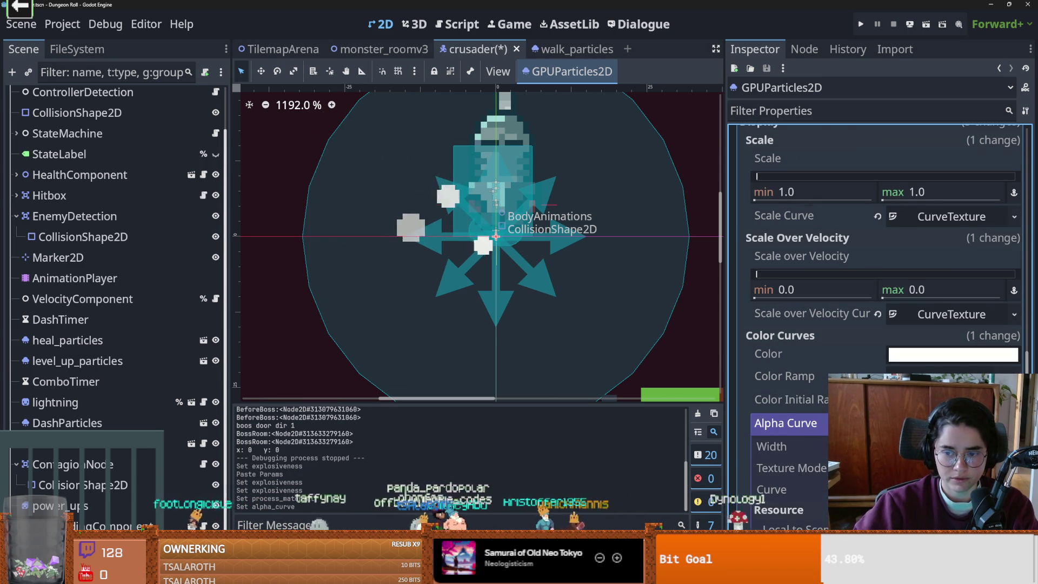
# - Give the Alpha Curve texture a new Curve and bend it downward
pyautogui.click(951, 423)
pyautogui.click(939, 329)
pyautogui.click(955, 369)
pyautogui.click(914, 330)
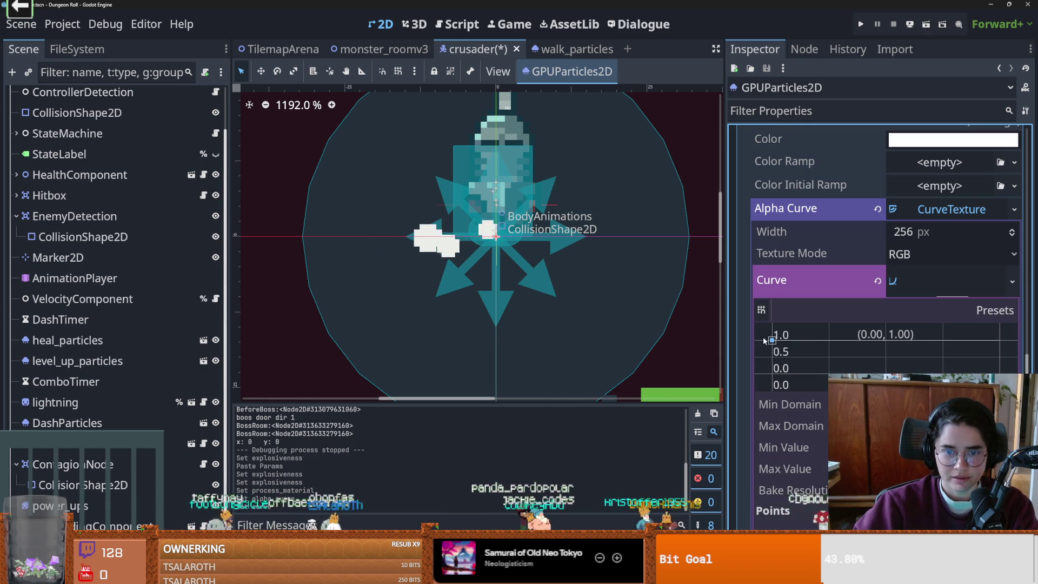
pyautogui.moveTo(968, 342); pyautogui.dragTo(997, 391)
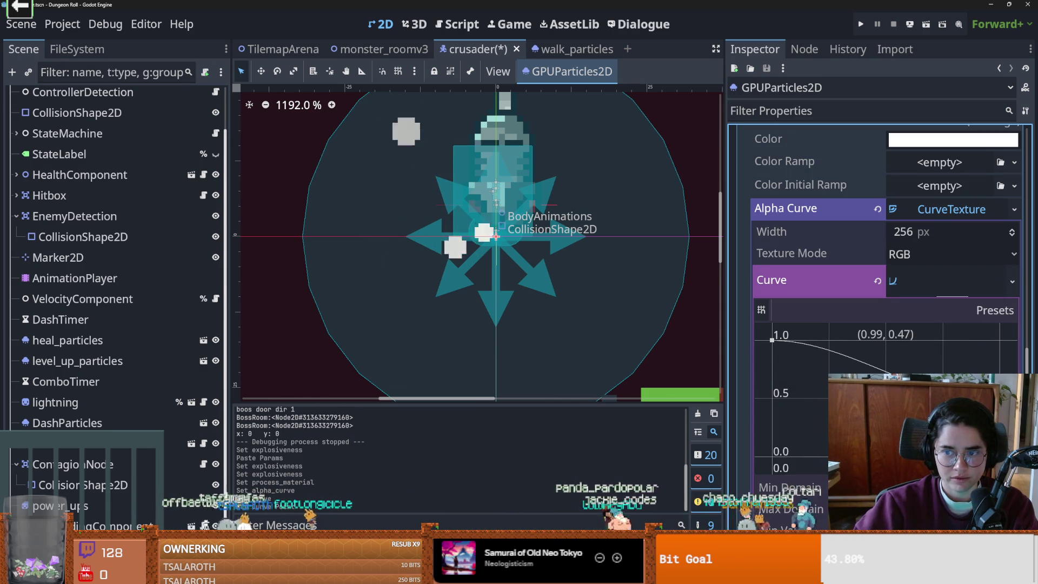
# - Replace it with a fresh curve whose right end drops to about 0.70, plus a middle point
pyautogui.click(925, 280)
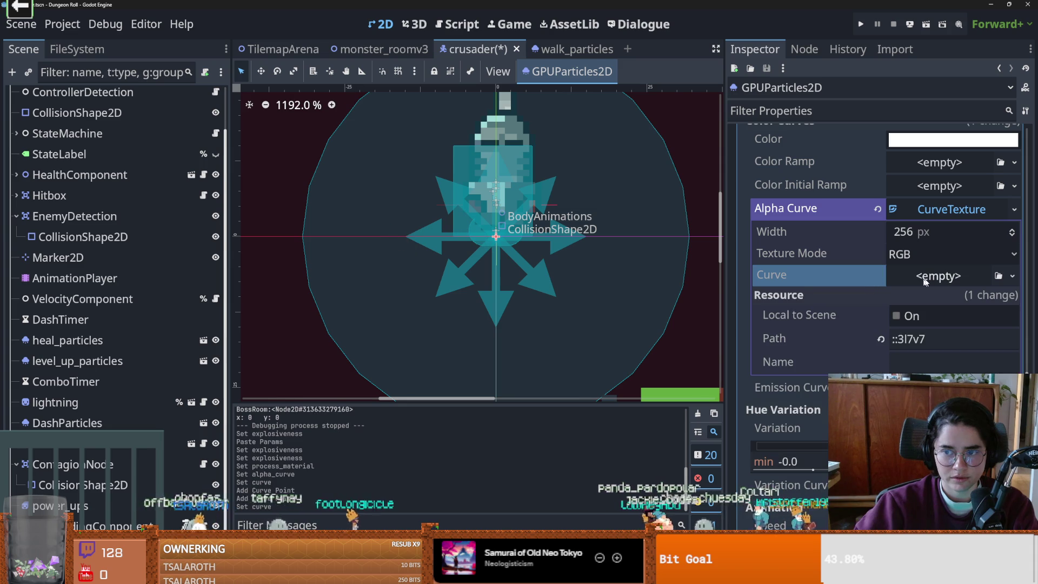
pyautogui.click(935, 278)
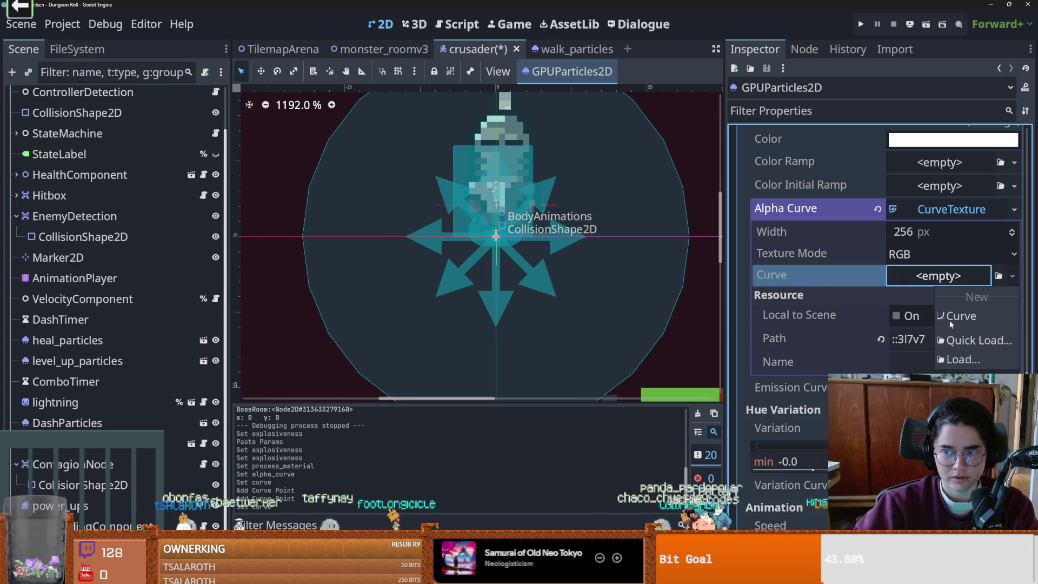
pyautogui.click(950, 319)
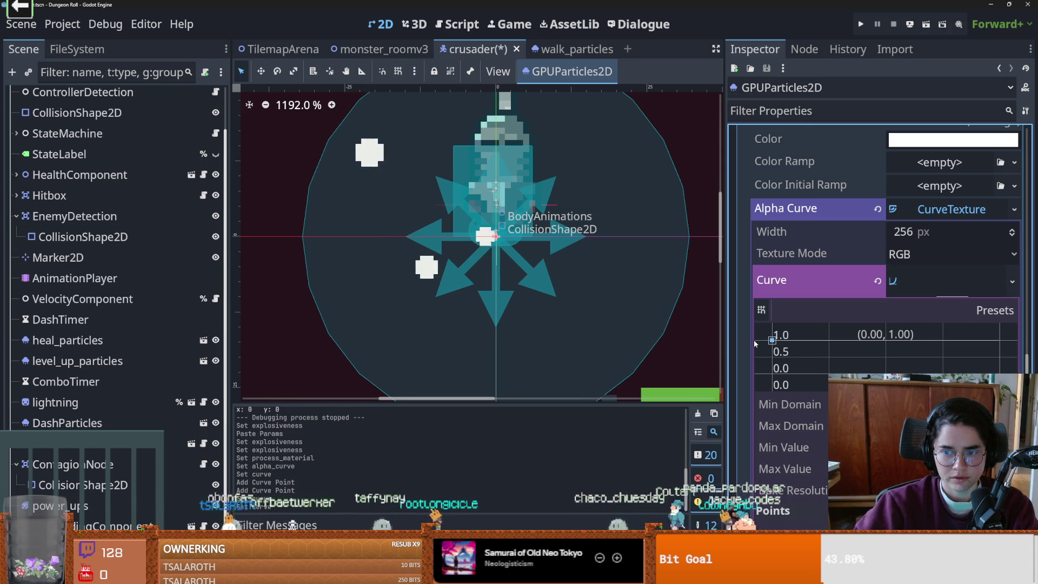
pyautogui.click(994, 342)
pyautogui.moveTo(995, 343); pyautogui.dragTo(997, 372)
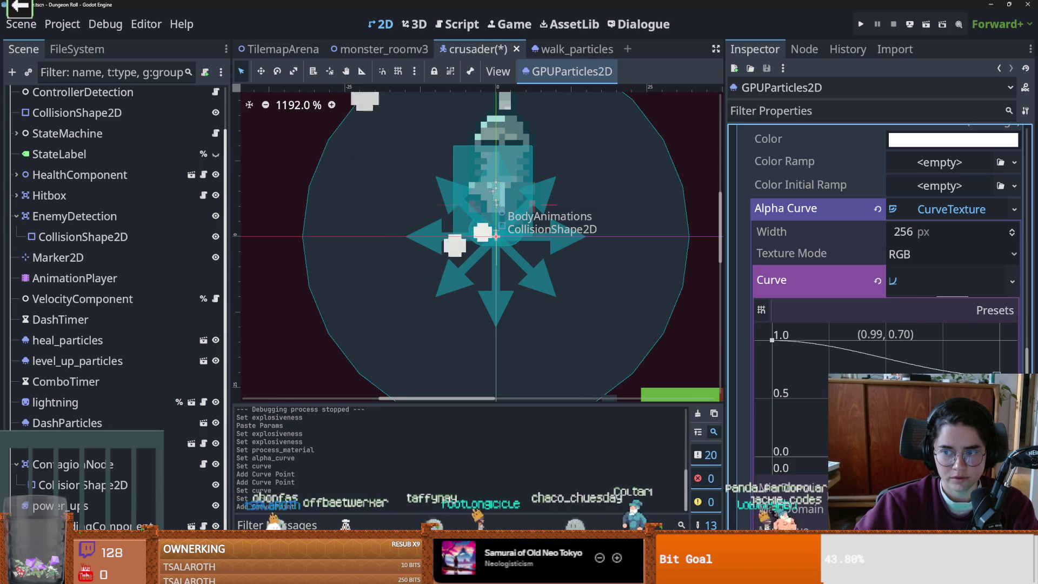
pyautogui.moveTo(902, 357)
pyautogui.mouseDown()
pyautogui.moveTo(946, 366)
pyautogui.moveTo(844, 348)
pyautogui.mouseUp()
pyautogui.scroll(-4, 513, 284)
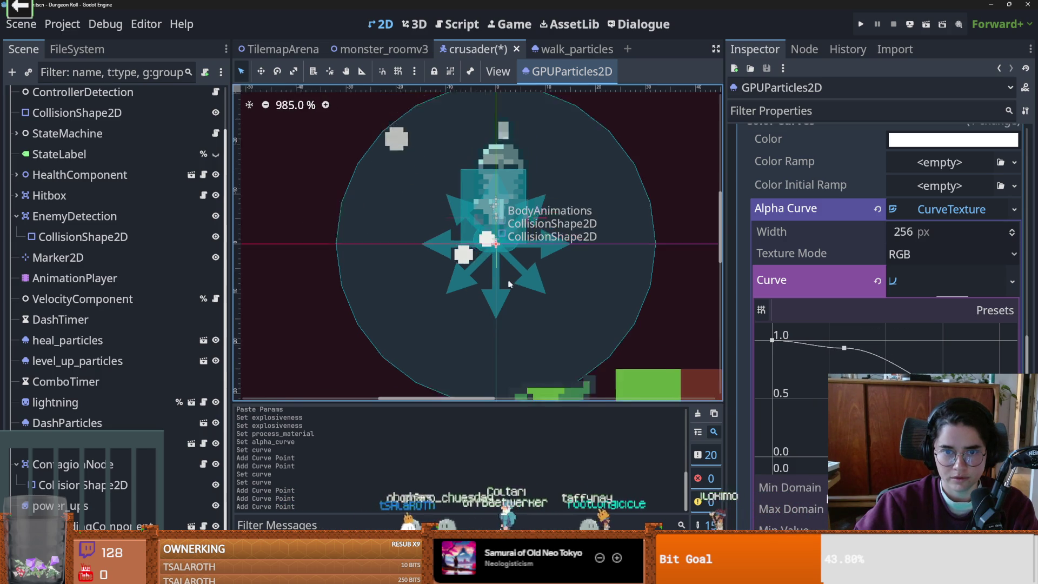
# - Delete the middle point from the alpha curve for a smooth falloff
pyautogui.scroll(-2, 512, 280)
pyautogui.scroll(1, 512, 280)
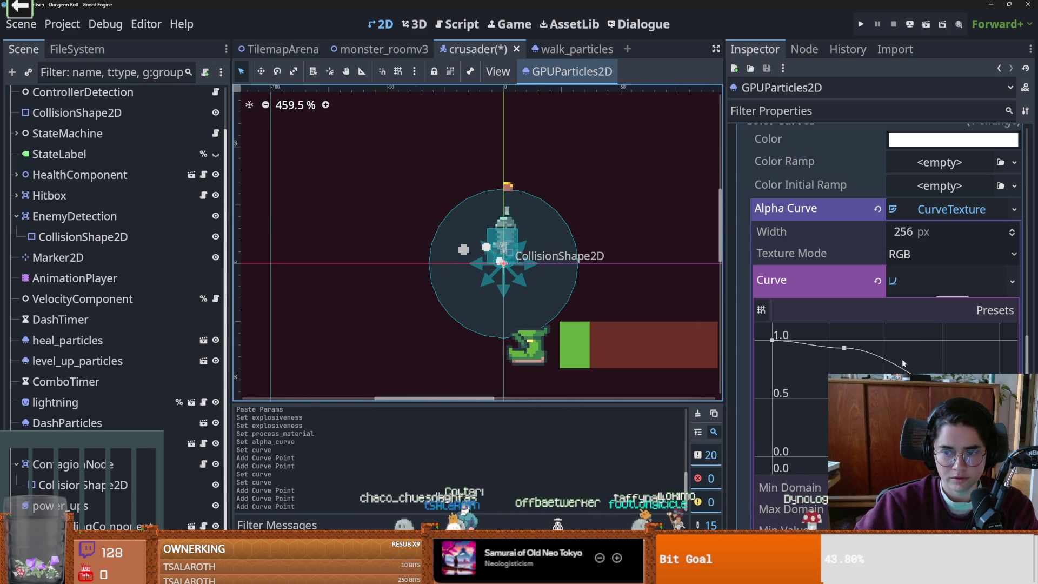
pyautogui.click(844, 349)
pyautogui.rightClick(844, 348)
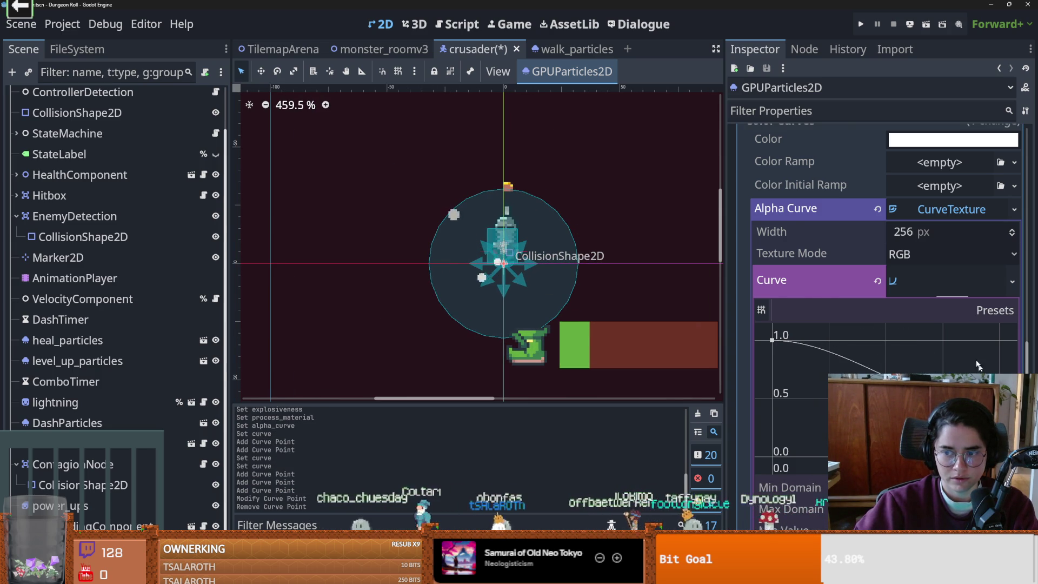
# - Set the particle Lifetime to 1.0 s and run the game to test the dust
pyautogui.scroll(15, 979, 366)
pyautogui.scroll(4, 902, 265)
pyautogui.scroll(-2, 903, 266)
pyautogui.click(902, 265)
pyautogui.write('1')
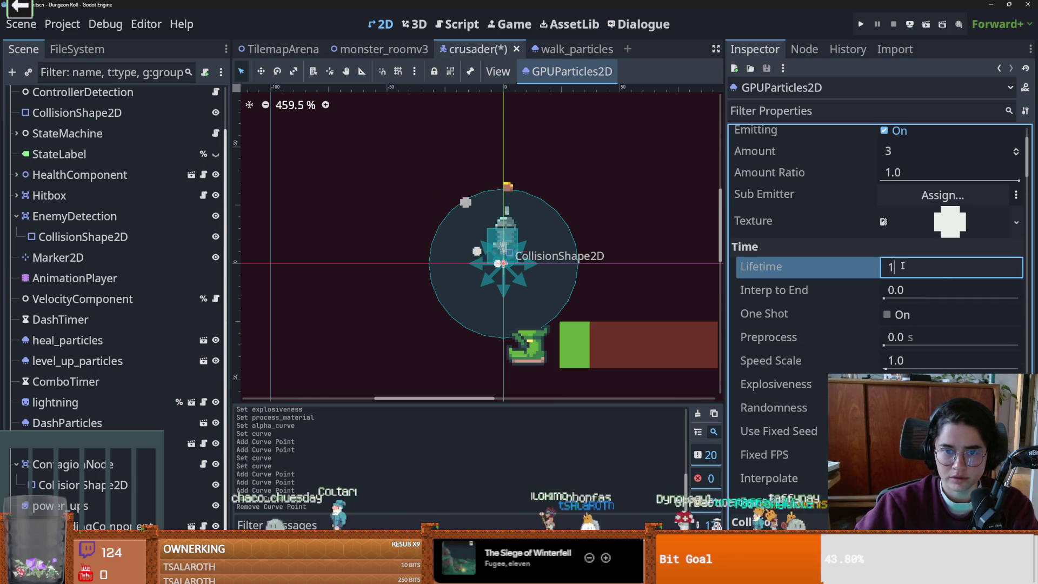
pyautogui.press('Return')
pyautogui.scroll(3, 524, 282)
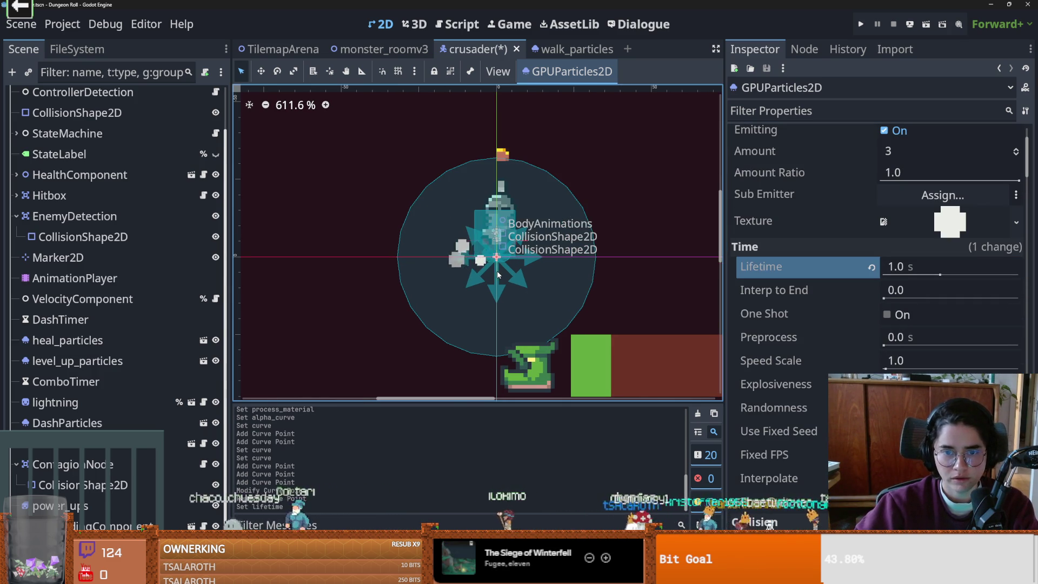
pyautogui.click(858, 27)
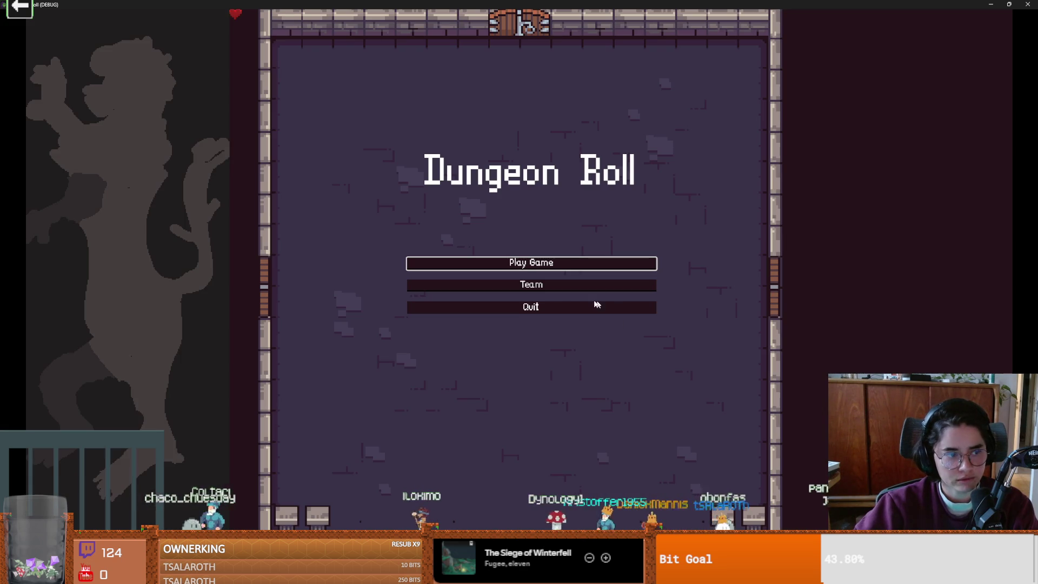
# - Start a new game as the Crusader and walk left and right to watch the dust trail
pyautogui.click(516, 264)
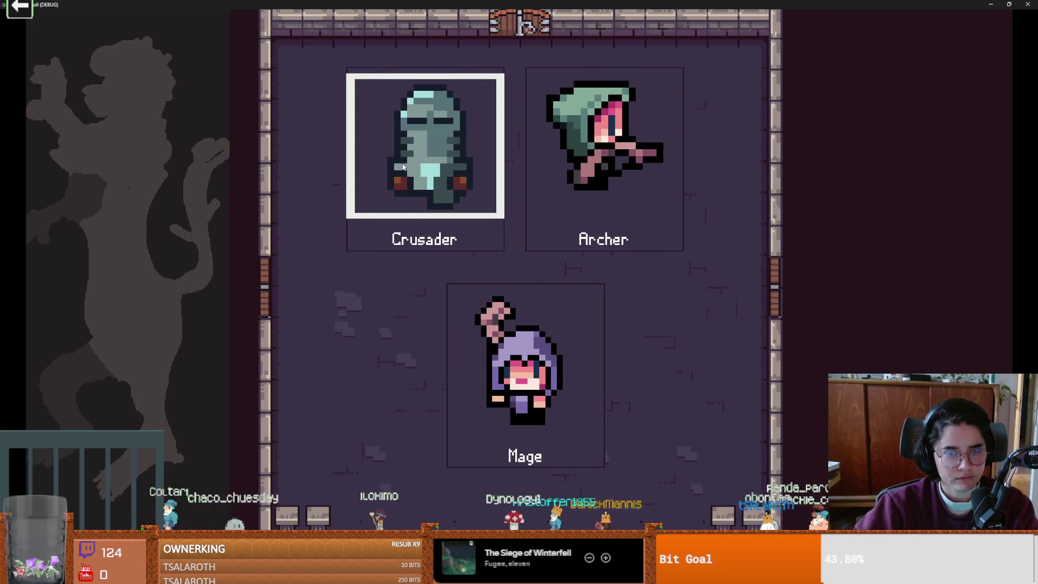
pyautogui.click(425, 226)
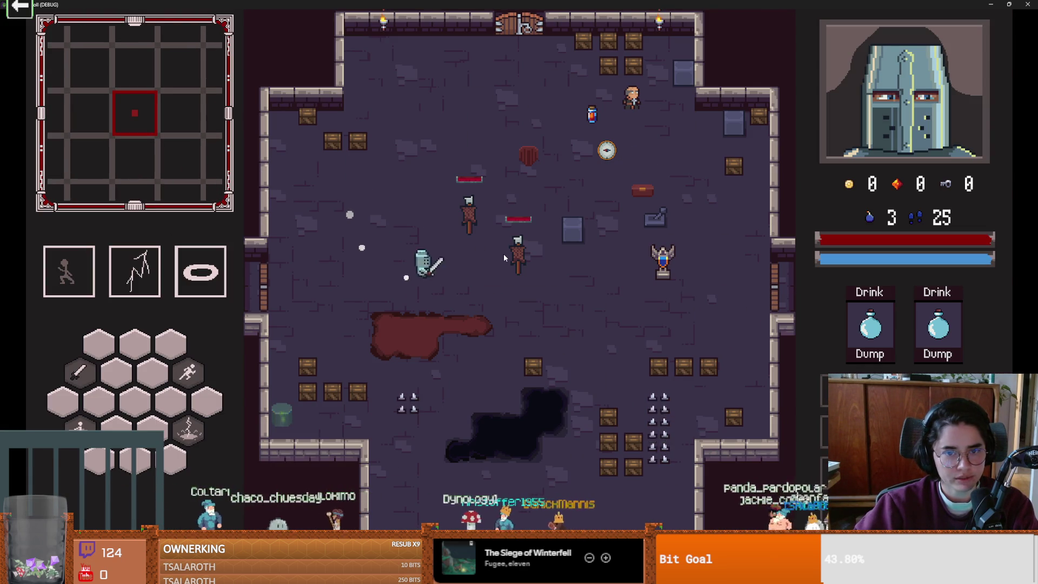
pyautogui.press('a')
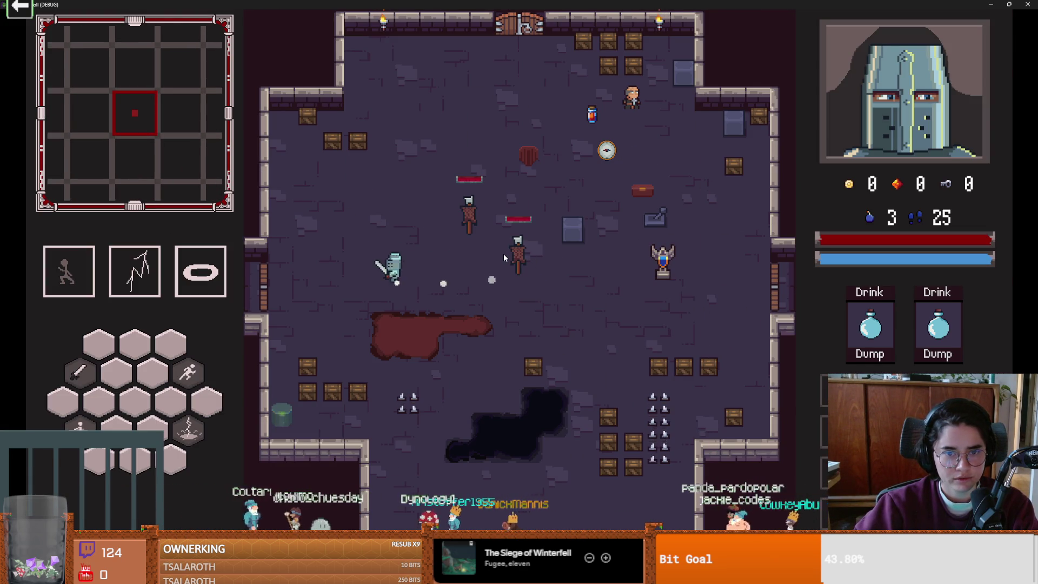
pyautogui.press('d')
pyautogui.press('a')
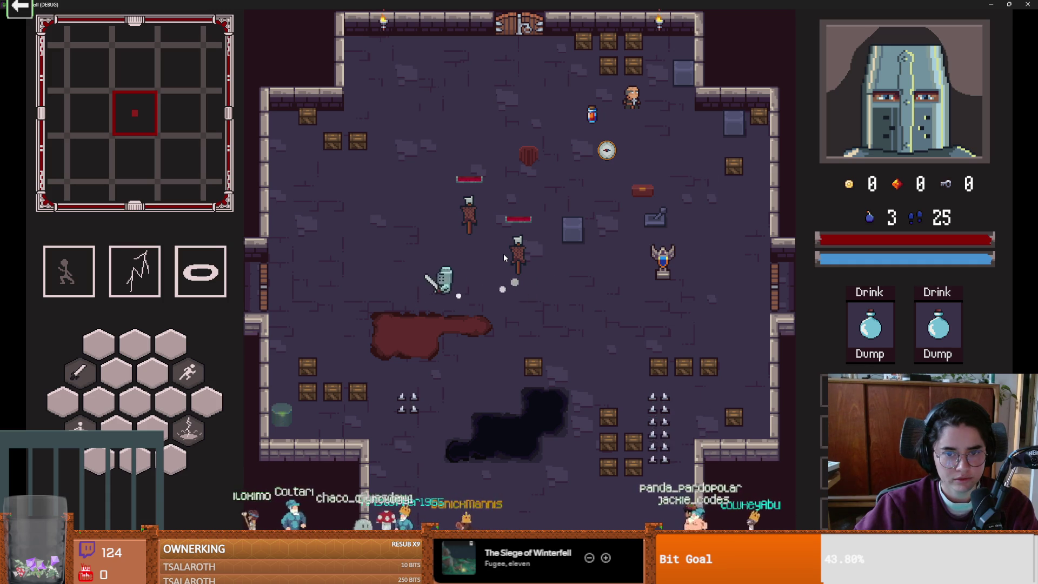
pyautogui.press('a')
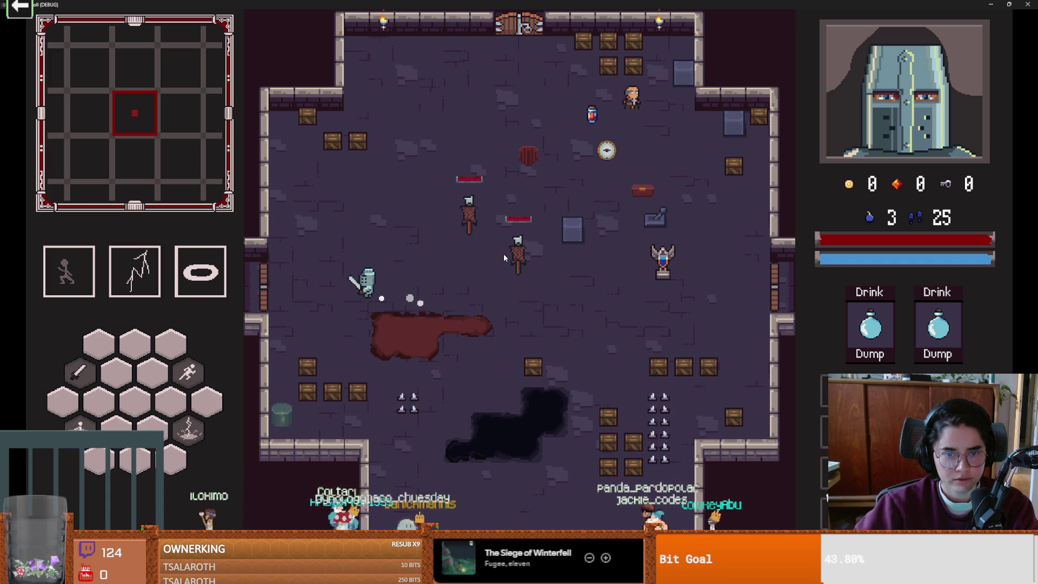
pyautogui.press('d')
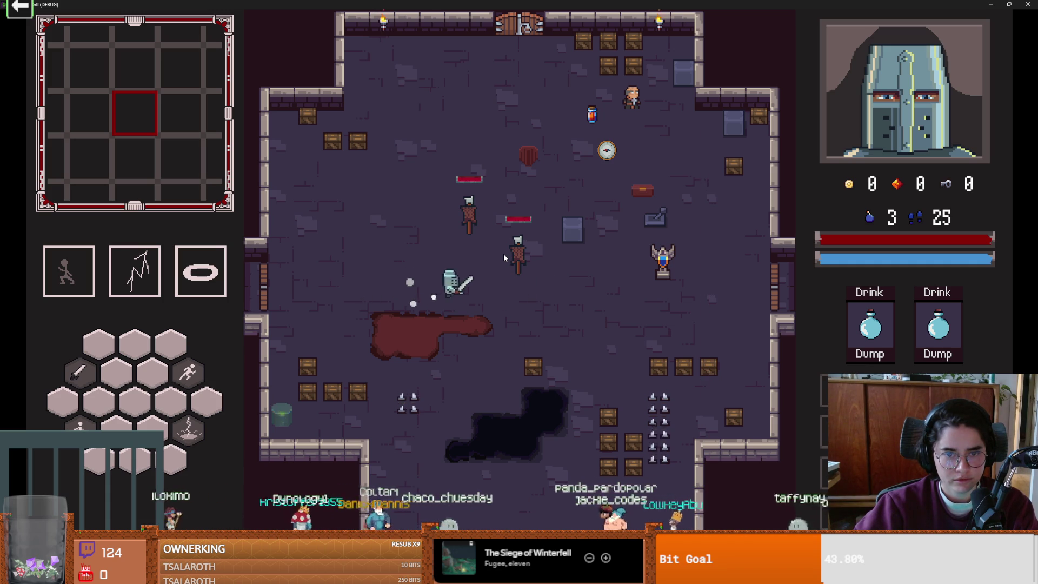
pyautogui.press('a')
pyautogui.press('super+Down')
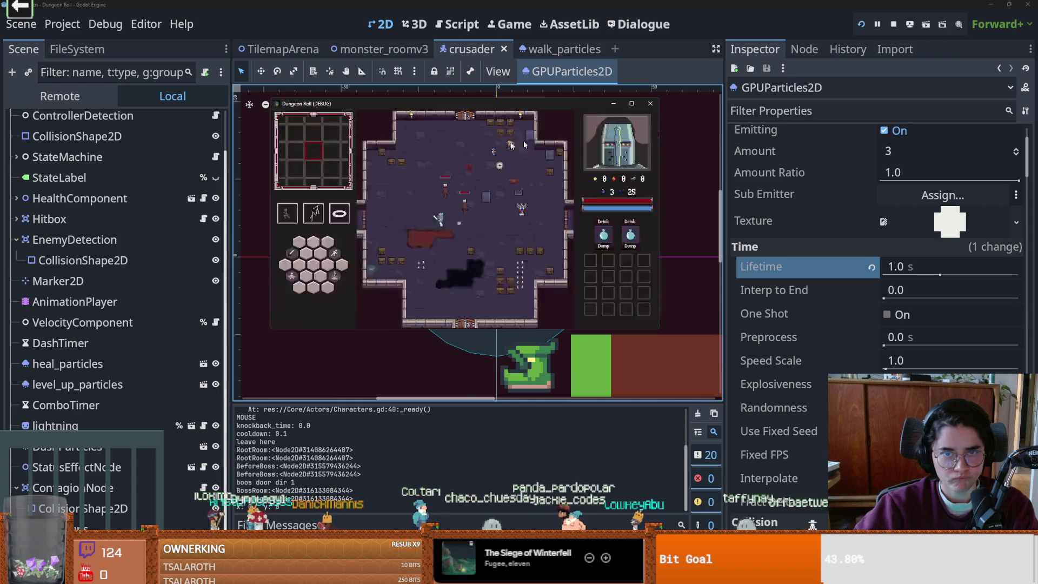
# - Stop the game, set the dust particles' Amount to 4, and save the scene
pyautogui.click(651, 105)
pyautogui.scroll(-5, 824, 309)
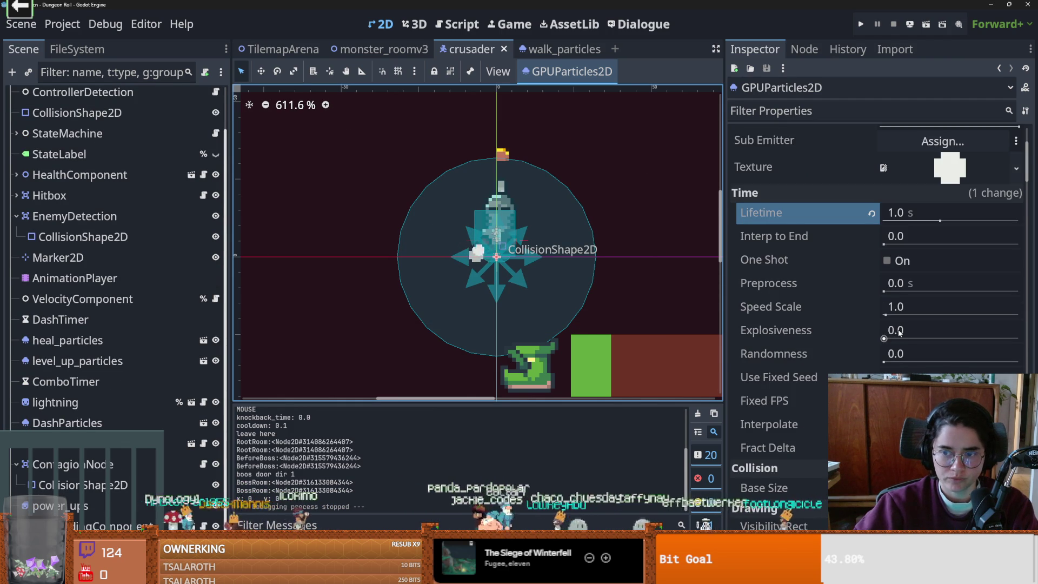
pyautogui.scroll(3, 892, 227)
pyautogui.click(904, 206)
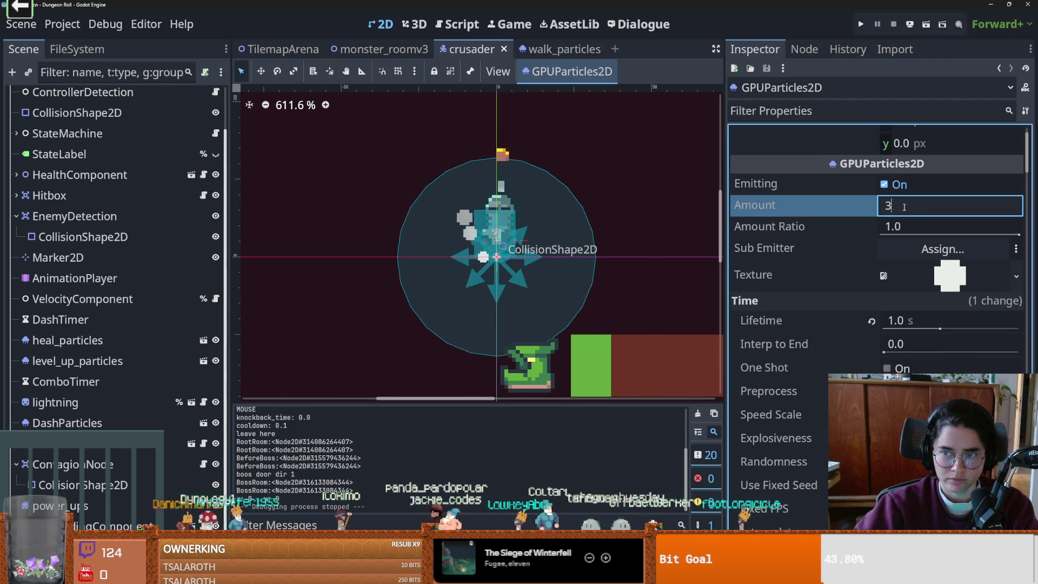
pyautogui.press('Return')
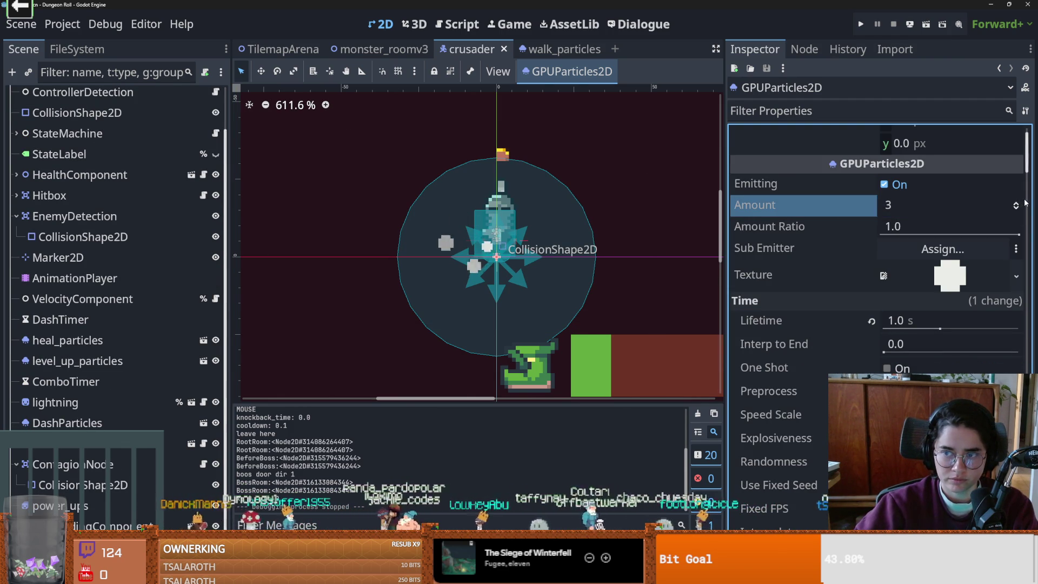
pyautogui.click(1017, 203)
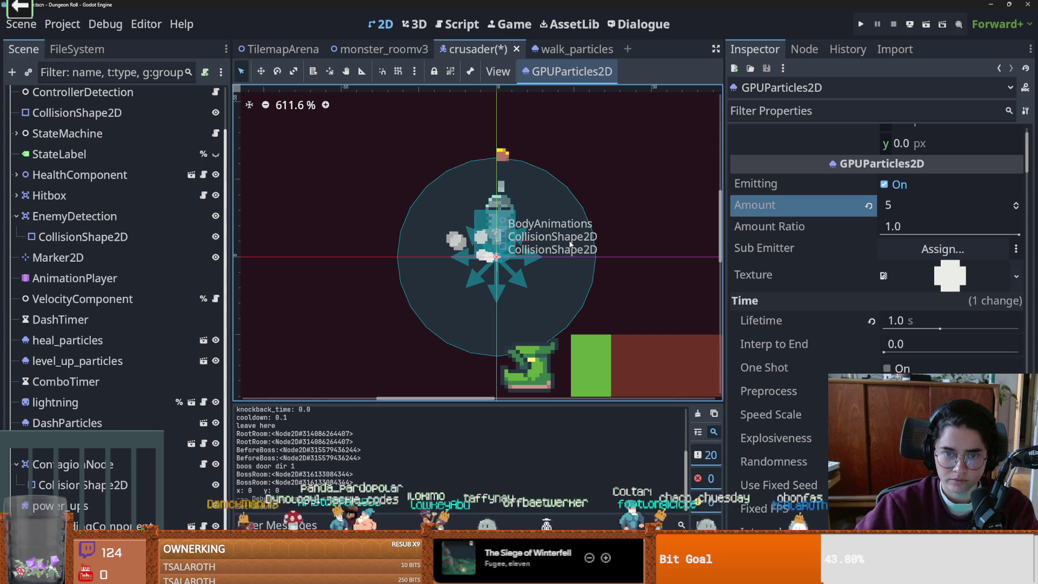
pyautogui.click(904, 206)
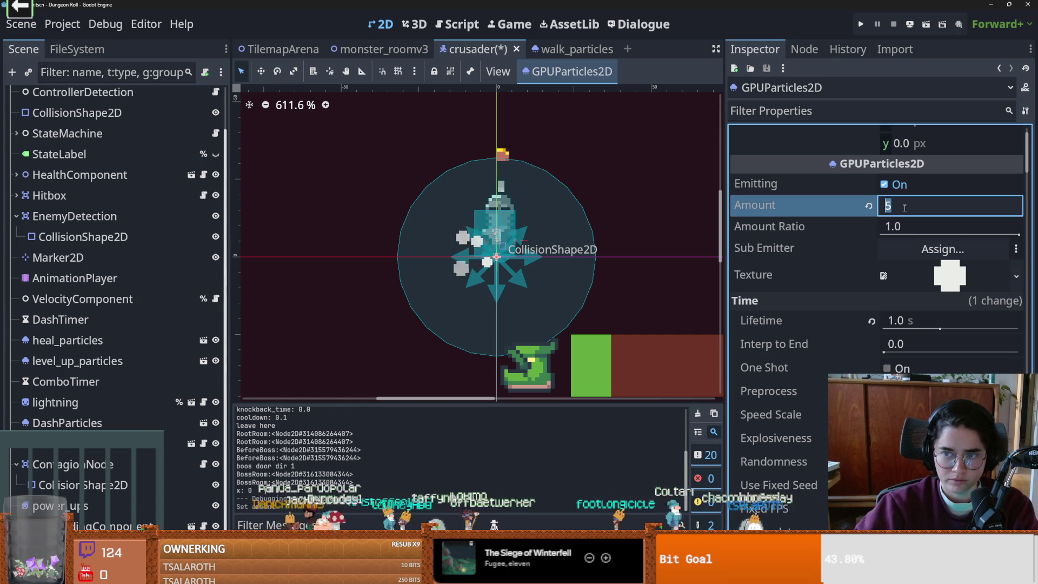
pyautogui.write('4')
pyautogui.hotkey('ctrl', 's')
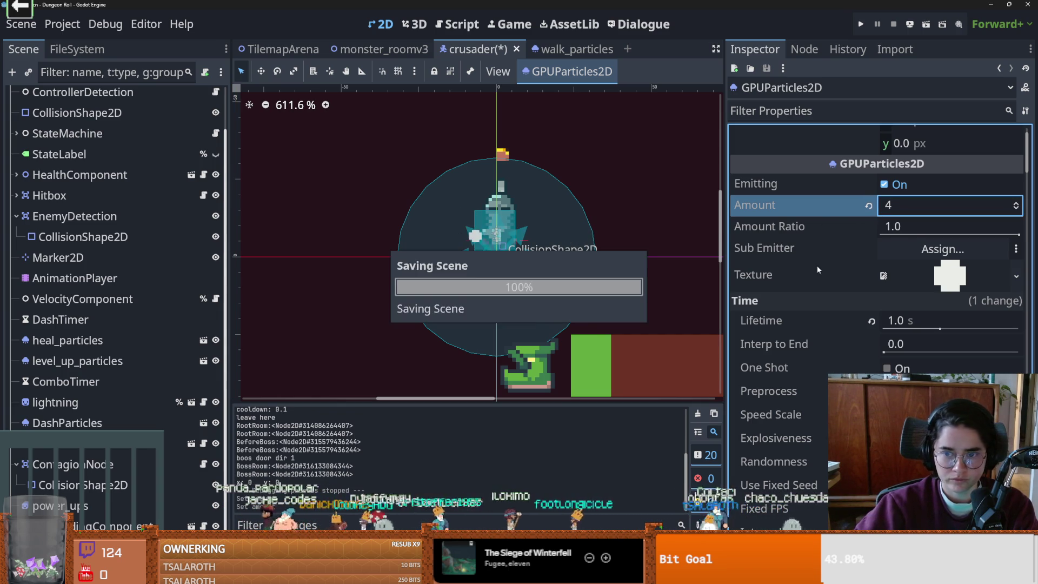
# - Set the particles' Lifetime to 2.0 seconds
pyautogui.scroll(-2, 806, 318)
pyautogui.click(897, 265)
pyautogui.write('2')
pyautogui.press('Return')
pyautogui.click(954, 373)
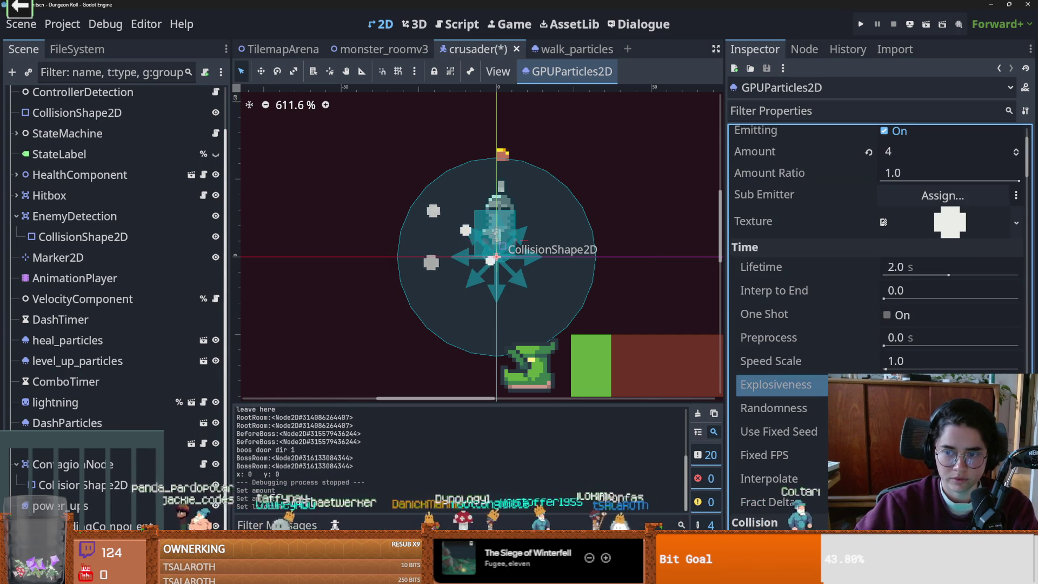
# - Reset Speed Scale to 1.0, adjust Explosiveness, and run the game again
pyautogui.moveTo(894, 371); pyautogui.dragTo(892, 369)
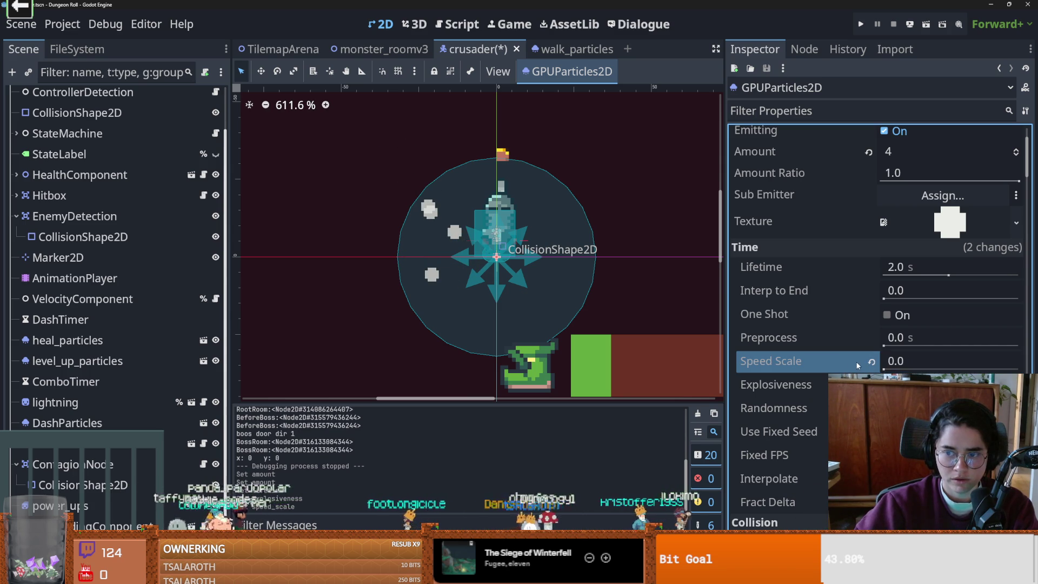
pyautogui.click(872, 361)
pyautogui.click(938, 384)
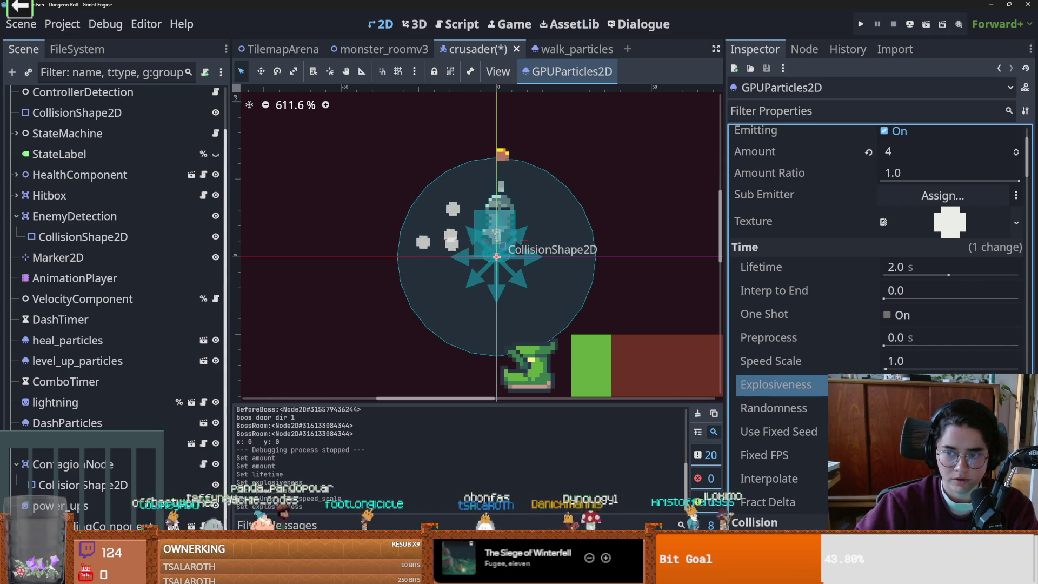
pyautogui.click(860, 24)
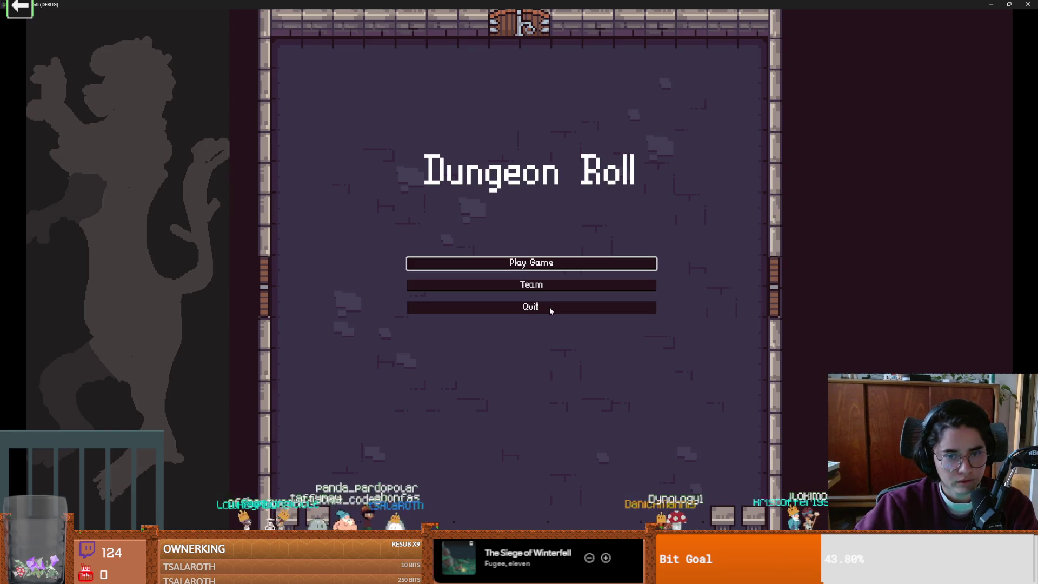
# - Test-walk the Crusader around the dummy, then close the game
pyautogui.click(528, 267)
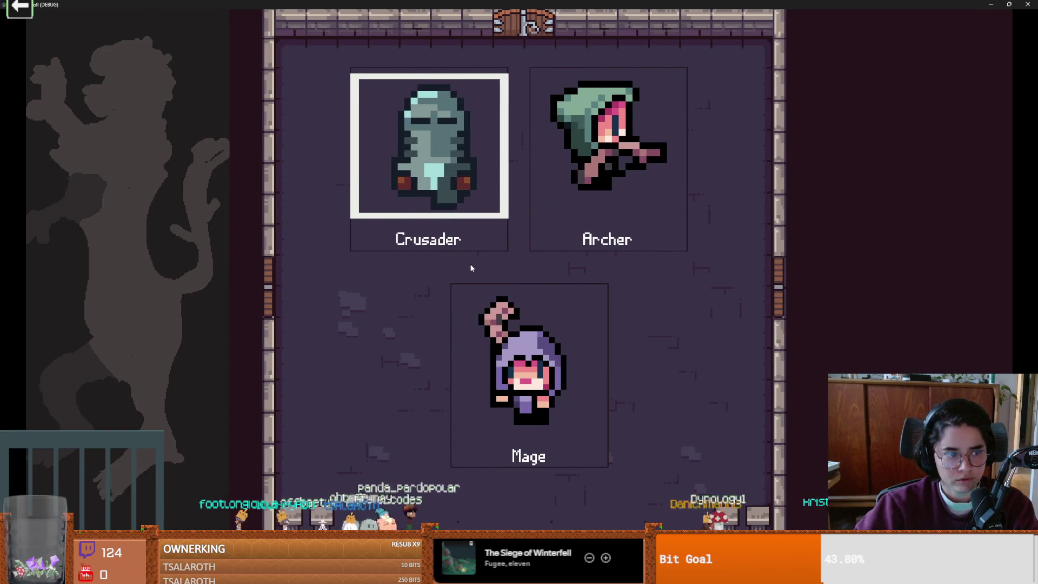
pyautogui.press('Return')
pyautogui.press('d')
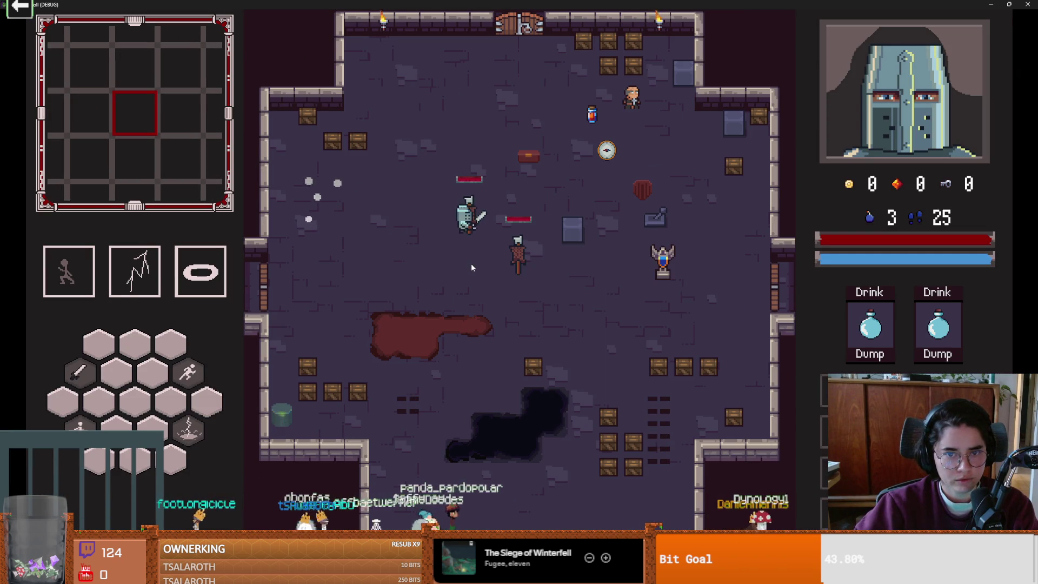
pyautogui.press('a')
pyautogui.press('s')
pyautogui.press('d')
pyautogui.press('d')
pyautogui.press('super+Down')
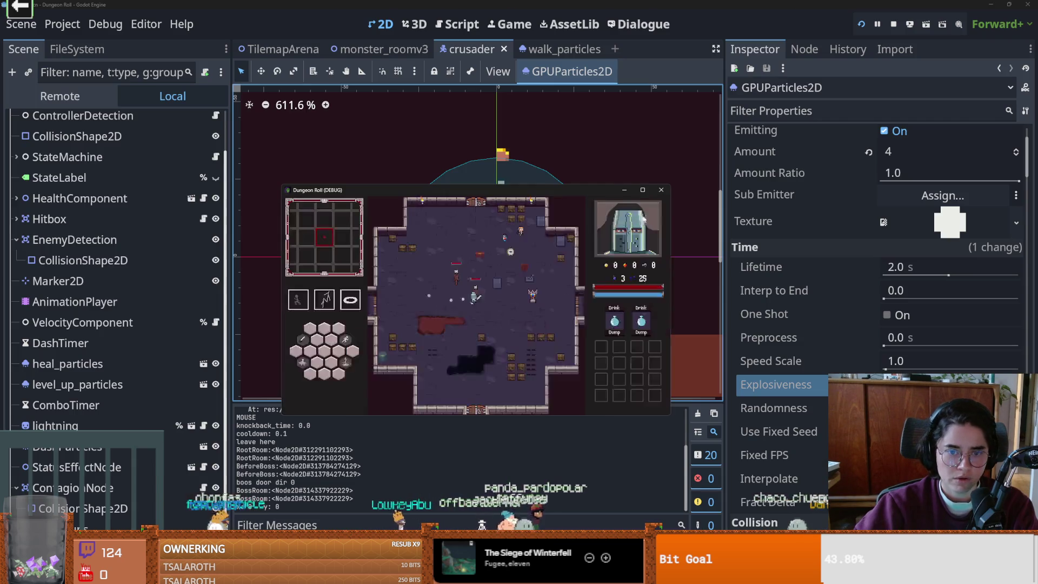
pyautogui.click(660, 190)
# - Change the walk particles' Lifetime to 1 second
pyautogui.click(908, 267)
pyautogui.write('1')
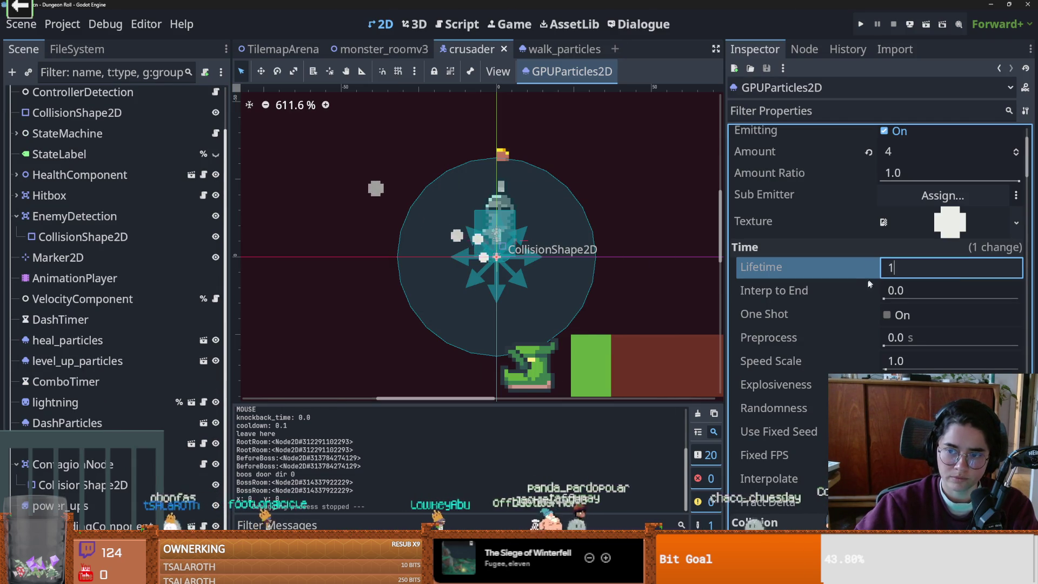
pyautogui.press('Return')
pyautogui.click(865, 385)
# - Run the game with F5, walk the Crusader to check the dust, then close it
pyautogui.press('F5')
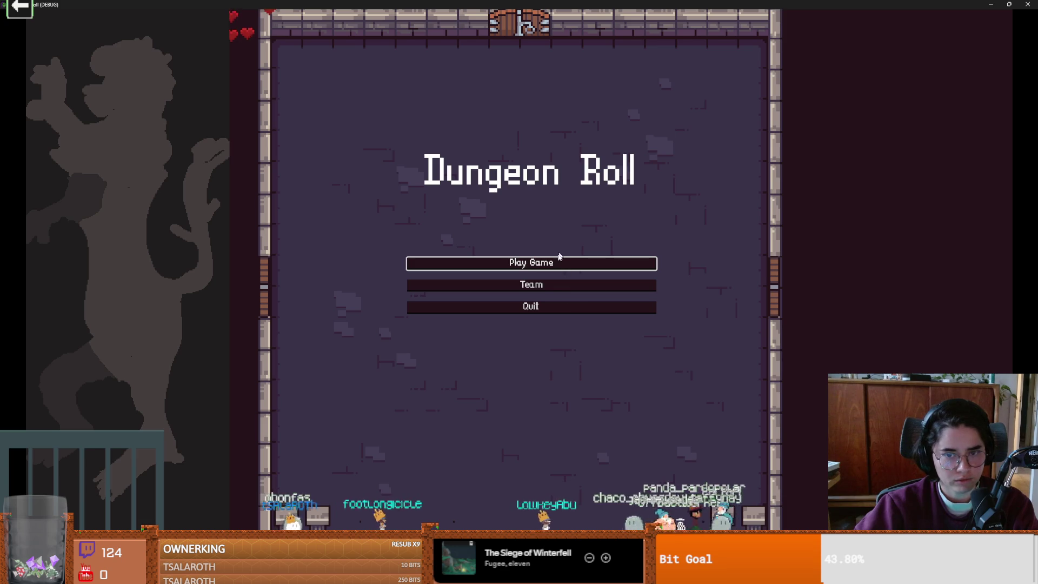
pyautogui.click(560, 257)
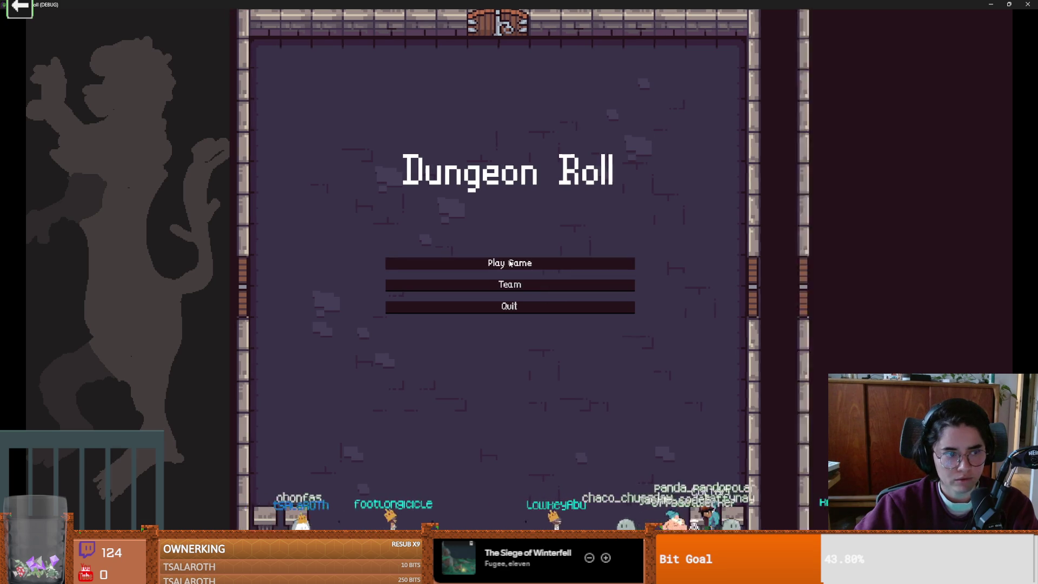
pyautogui.click(465, 200)
pyautogui.press('a')
pyautogui.press('d')
pyautogui.press('a')
pyautogui.press('a')
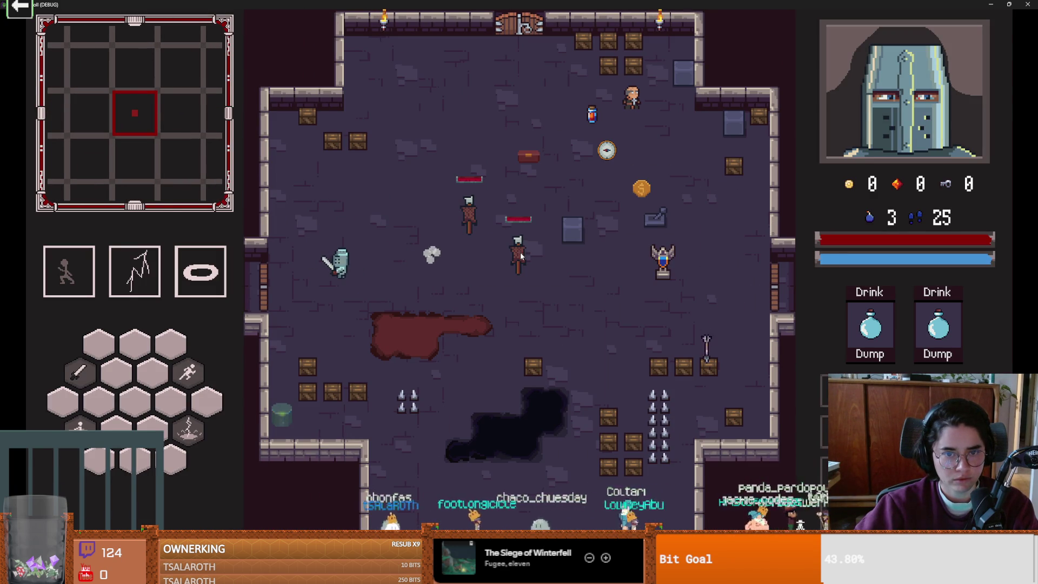
pyautogui.doubleClick(635, 5)
pyautogui.click(705, 228)
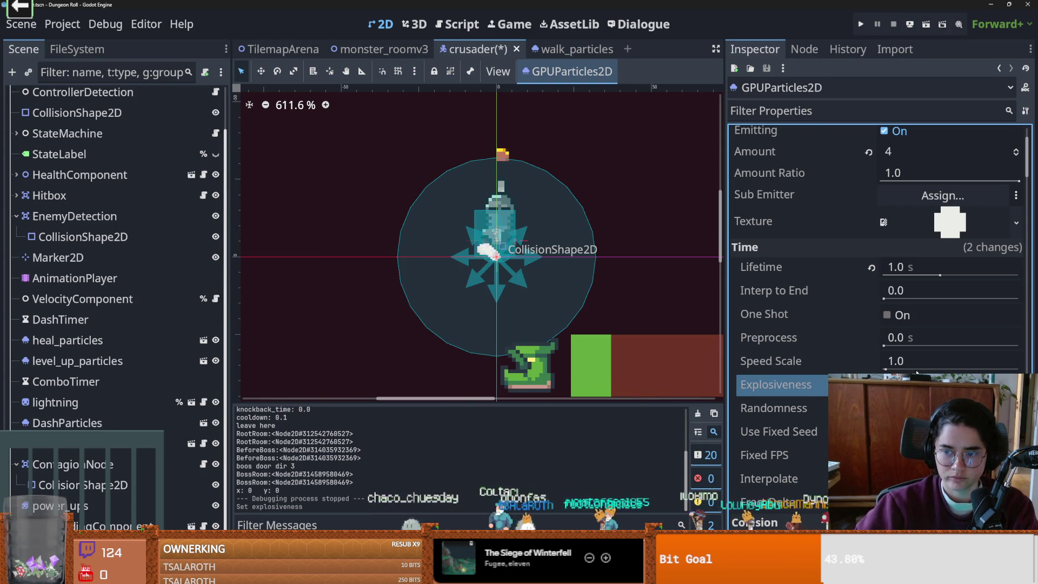
# - Launch the game with F5, walk the Crusader right and left, then quit with F8
pyautogui.press('F5')
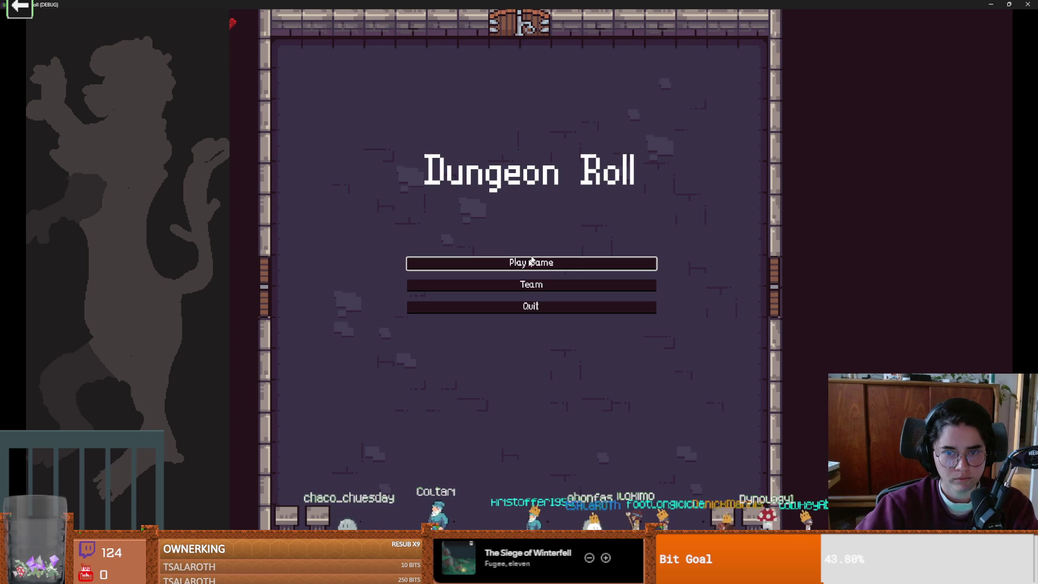
pyautogui.click(532, 262)
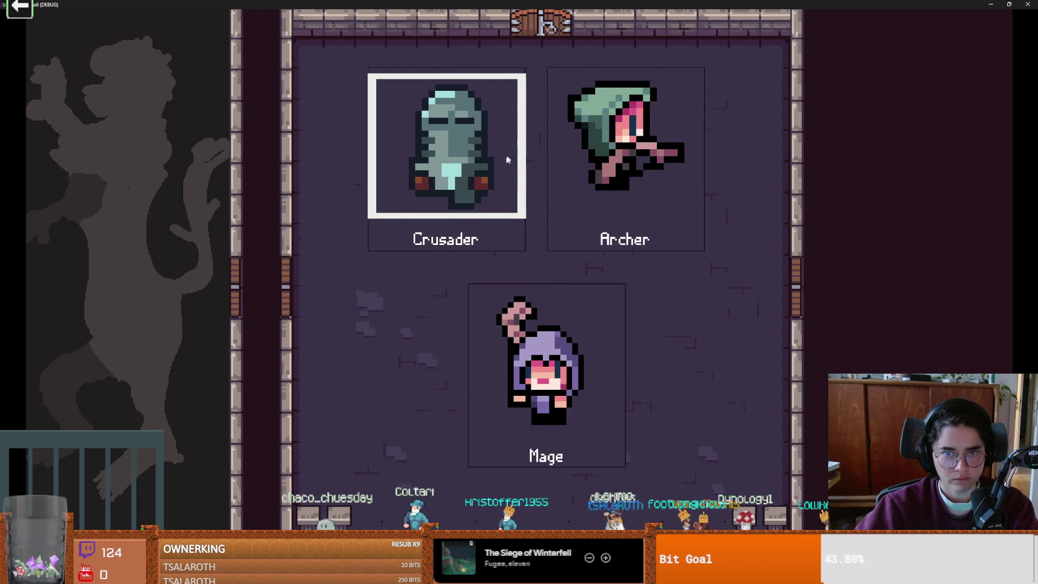
pyautogui.press('Return')
pyautogui.press('d')
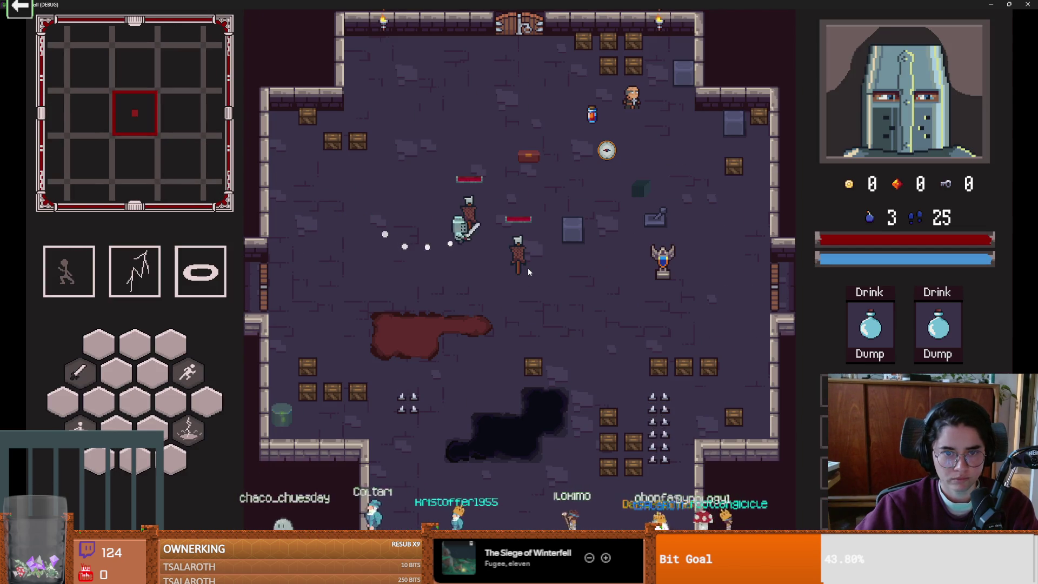
pyautogui.press('a')
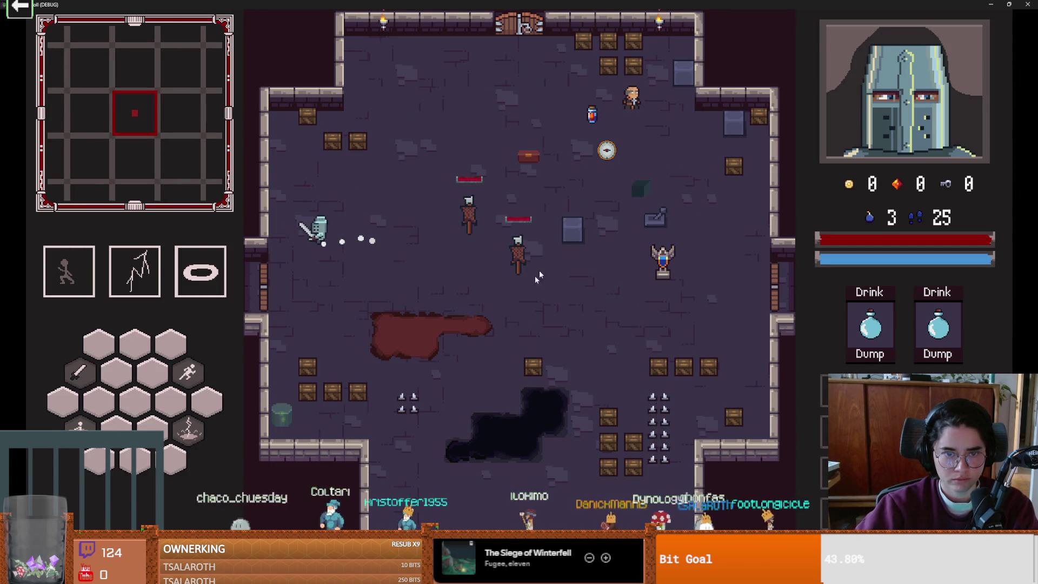
pyautogui.press('F8')
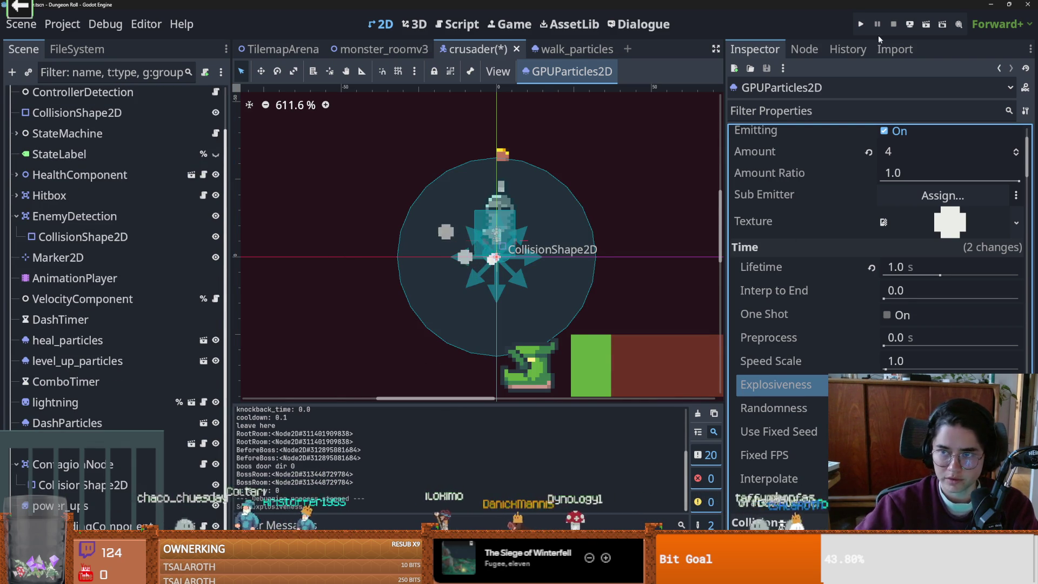
# - Run once more from Run Project, walk the Crusader, quit, and save the crusader scene
pyautogui.click(863, 24)
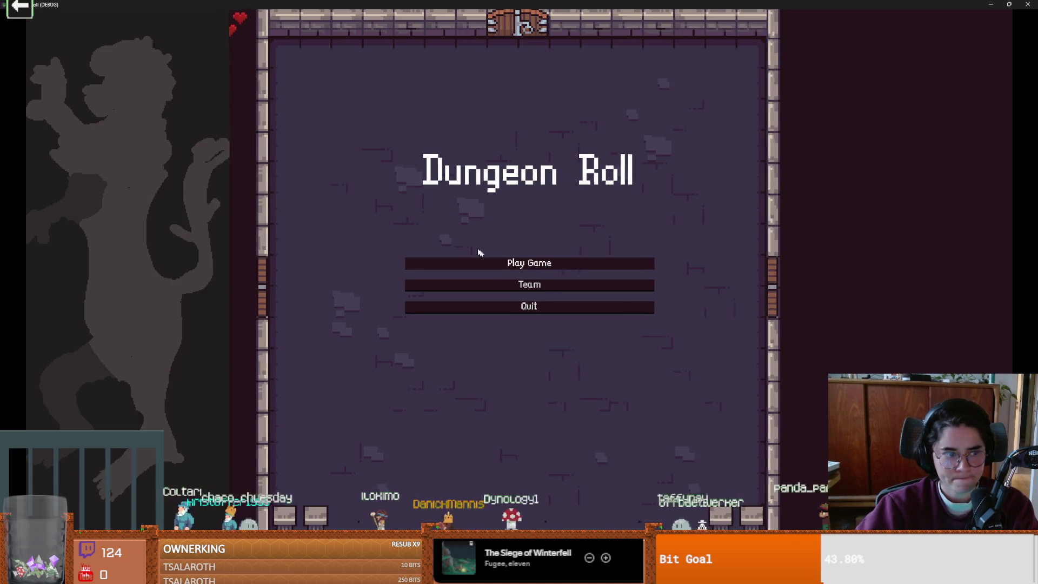
pyautogui.click(478, 260)
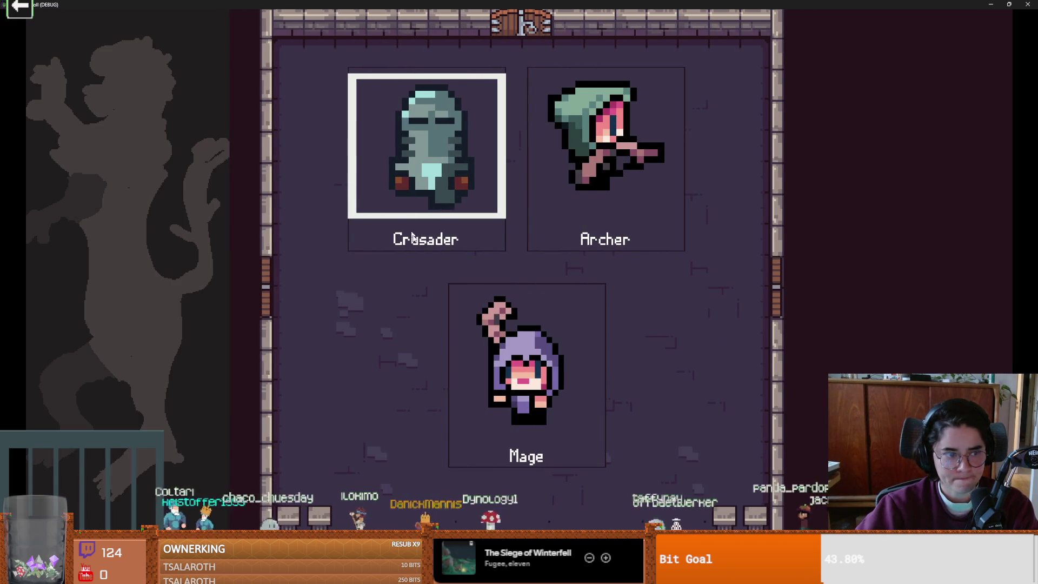
pyautogui.click(415, 178)
pyautogui.press('d')
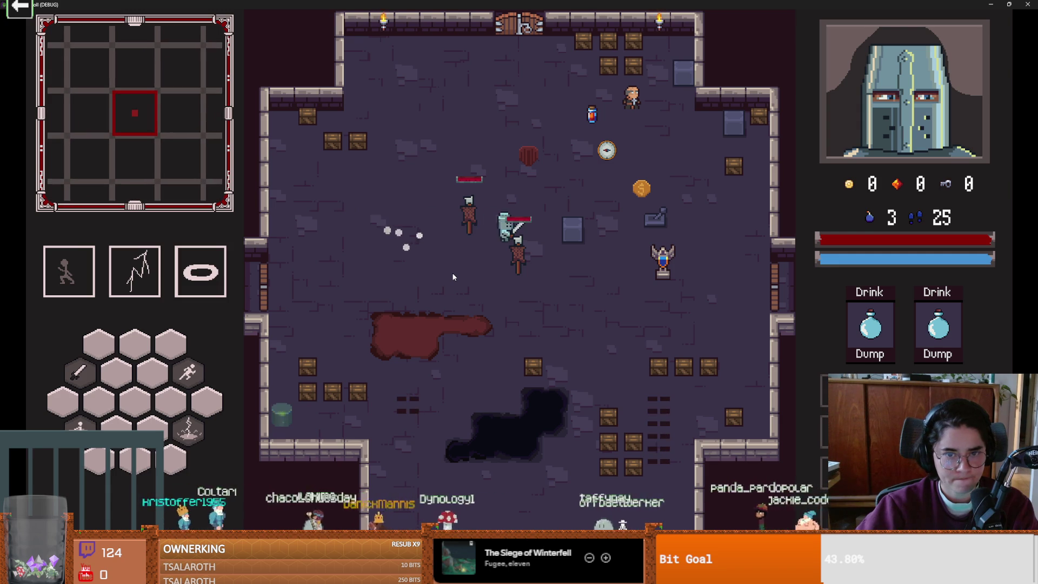
pyautogui.press('a')
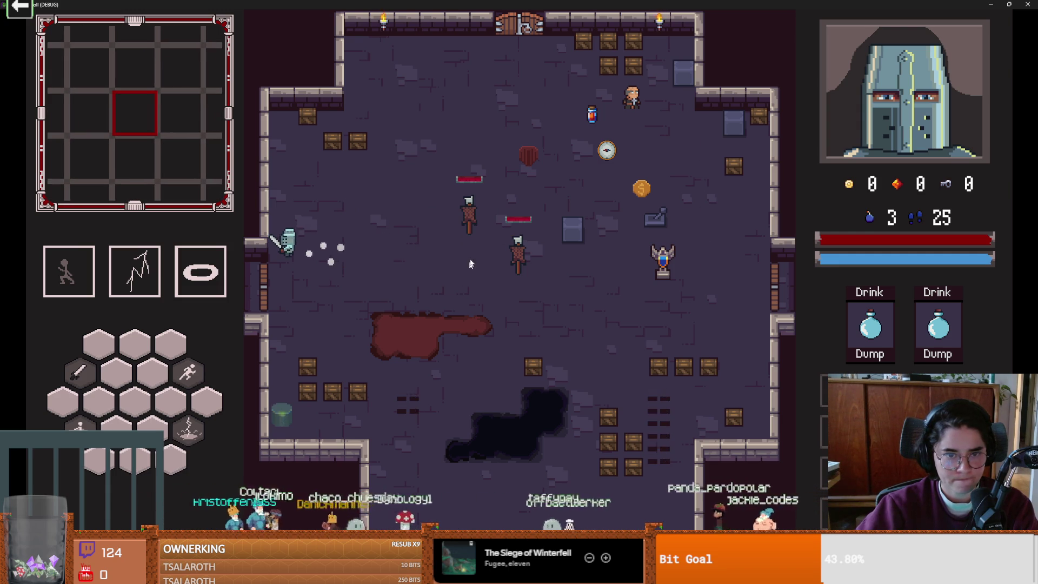
pyautogui.press('F8')
pyautogui.hotkey('ctrl', 's')
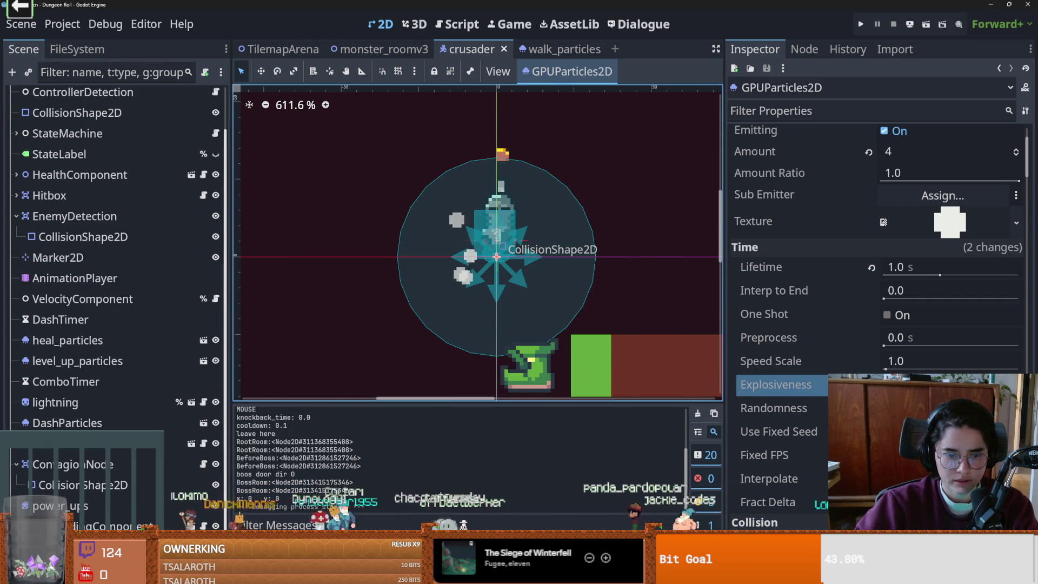
pyautogui.hotkey('alt', 'Tab')
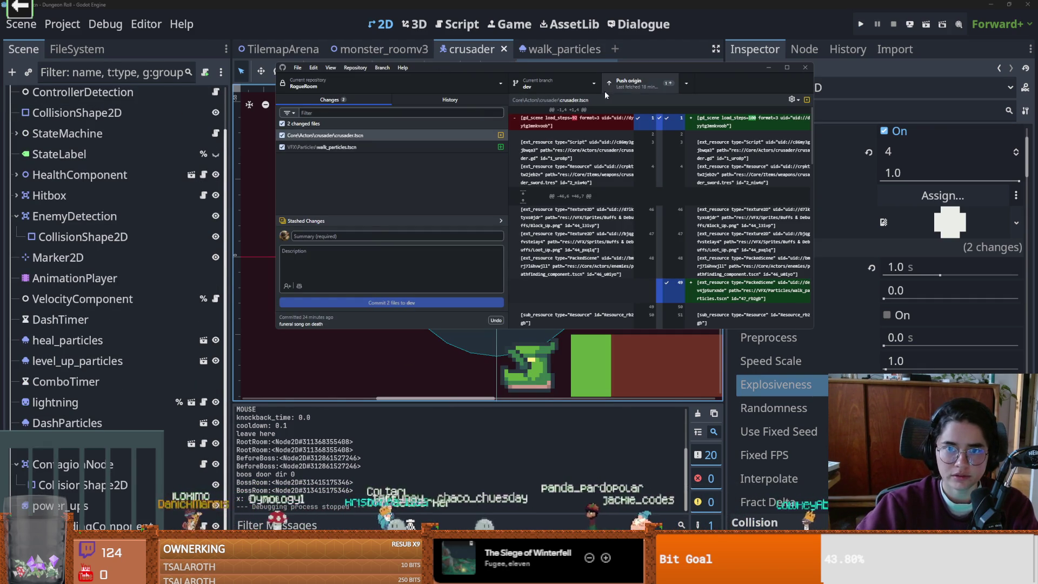
# - Review the crusader.tscn diff and commit both changed files to dev as 'walking particles'
pyautogui.click(389, 147)
pyautogui.click(390, 136)
pyautogui.click(335, 237)
pyautogui.write('walking particles')
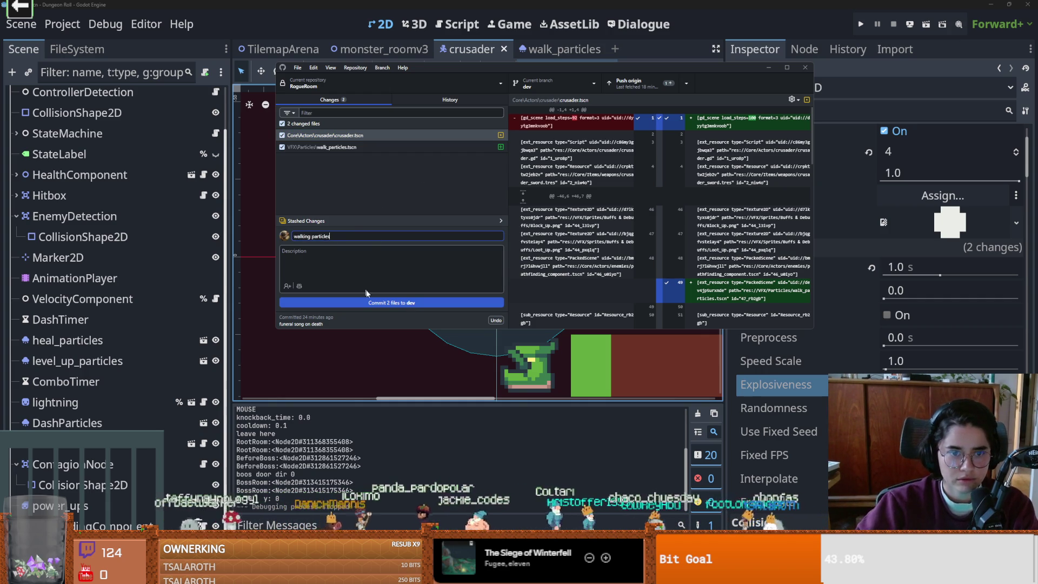
pyautogui.click(367, 302)
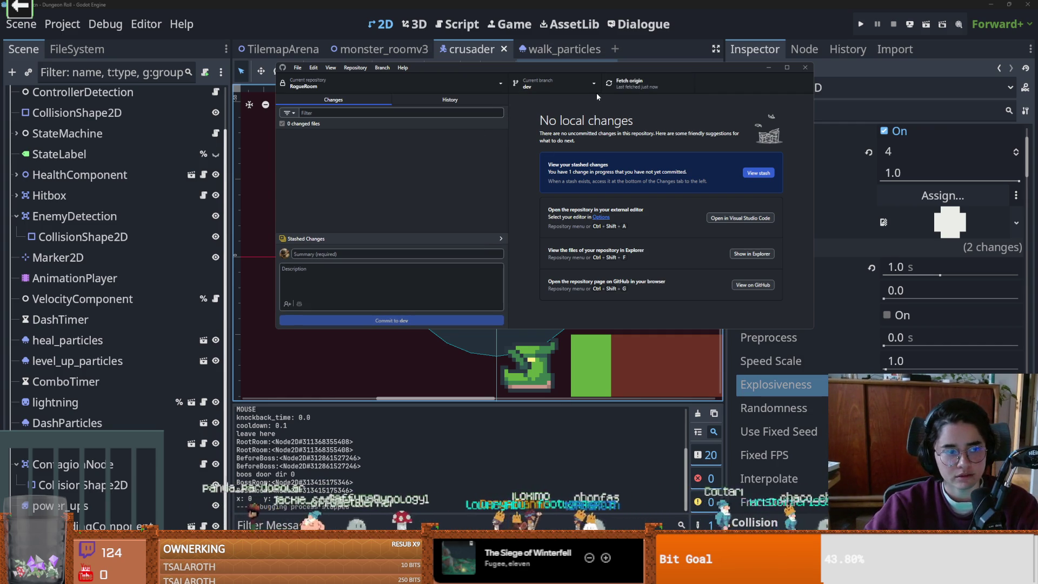
# - Merge the main branch into dev with a merge commit
pyautogui.click(546, 89)
pyautogui.click(545, 88)
pyautogui.click(382, 68)
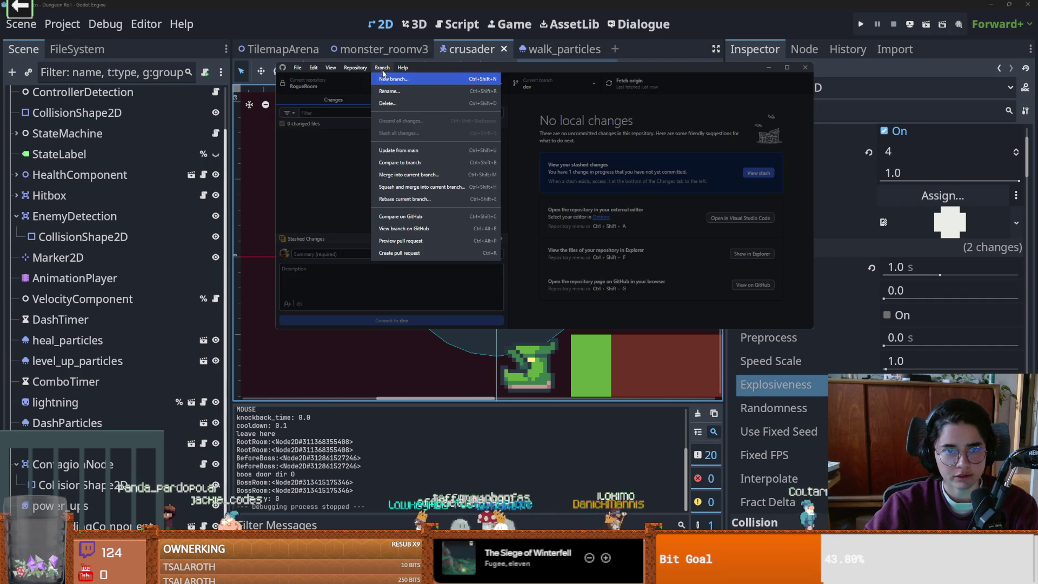
pyautogui.click(409, 176)
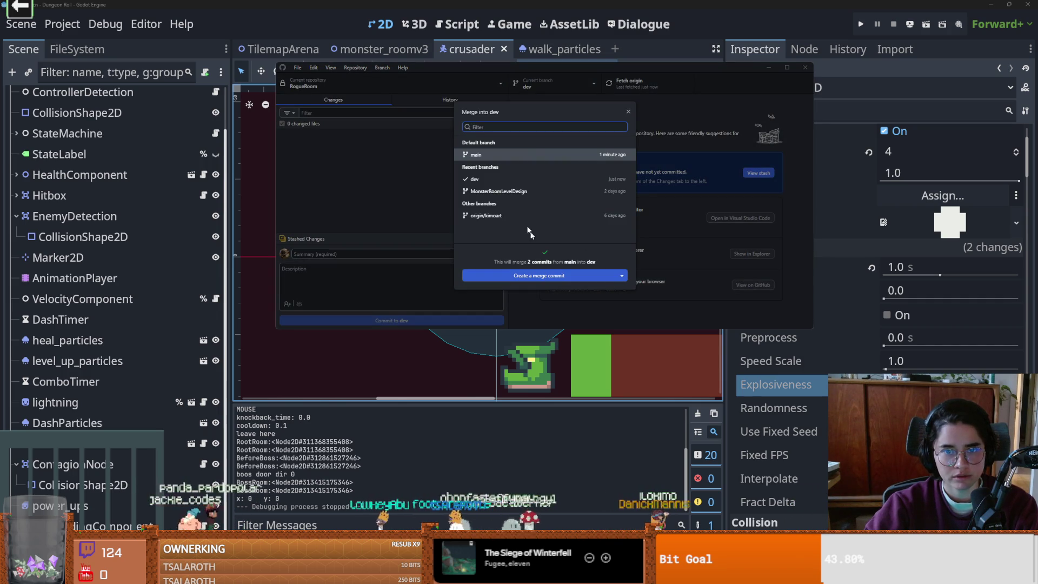
pyautogui.click(556, 276)
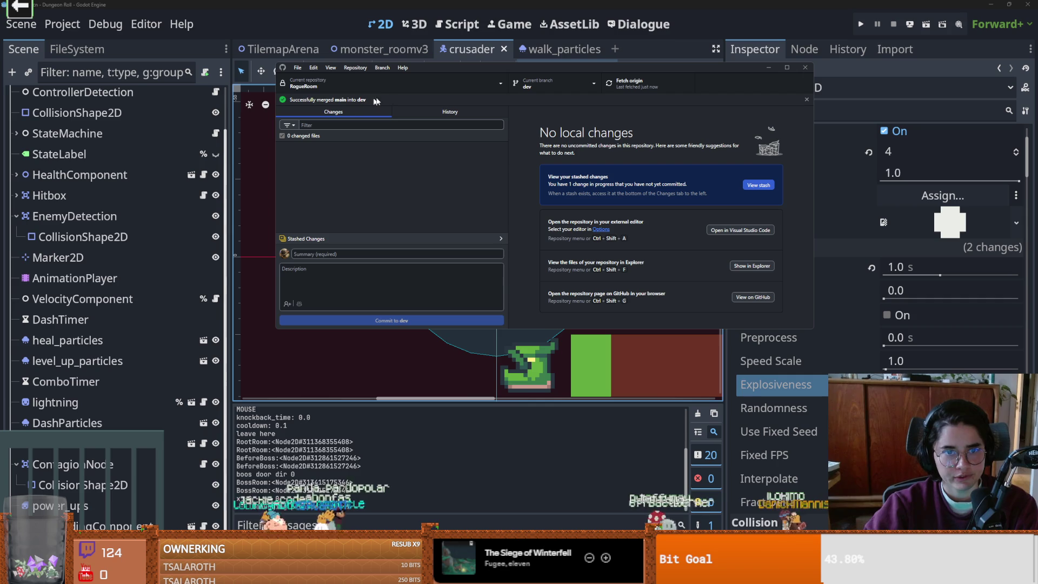
pyautogui.rightClick(349, 84)
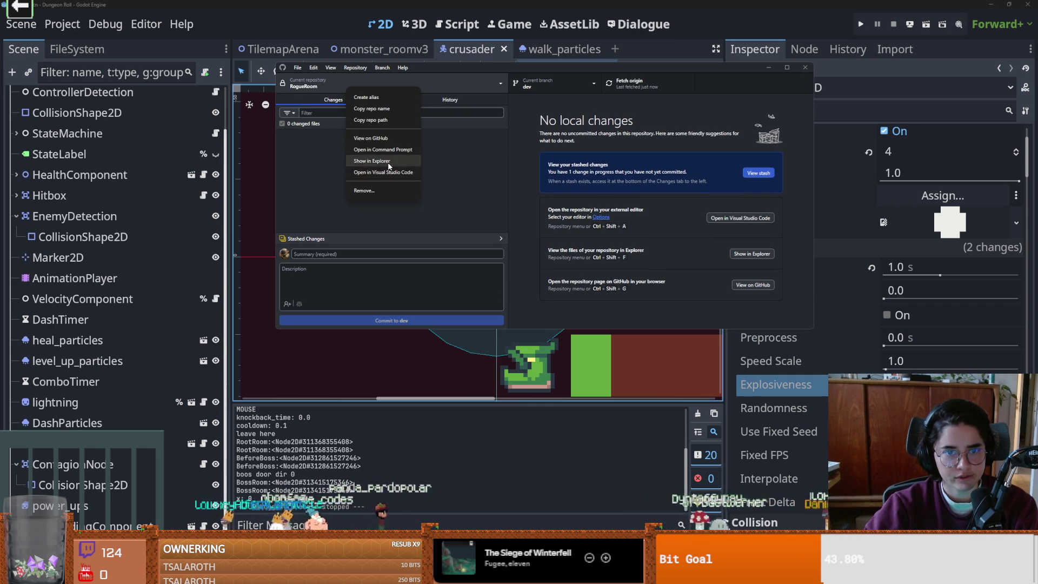
# - Show the repository in Explorer, browse to assets/Characters/Jackalaka, and open Crusader_ideas_right.aseprite
pyautogui.click(389, 162)
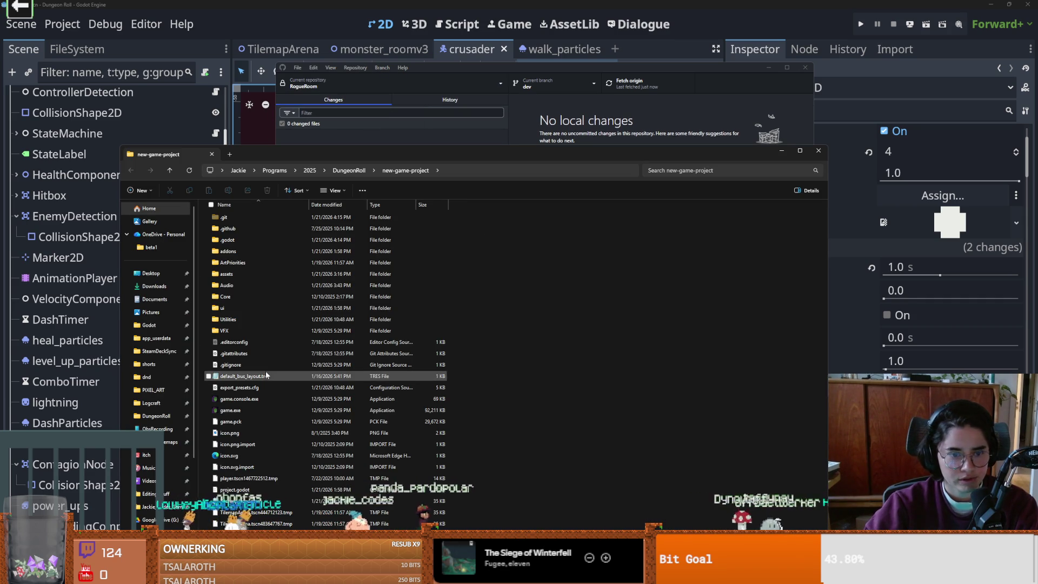
pyautogui.doubleClick(229, 273)
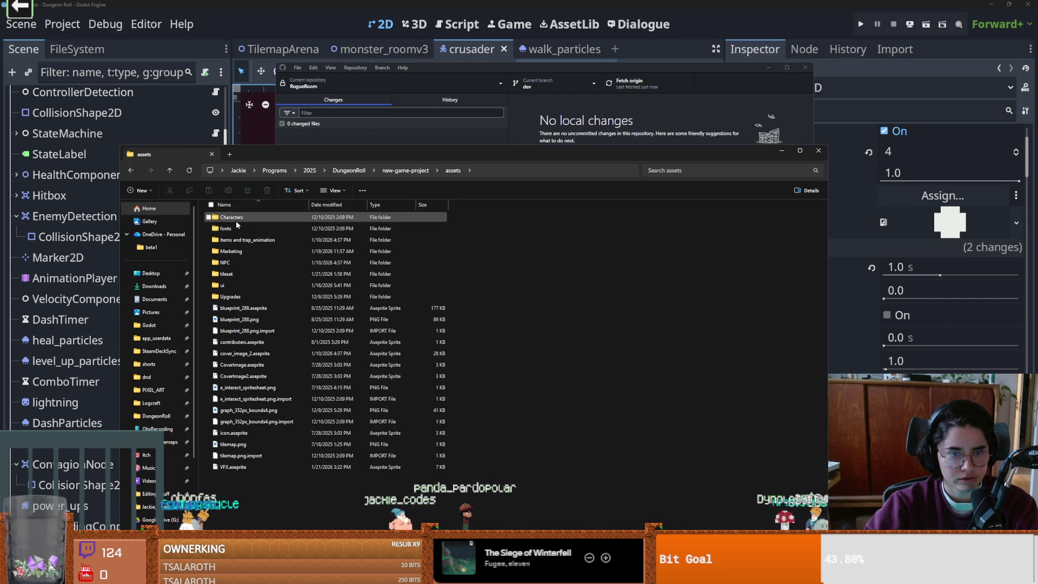
pyautogui.doubleClick(241, 219)
pyautogui.doubleClick(241, 228)
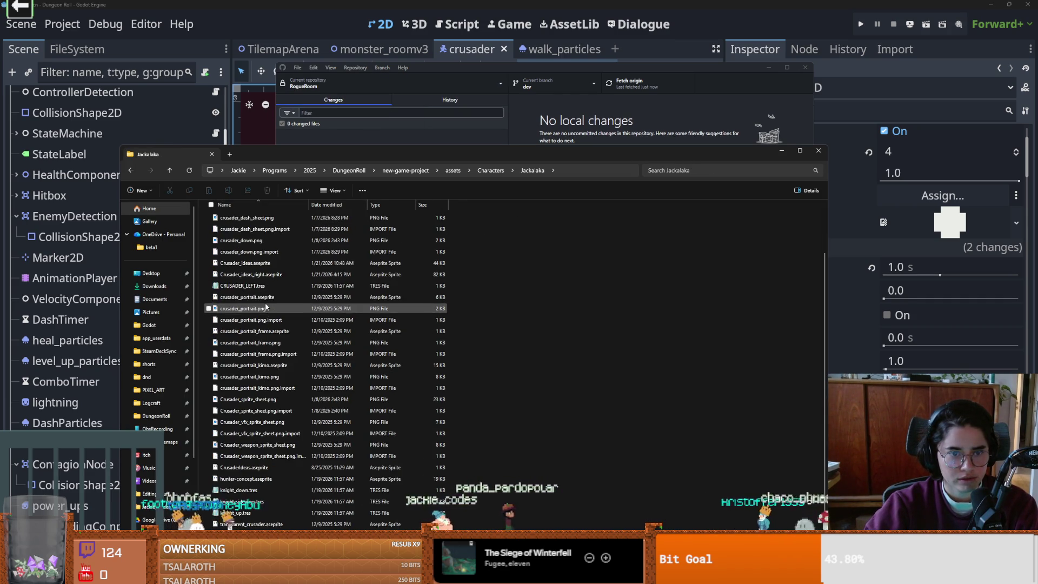
pyautogui.scroll(-1, 266, 324)
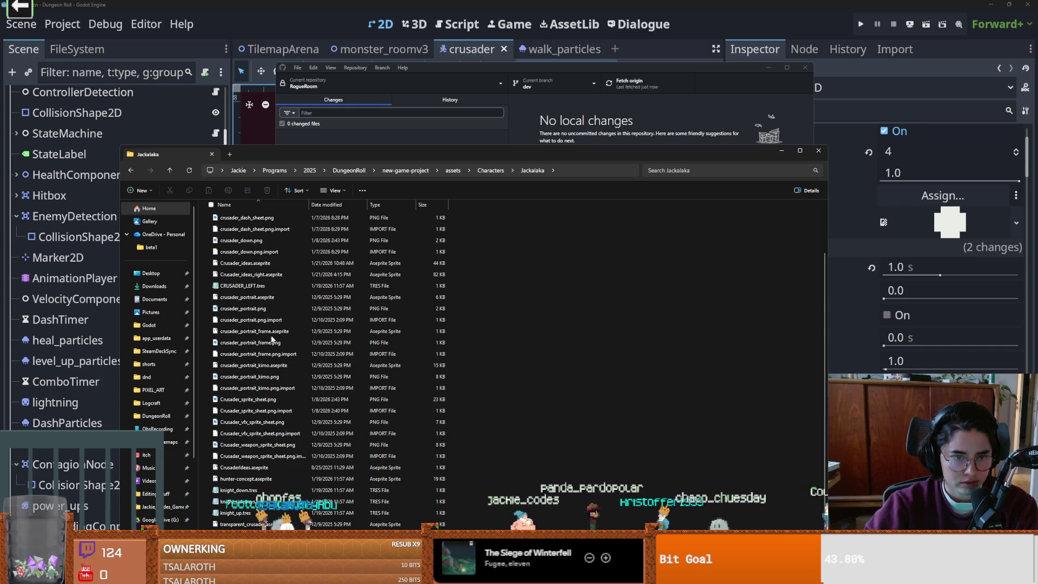
pyautogui.click(268, 275)
pyautogui.doubleClick(268, 275)
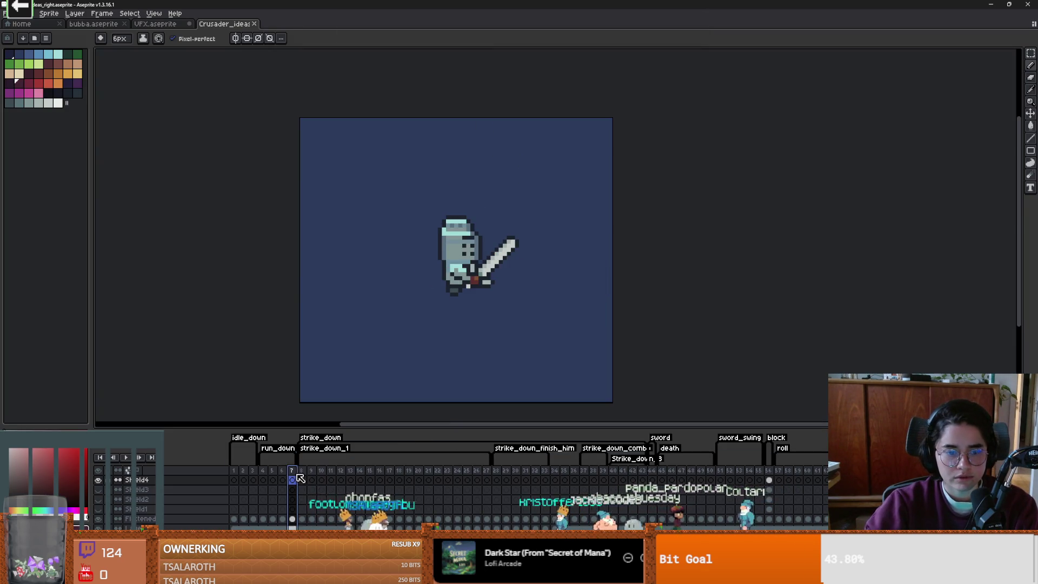
# - Preview the sword-swing animation from frame 8, enable onion skin, and toggle the Flattened layer
pyautogui.click(303, 471)
pyautogui.click(127, 457)
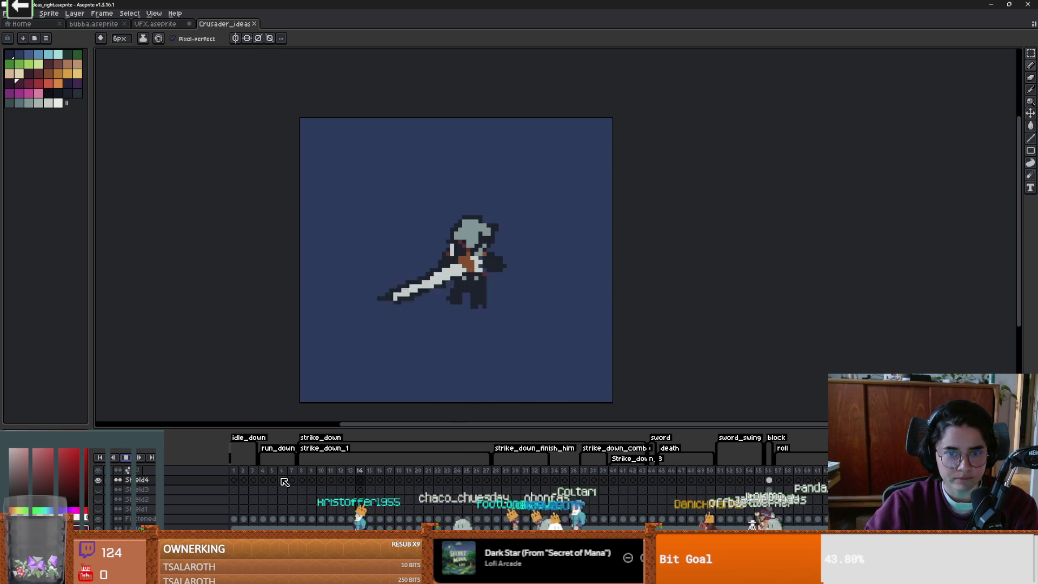
pyautogui.click(125, 457)
pyautogui.press('F3')
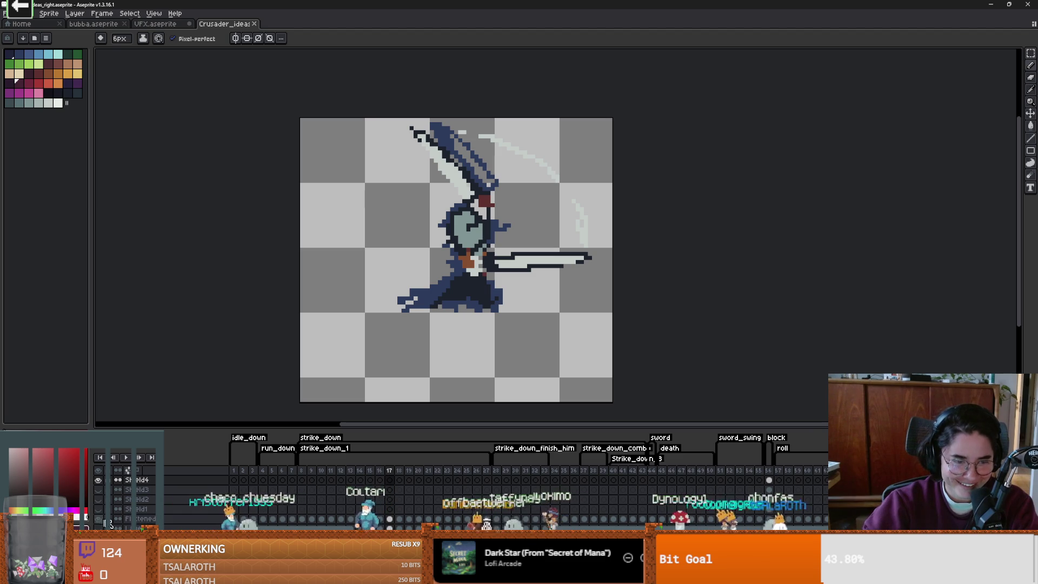
pyautogui.click(100, 521)
pyautogui.click(100, 520)
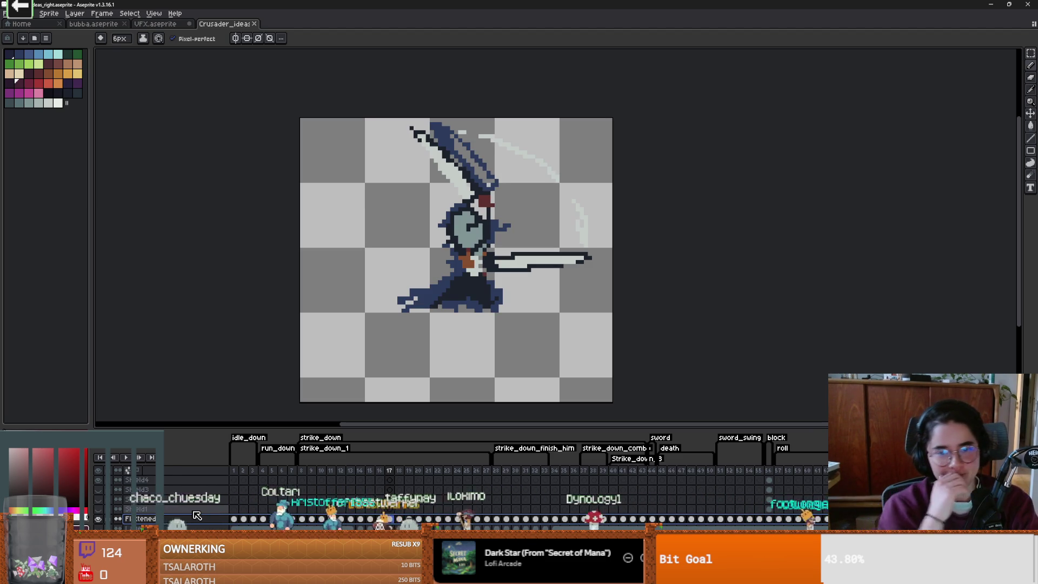
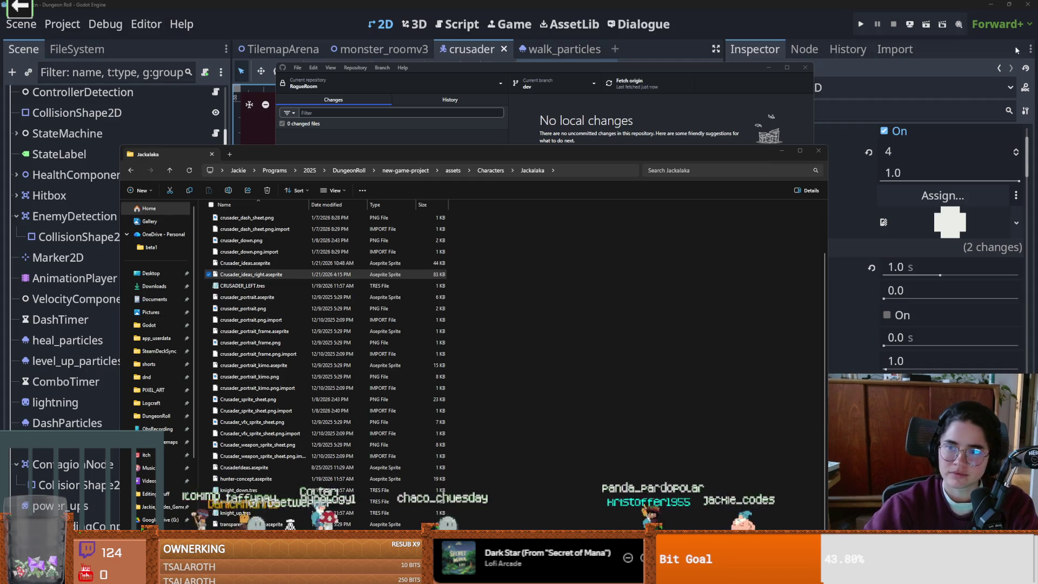
# - Switch from Aseprite to File Explorer and select Crusader_ideas.aseprite in the Jackalaka folder
pyautogui.hotkey('alt', 'Tab')
pyautogui.click(248, 264)
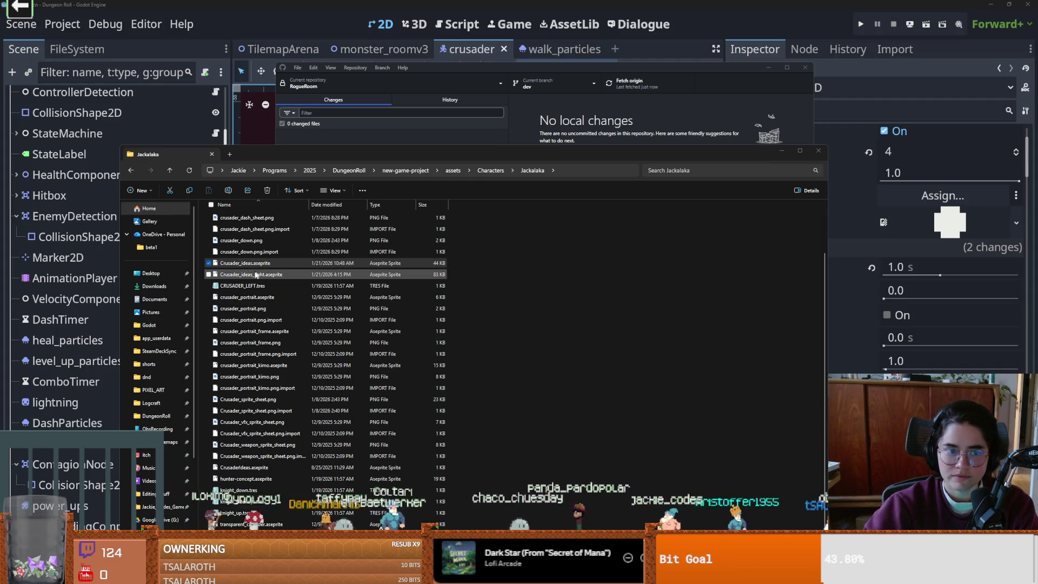
# - Review the changed Crusader_ideas_right.aseprite in GitHub Desktop and fetch origin
pyautogui.click(254, 275)
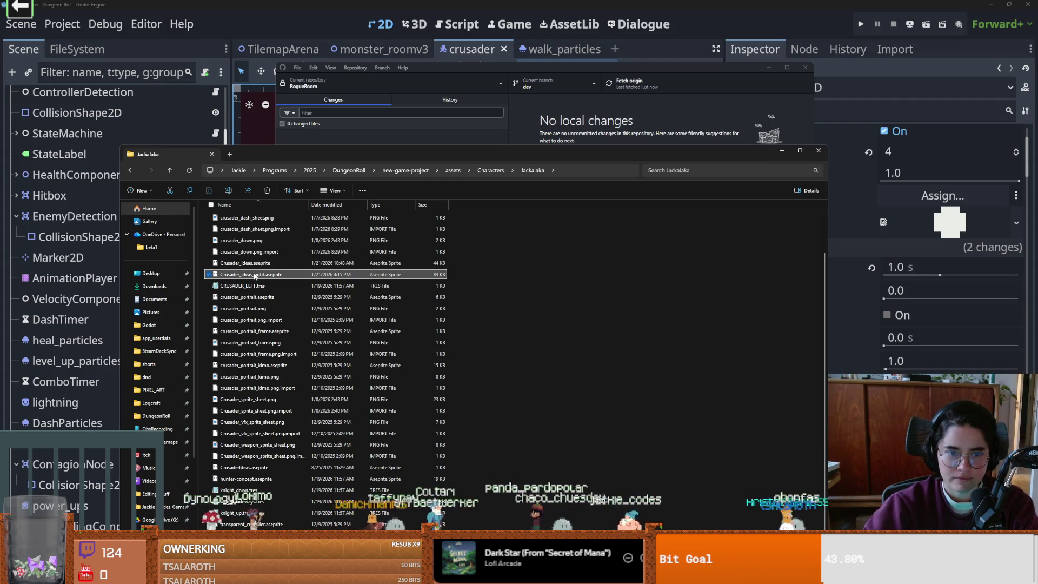
pyautogui.click(527, 119)
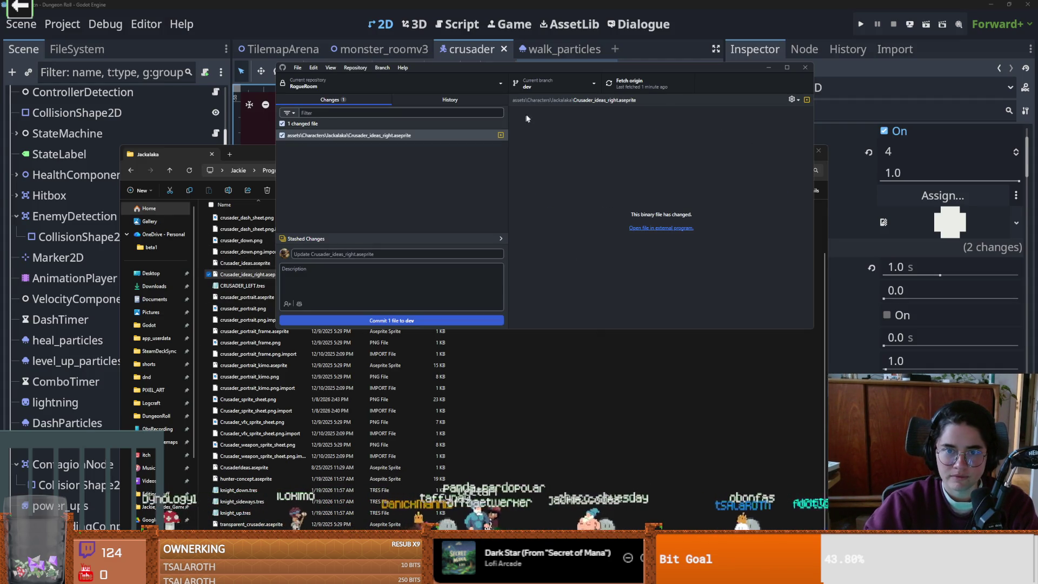
pyautogui.click(424, 136)
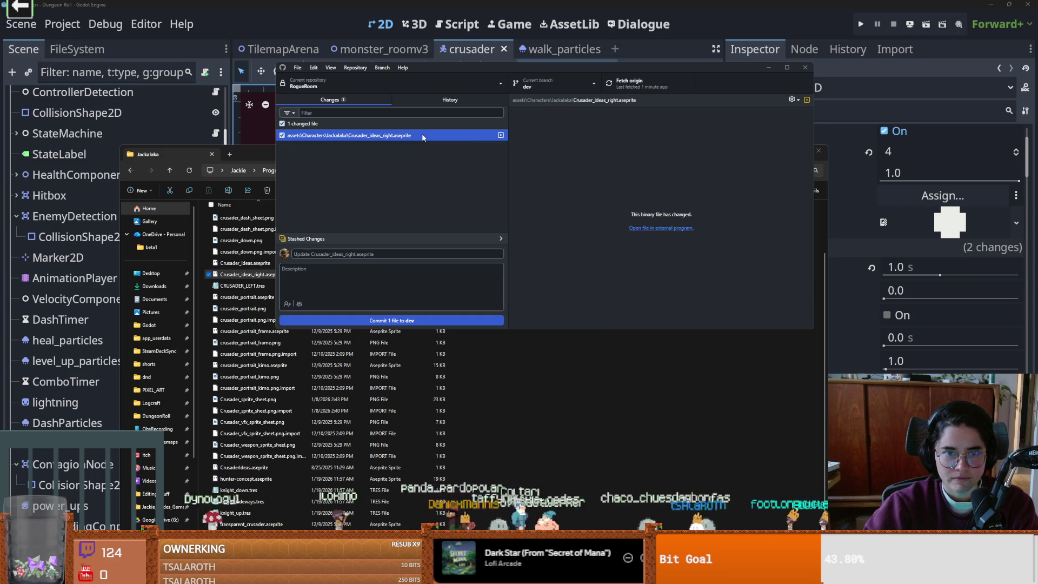
pyautogui.click(550, 170)
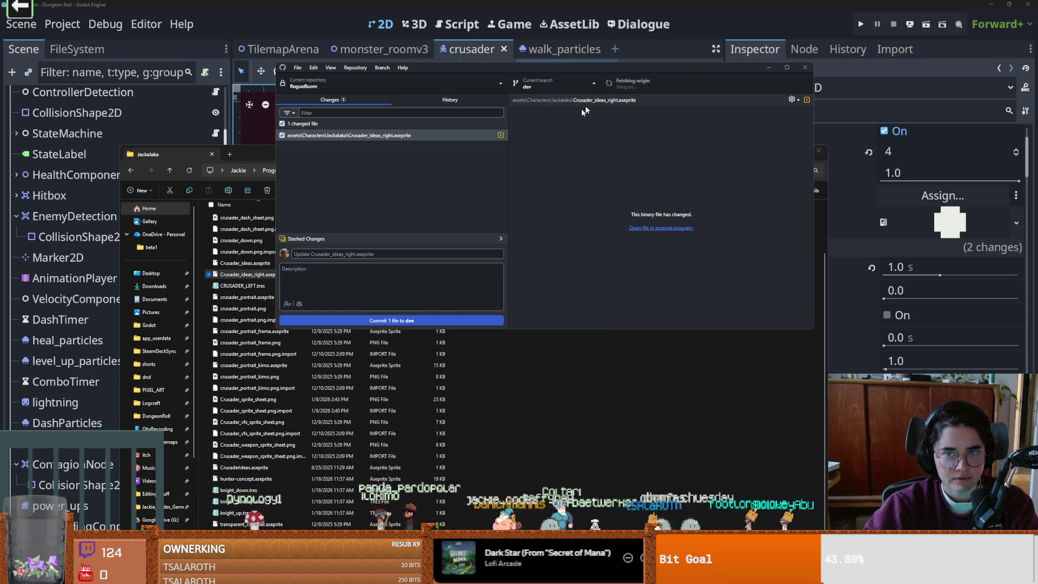
# - Confirm dev is up to date with main, then close GitHub Desktop and File Explorer
pyautogui.click(547, 84)
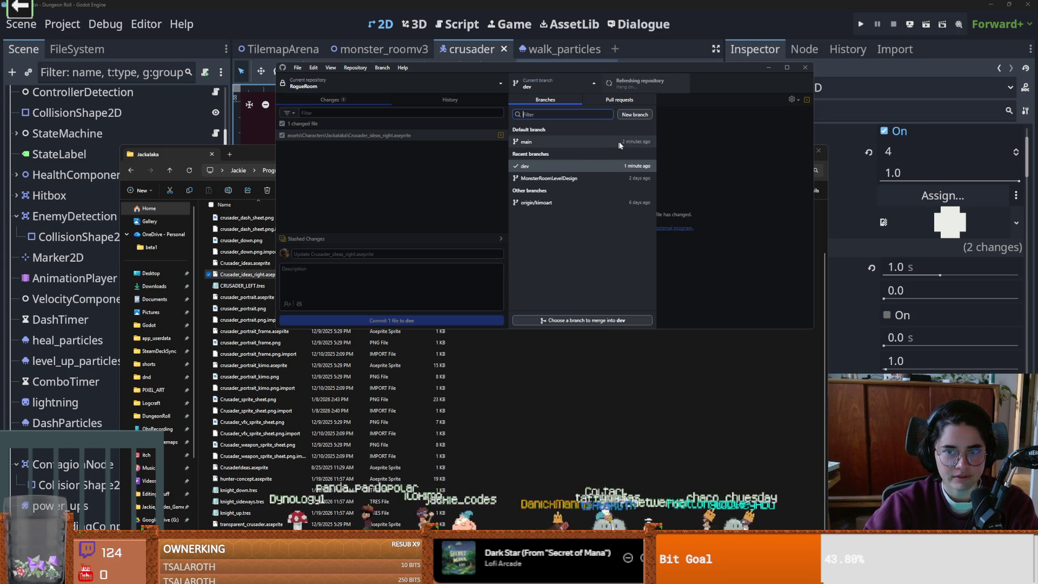
pyautogui.click(596, 123)
pyautogui.click(382, 68)
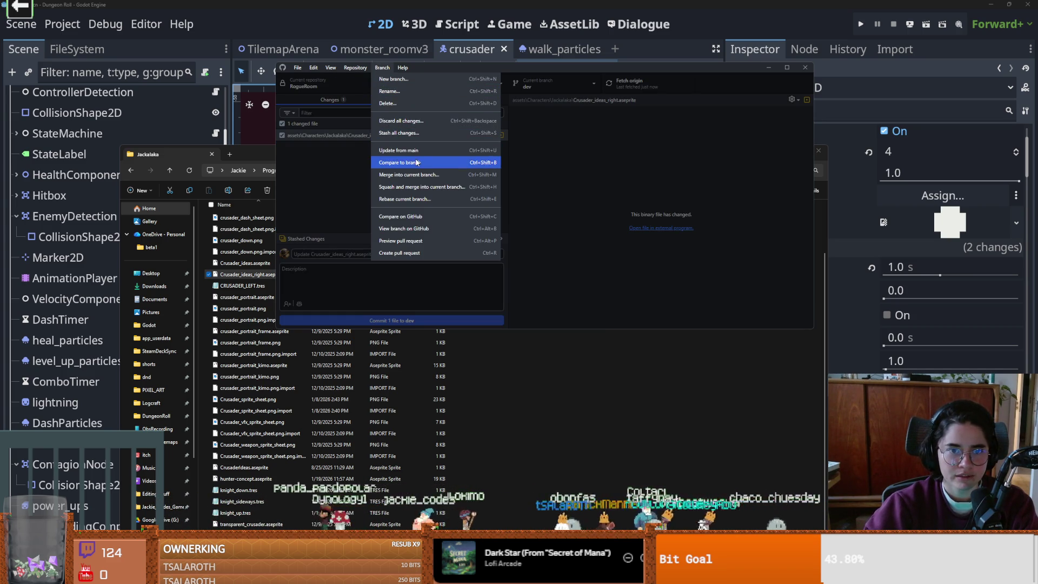
pyautogui.click(415, 175)
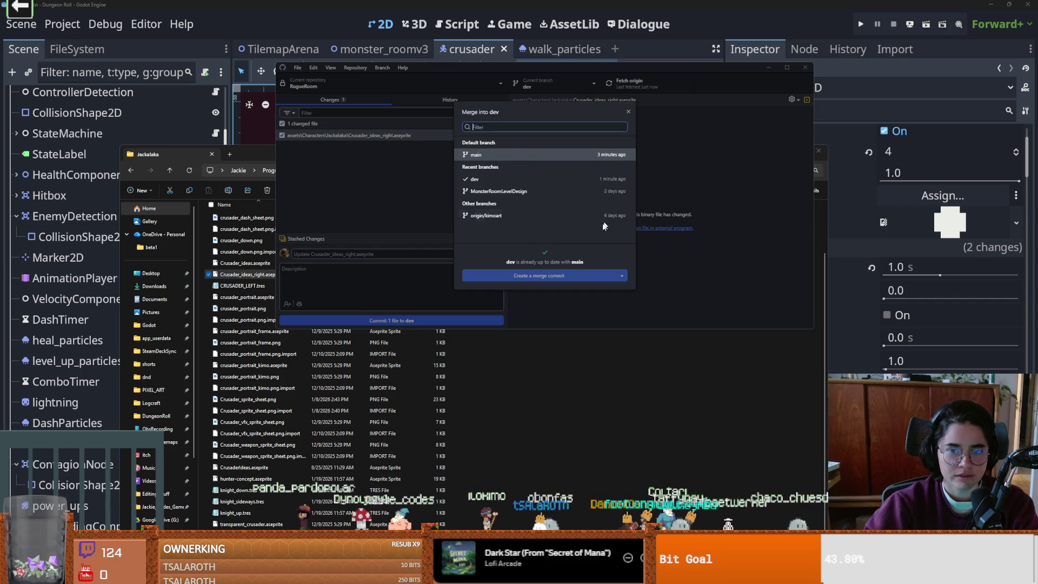
pyautogui.click(495, 178)
pyautogui.click(502, 156)
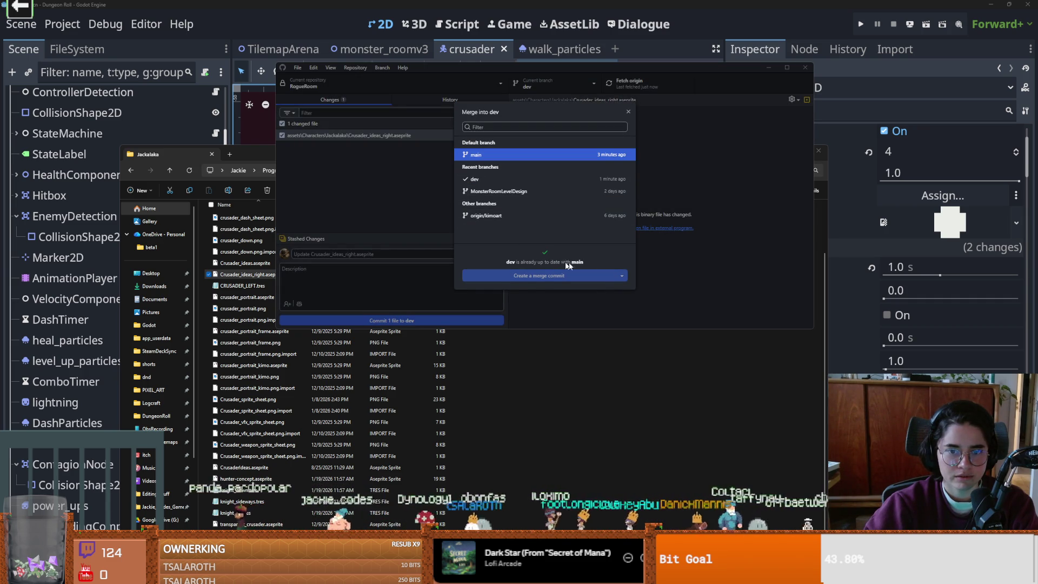
pyautogui.click(628, 111)
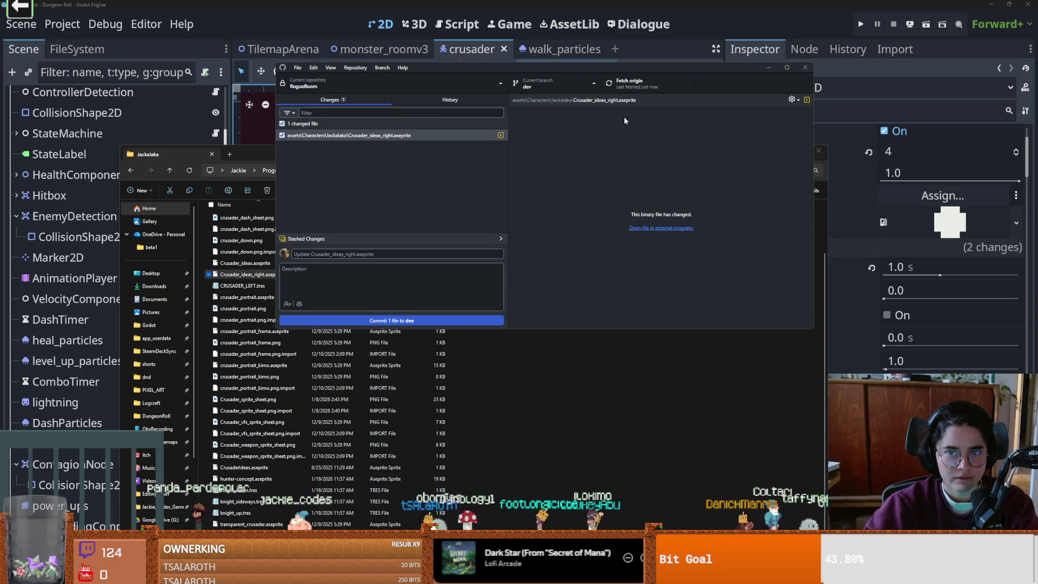
pyautogui.click(804, 67)
pyautogui.click(818, 151)
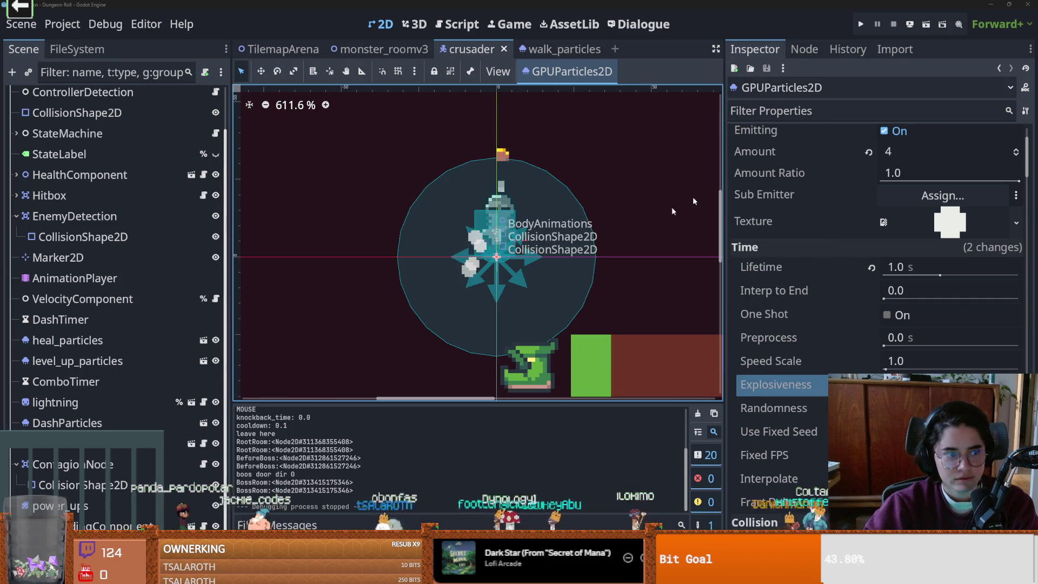
# - Preview the Crusader_ideas sword sketch animation in Aseprite with the navy background shown, then return to Godot
pyautogui.hotkey('alt', 'Tab')
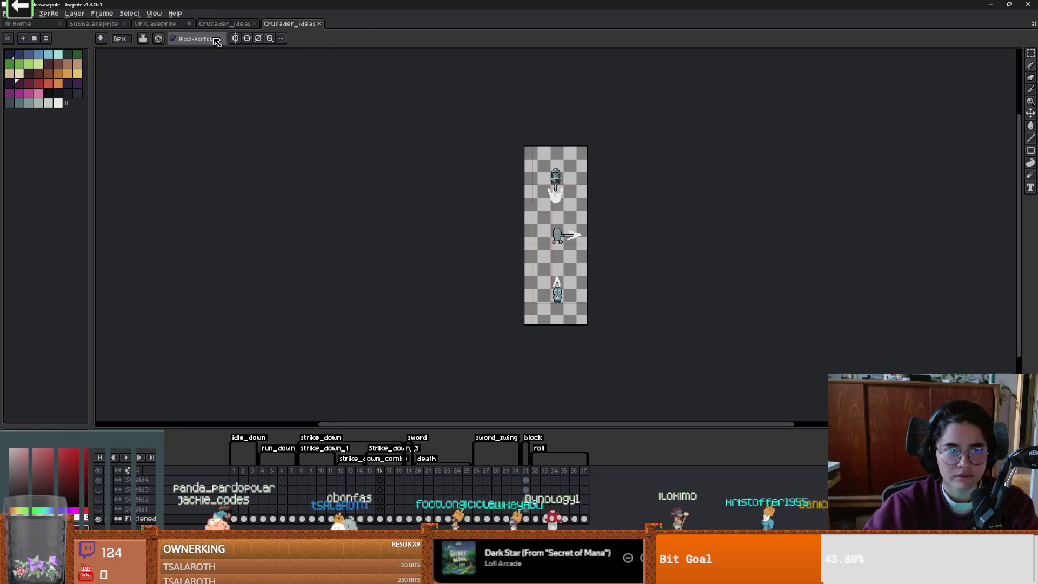
pyautogui.click(224, 24)
pyautogui.click(98, 529)
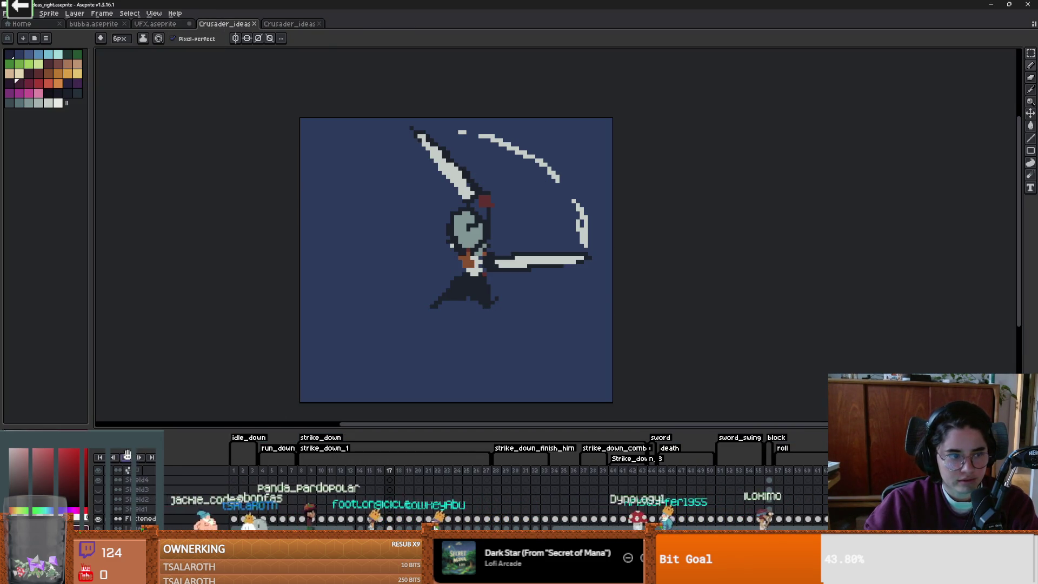
pyautogui.click(127, 455)
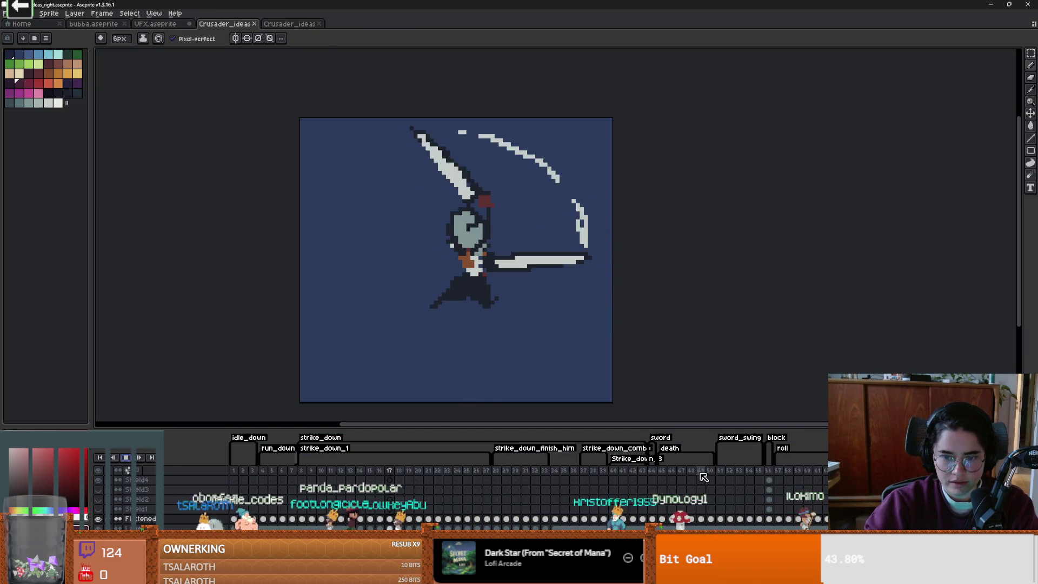
pyautogui.click(680, 471)
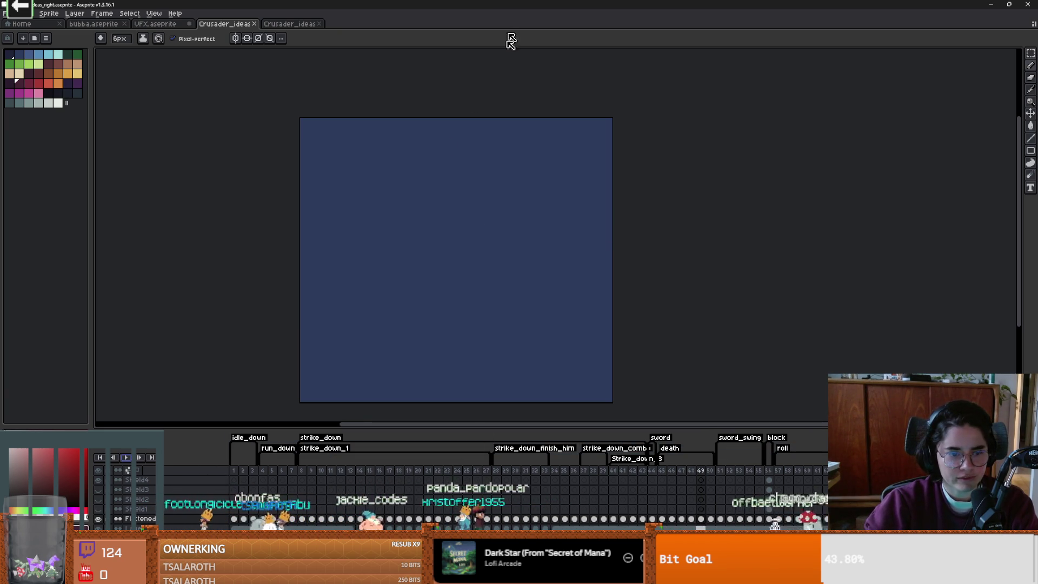
pyautogui.hotkey('alt', 'Tab')
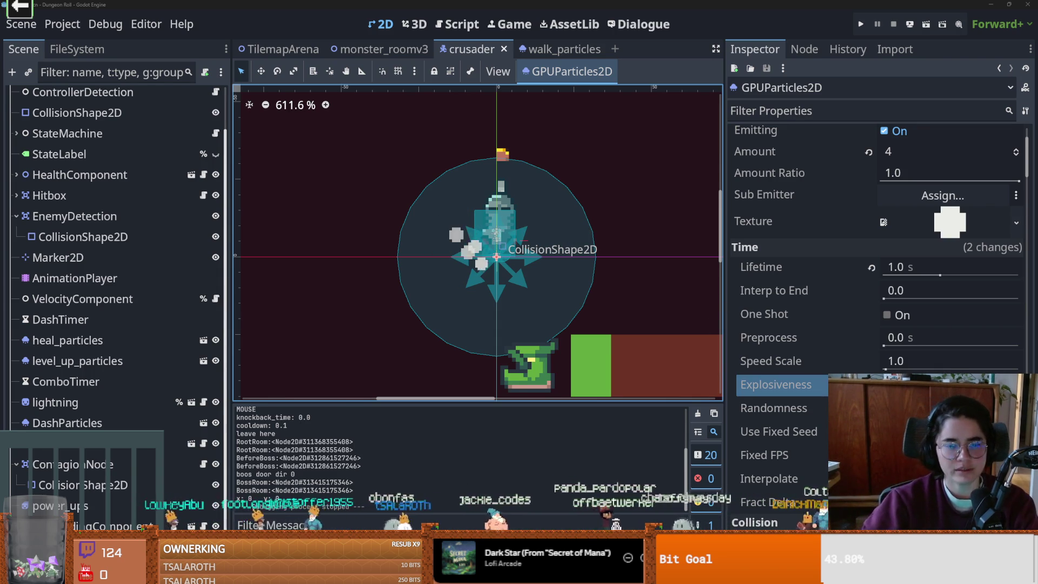
# - Dismiss File Explorer and scroll the GPUParticles2D inspector down to Color Curves
pyautogui.hotkey('alt', 'Tab')
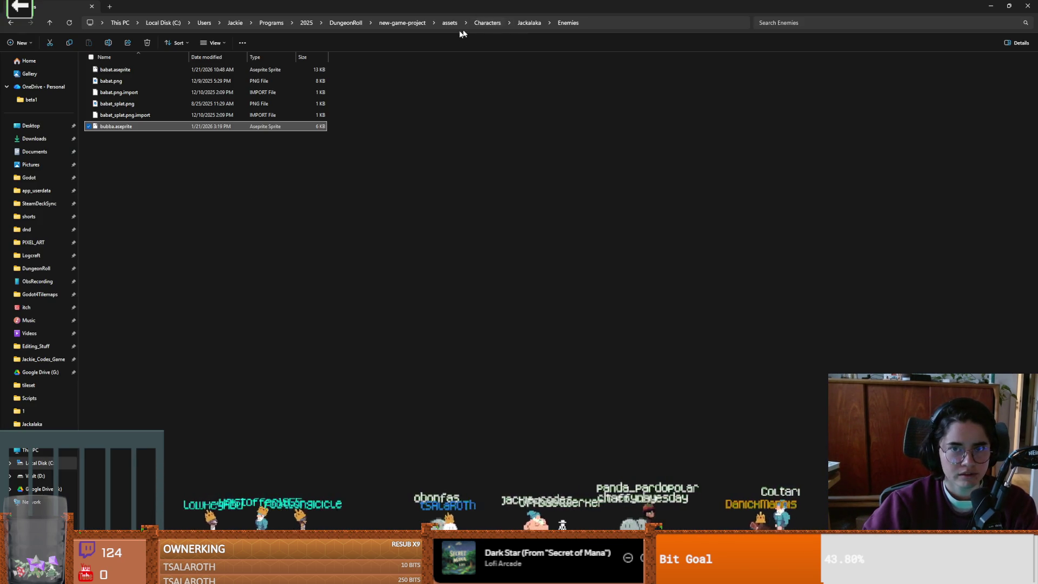
pyautogui.press('super+Down')
pyautogui.press('super+Down')
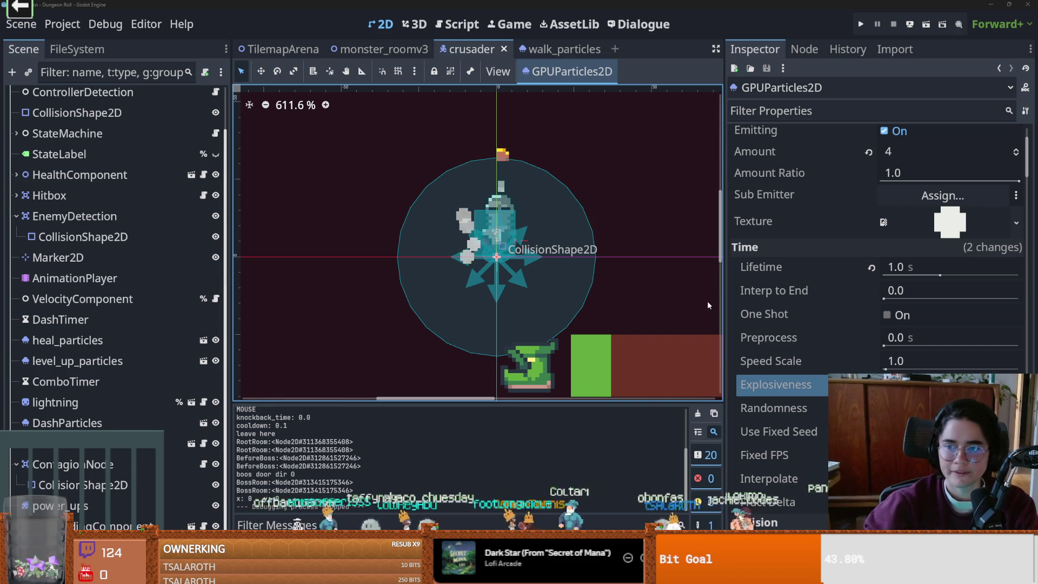
pyautogui.scroll(-10, 851, 342)
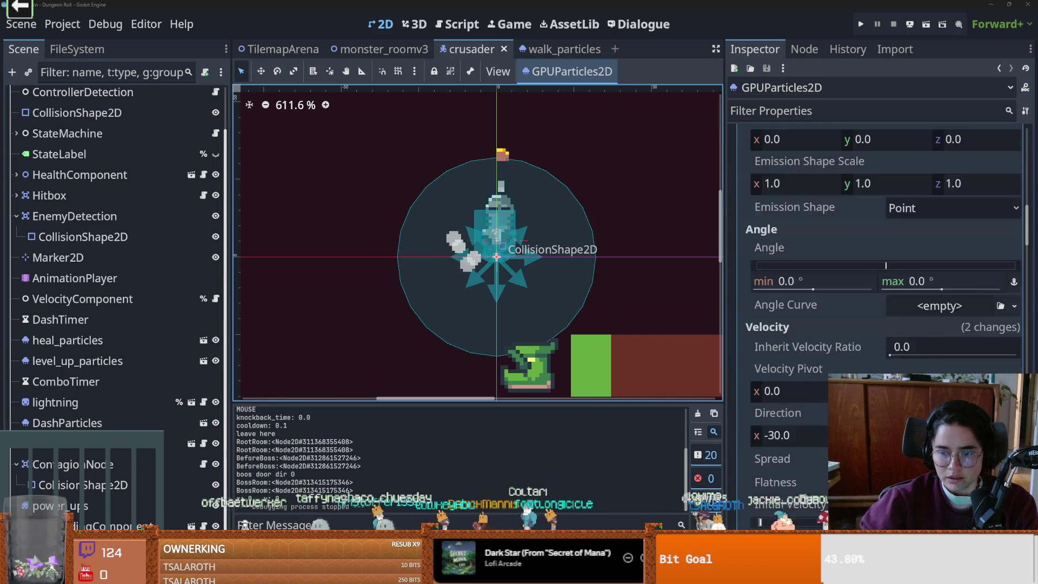
pyautogui.scroll(-15, 789, 477)
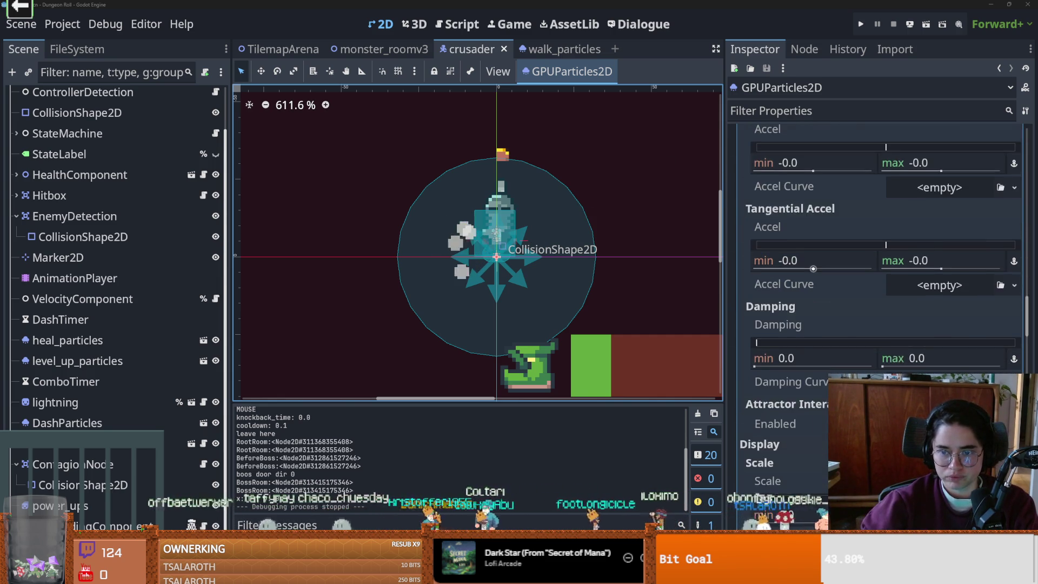
pyautogui.scroll(-3, 789, 477)
# - Darken the dust particle colour from white to grey 7e7e7e and run the project
pyautogui.click(937, 300)
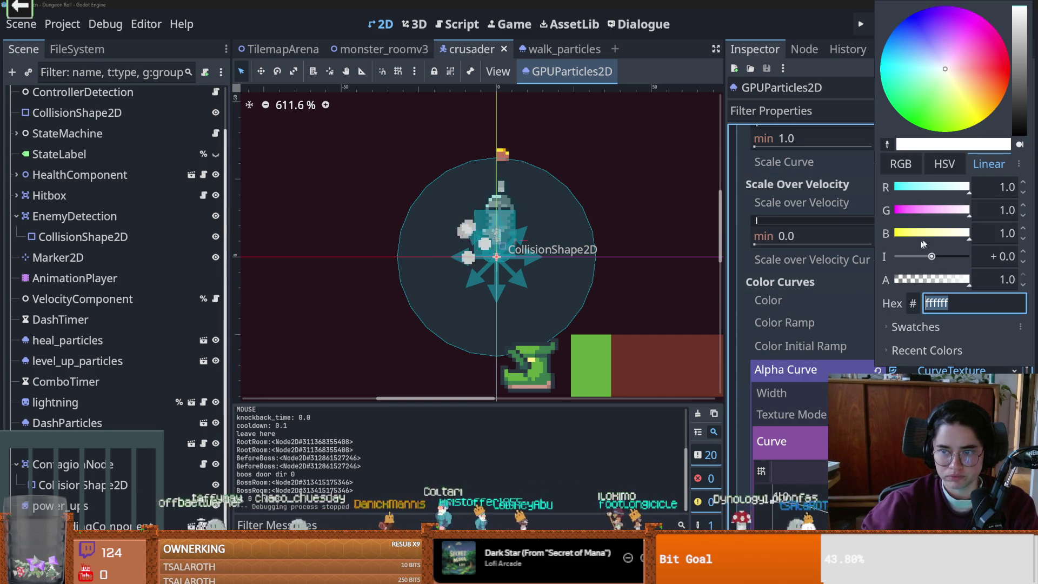
pyautogui.click(798, 287)
pyautogui.click(962, 300)
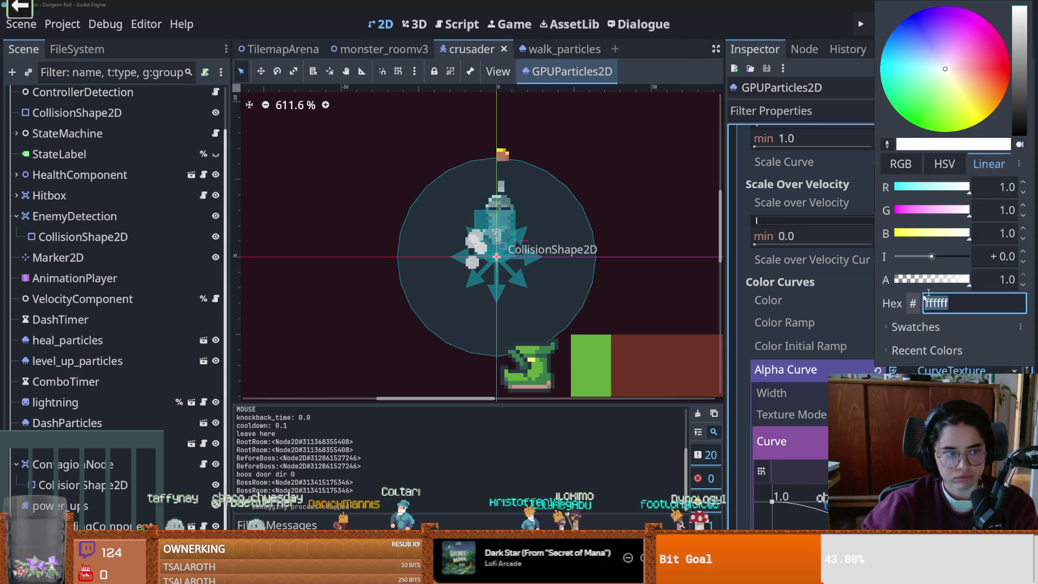
pyautogui.moveTo(1021, 65)
pyautogui.mouseDown()
pyautogui.moveTo(1020, 47)
pyautogui.moveTo(1023, 92)
pyautogui.moveTo(1018, 71)
pyautogui.mouseUp()
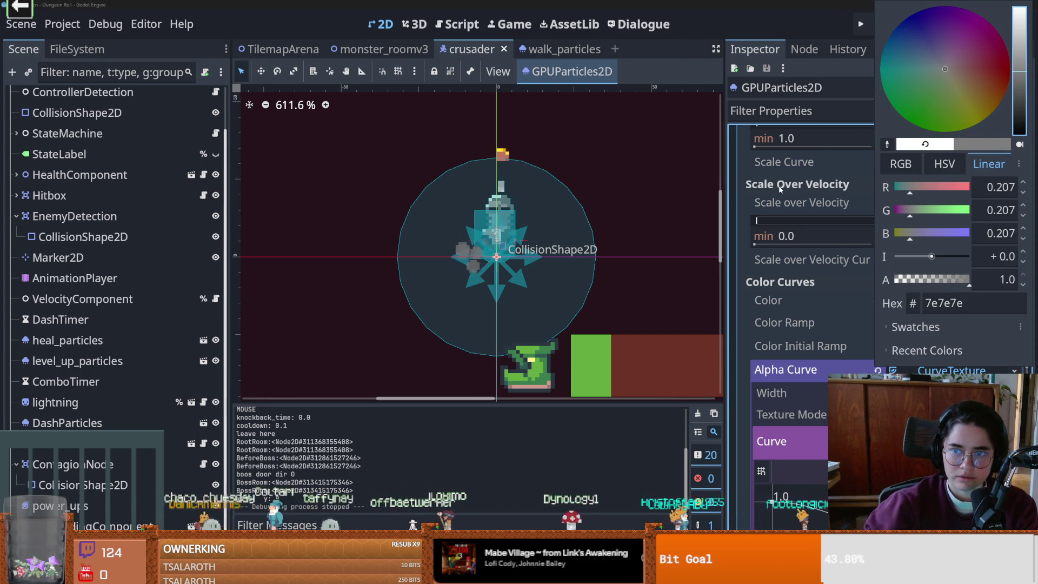
pyautogui.click(861, 28)
pyautogui.click(861, 28)
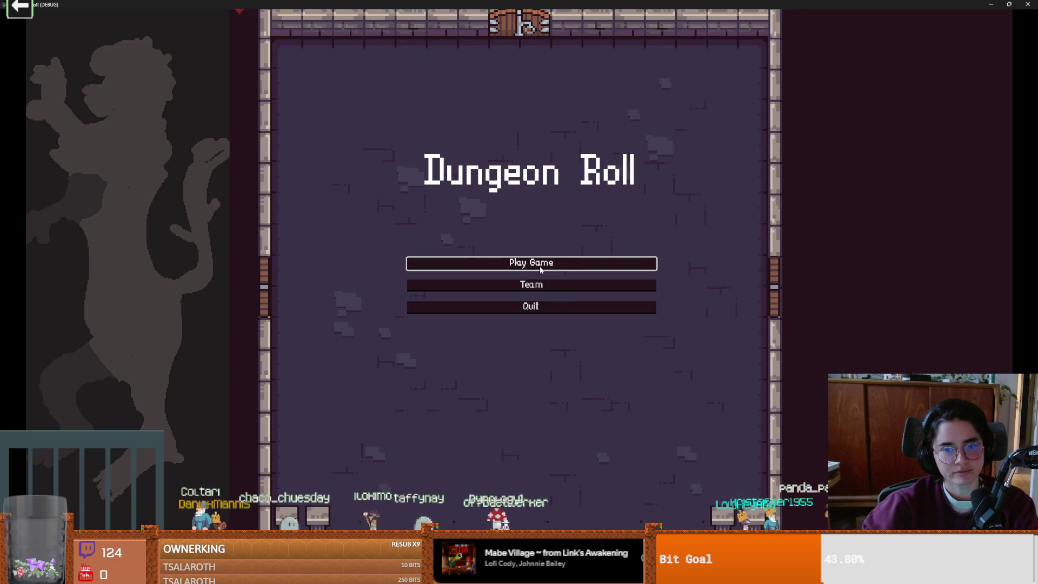
# - Start a game as the Crusader, walk right and left to check the dust, then stop the debug run
pyautogui.click(540, 268)
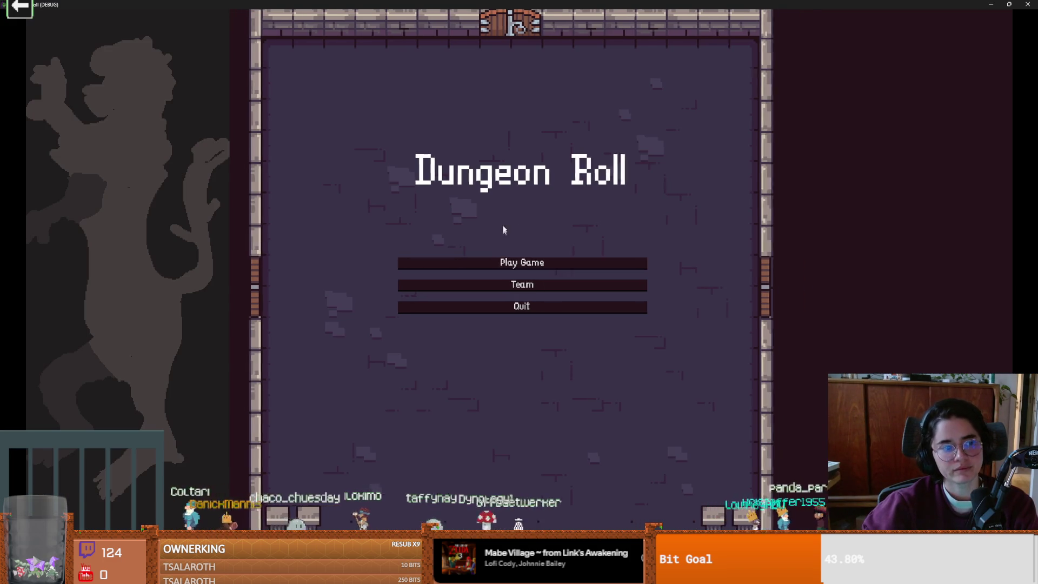
pyautogui.press('Return')
pyautogui.press('d')
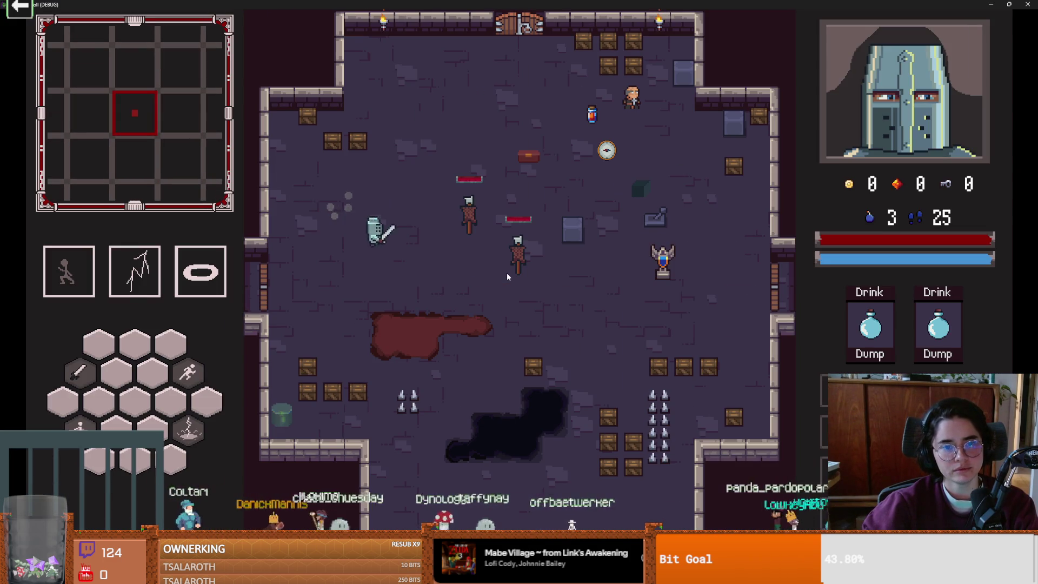
pyautogui.press('a')
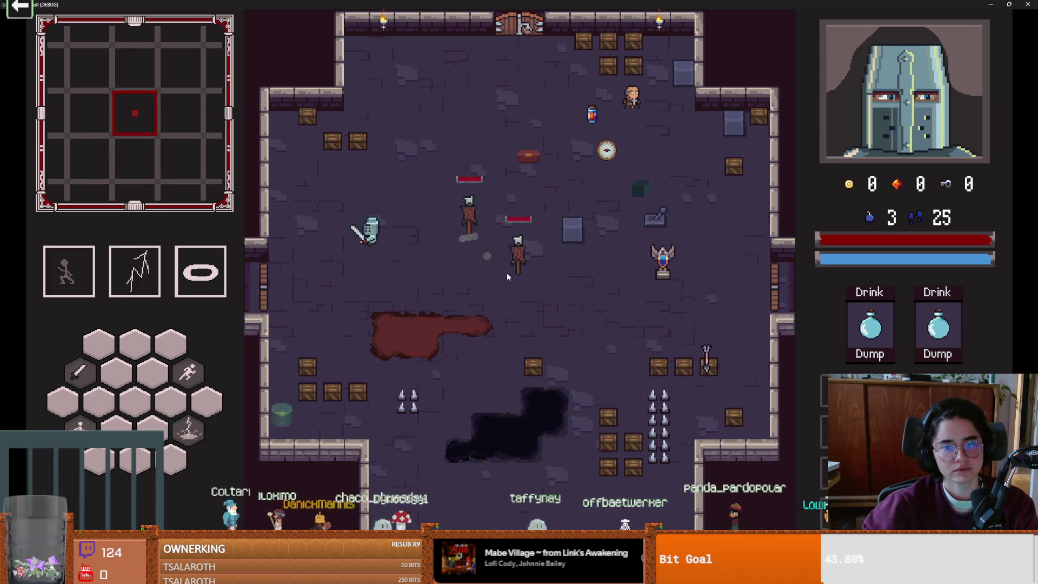
pyautogui.press('F8')
pyautogui.hotkey('ctrl', 's')
pyautogui.scroll(10, 828, 312)
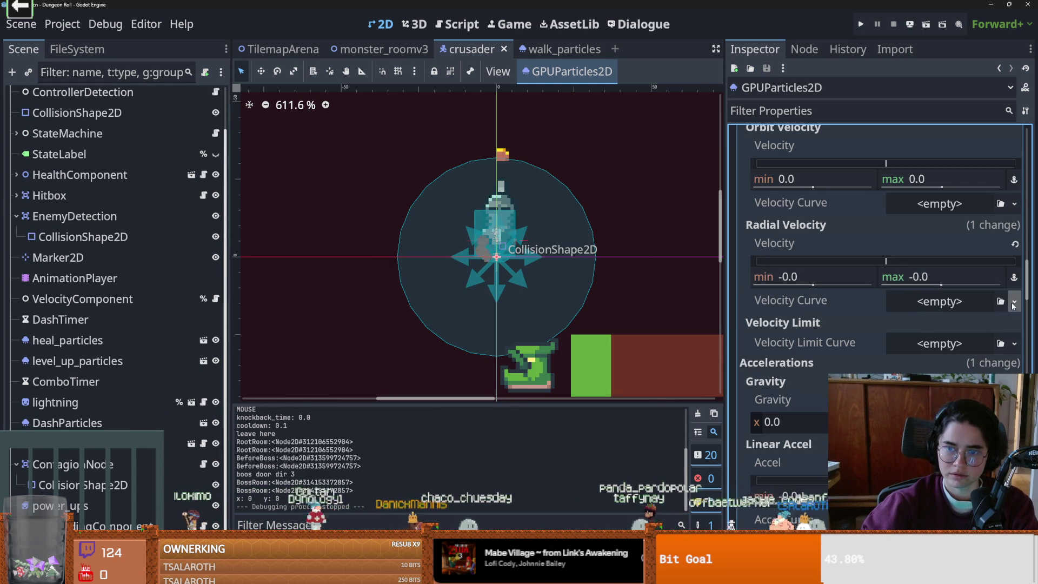
# - Set the dust particles' Speed Scale to 0.5, then save and run the project
pyautogui.moveTo(1028, 278); pyautogui.dragTo(1022, 179)
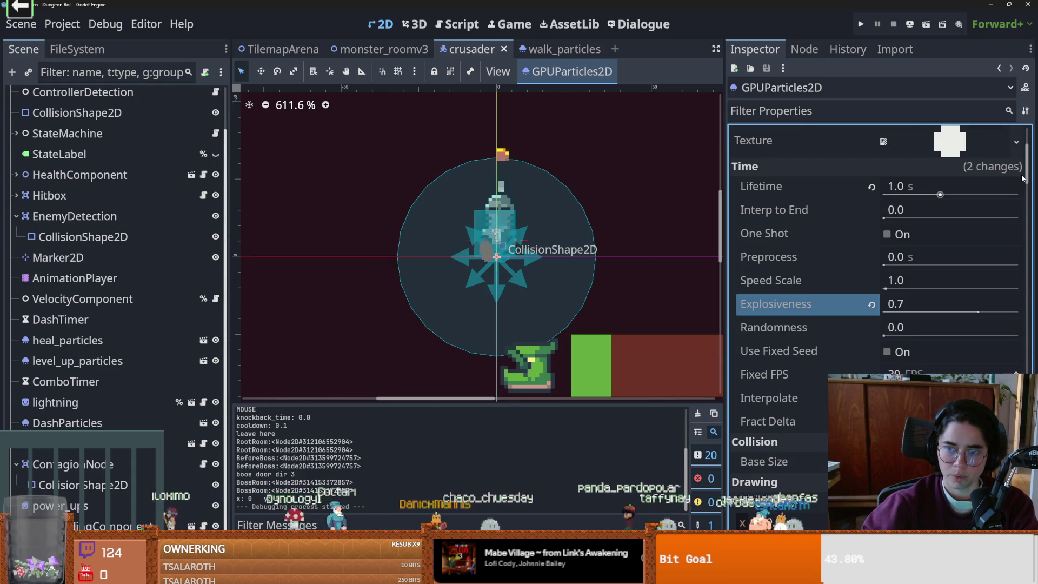
pyautogui.click(902, 285)
pyautogui.write('5')
pyautogui.press('Return')
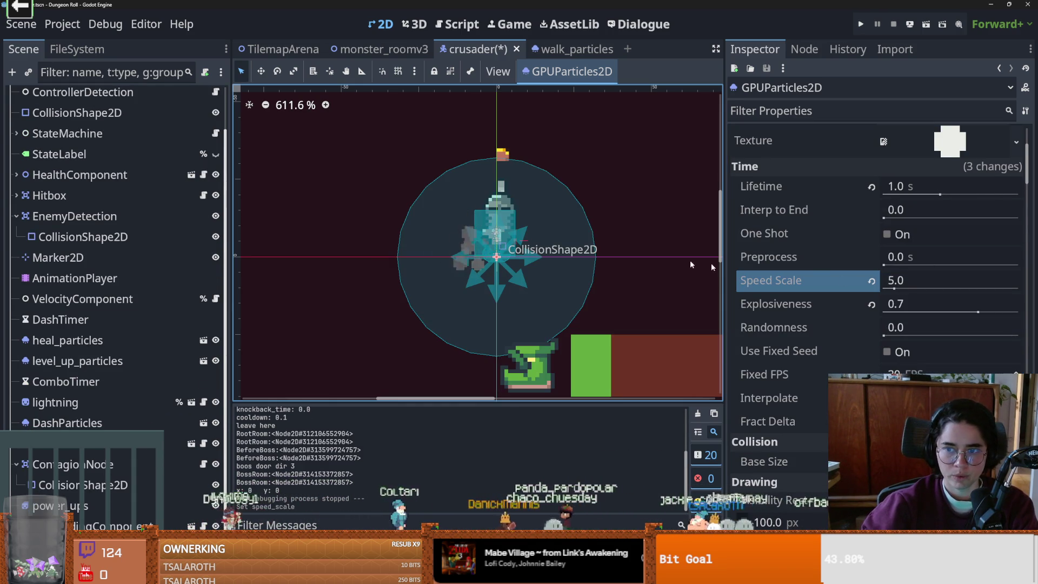
pyautogui.click(904, 280)
pyautogui.press('BackSpace')
pyautogui.write('0.5')
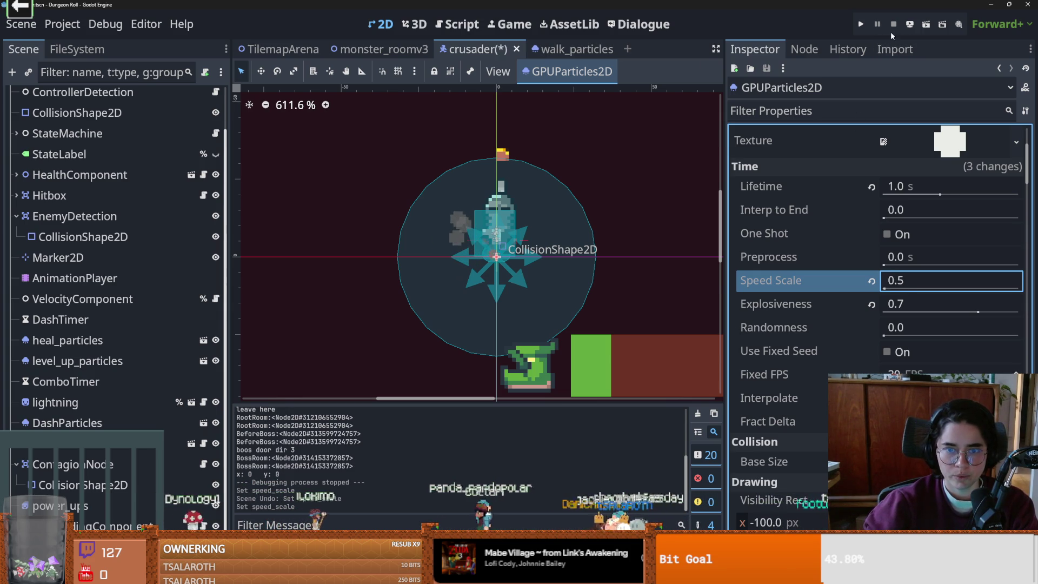
pyautogui.click(860, 24)
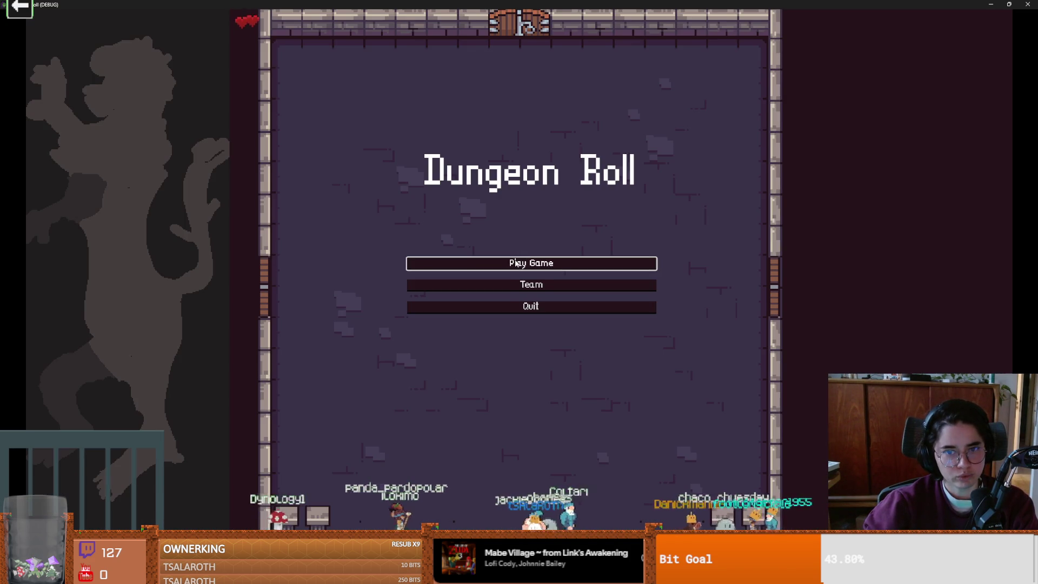
# - Play as the Crusader, pacing left and right to watch the slower dust trail, then close the game
pyautogui.click(487, 263)
pyautogui.press('Return')
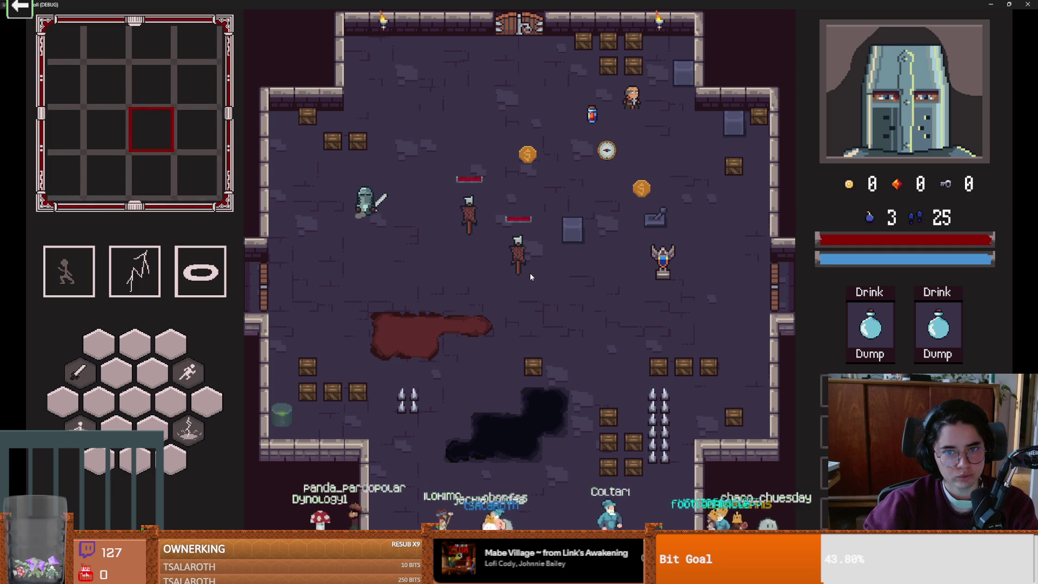
pyautogui.press('d')
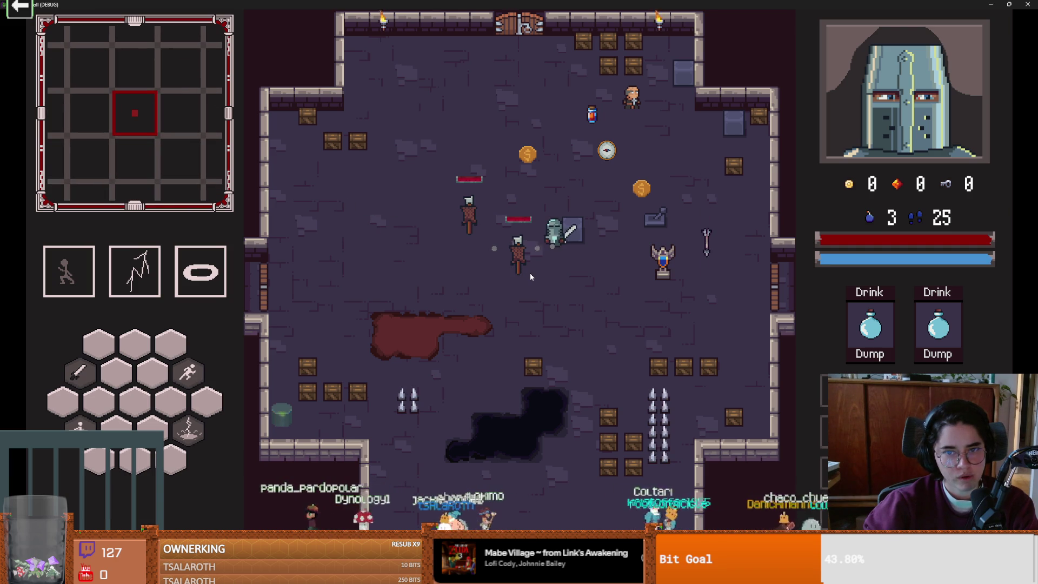
pyautogui.press('a')
pyautogui.press('a')
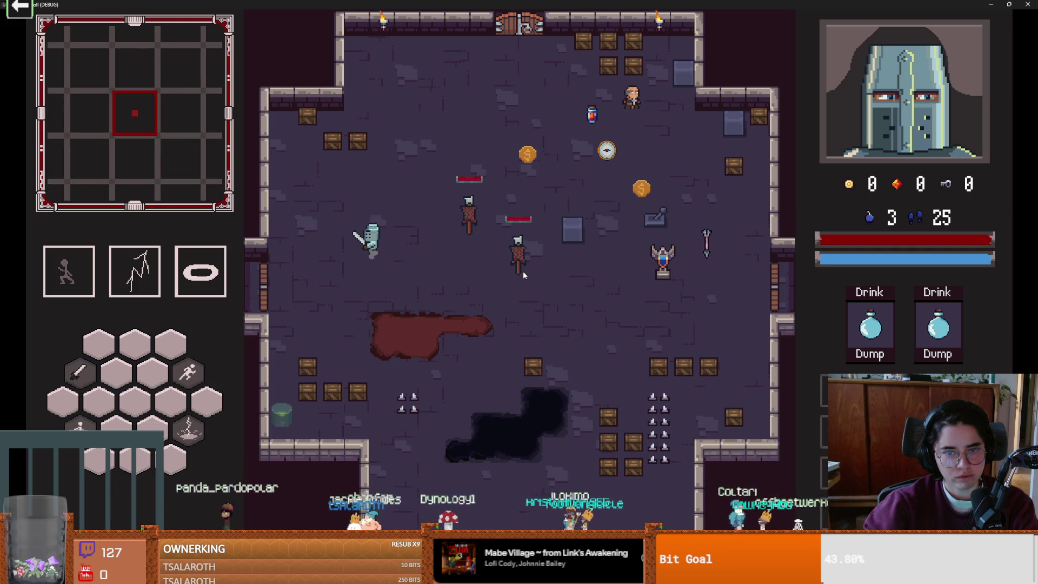
pyautogui.press('d')
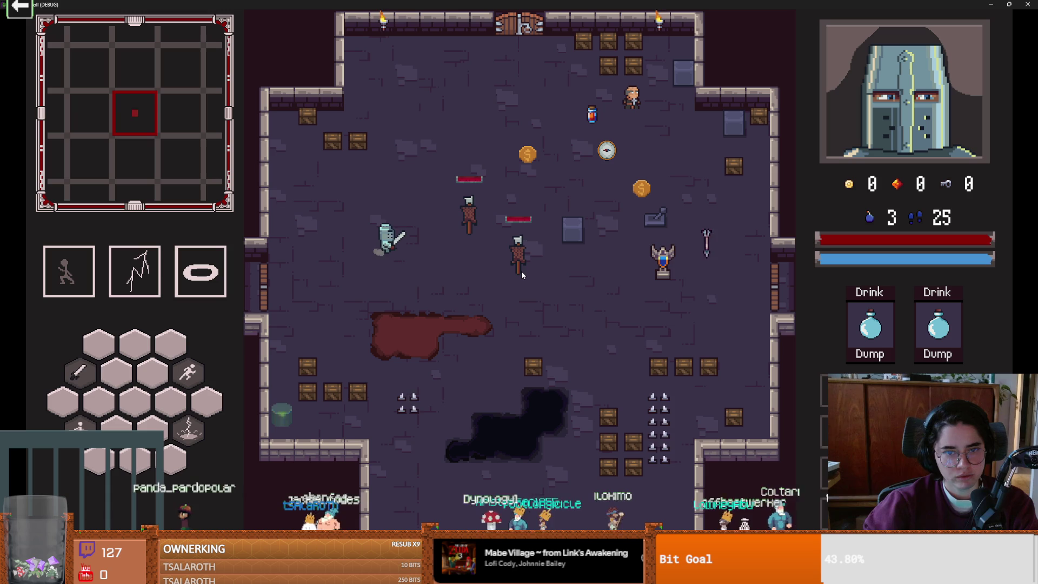
pyautogui.press('a')
pyautogui.press('d')
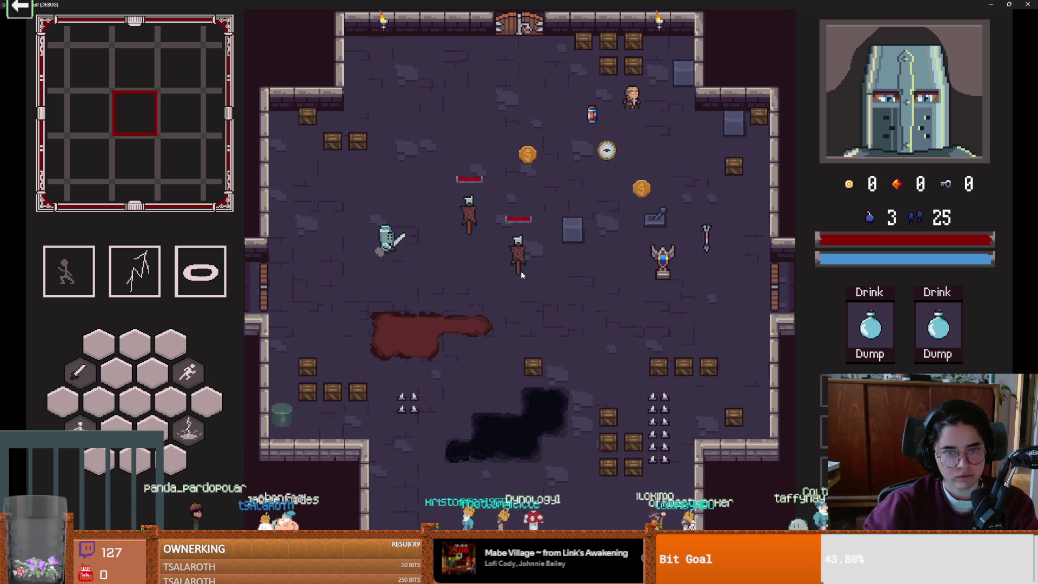
pyautogui.click(1008, 4)
pyautogui.click(682, 155)
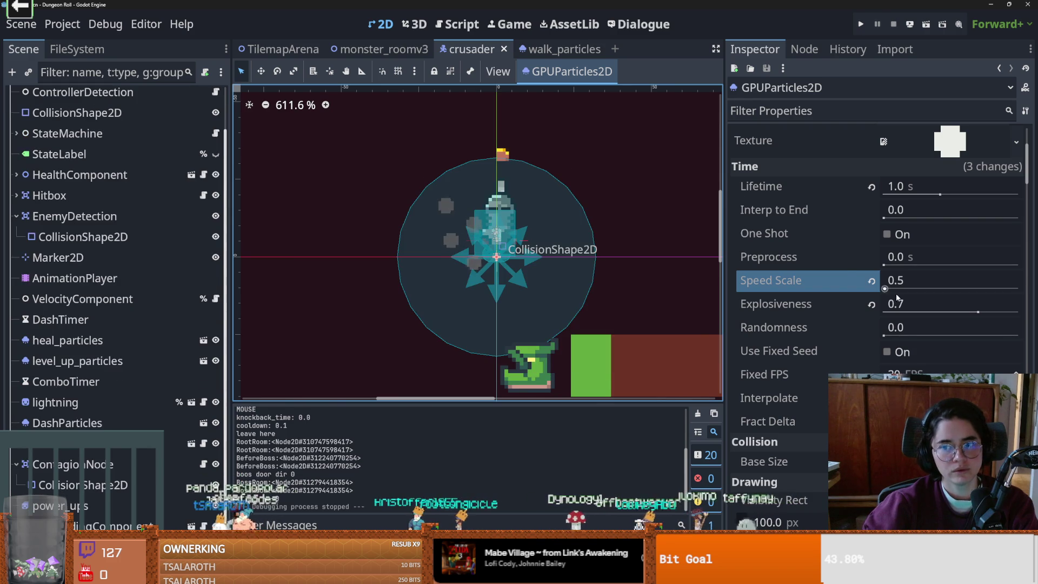
# - Set Explosiveness and Speed Scale to 1.0, then save and run the project
pyautogui.click(898, 304)
pyautogui.write('1.0')
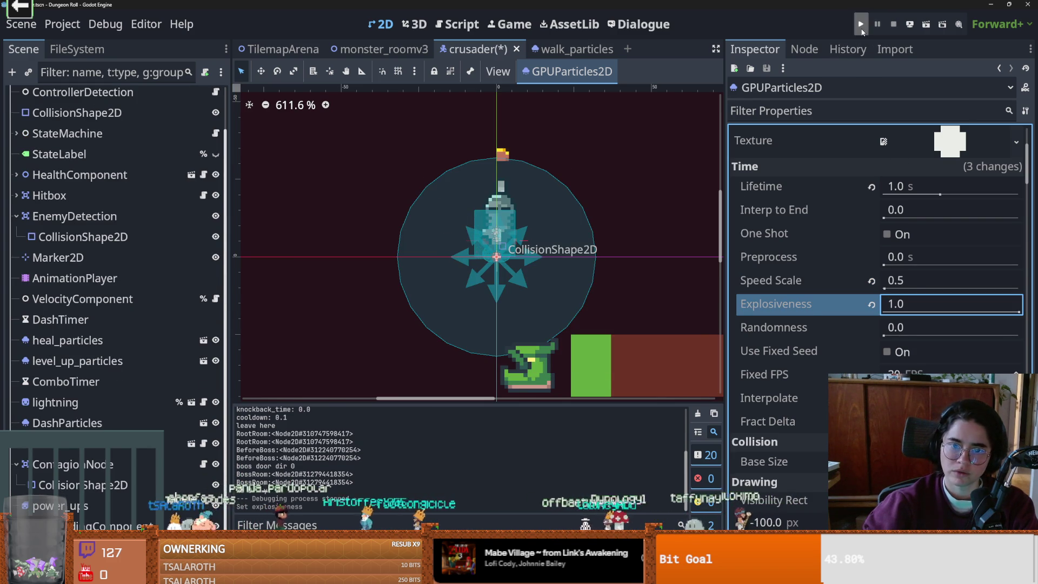
pyautogui.click(898, 280)
pyautogui.write('1.0')
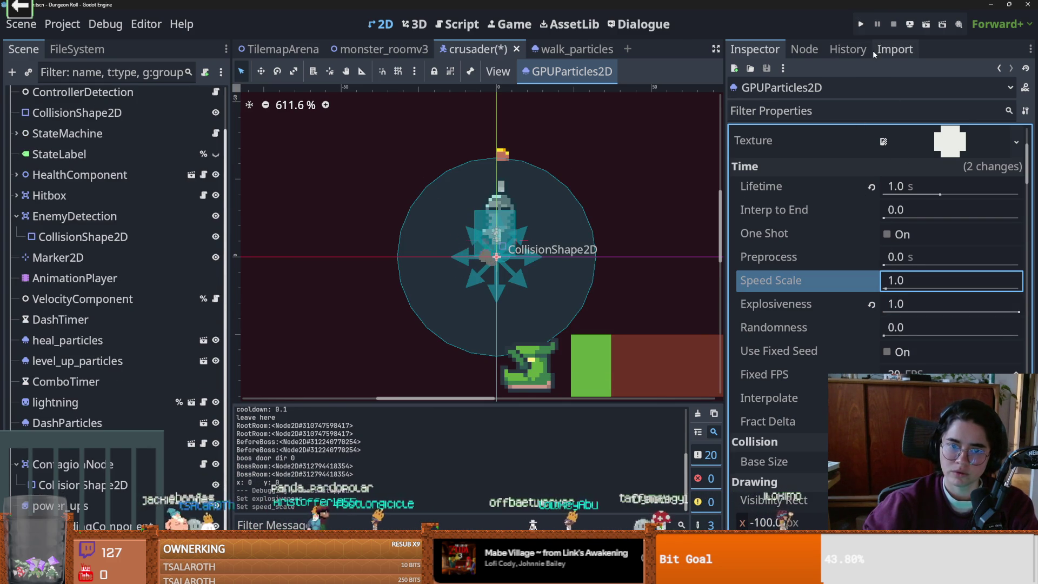
pyautogui.click(860, 24)
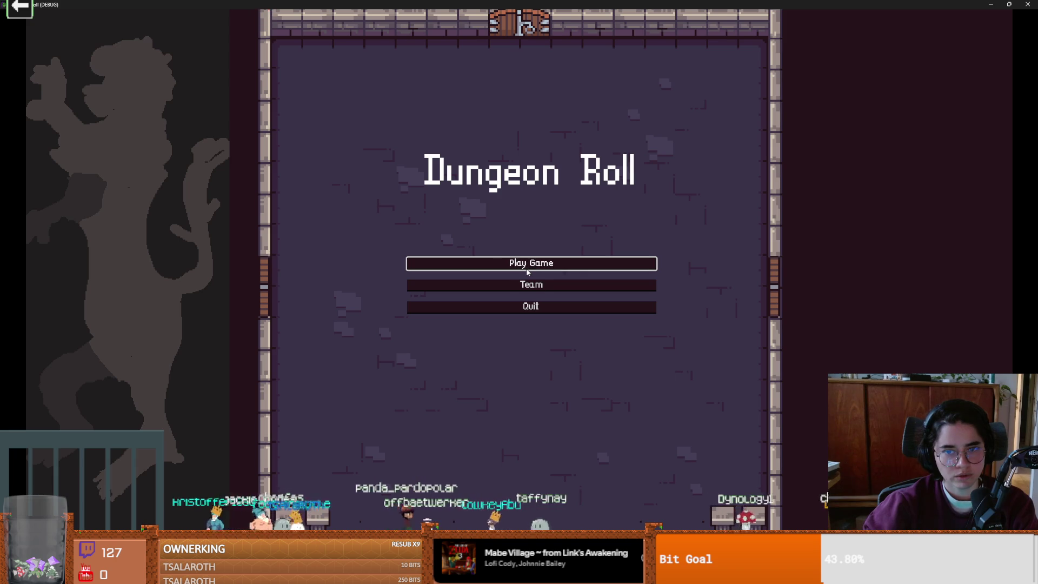
# - Start a game as the Crusader, walk right to watch the dust, and close the game
pyautogui.click(528, 269)
pyautogui.press('Return')
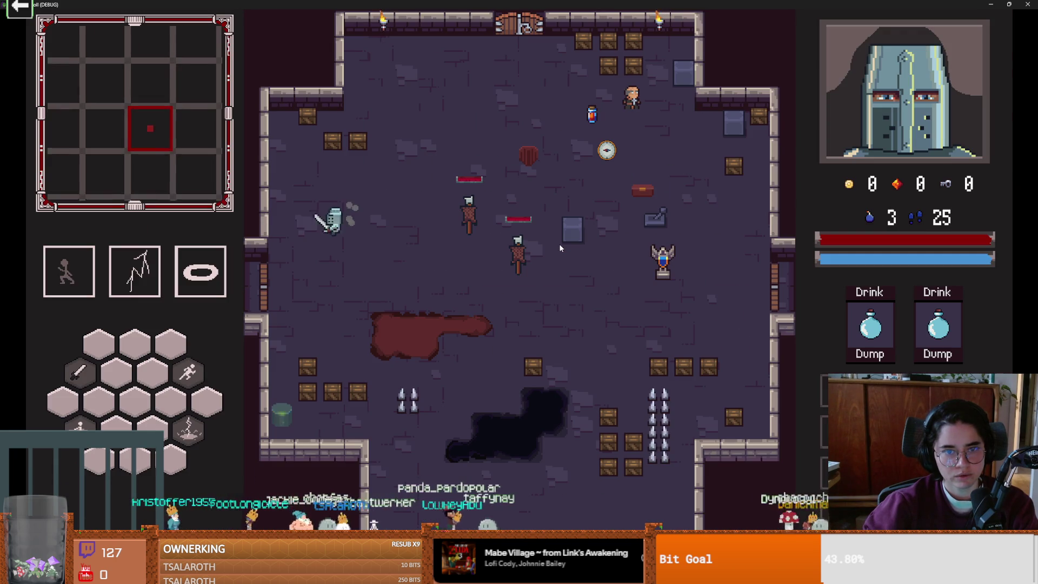
pyautogui.press('d')
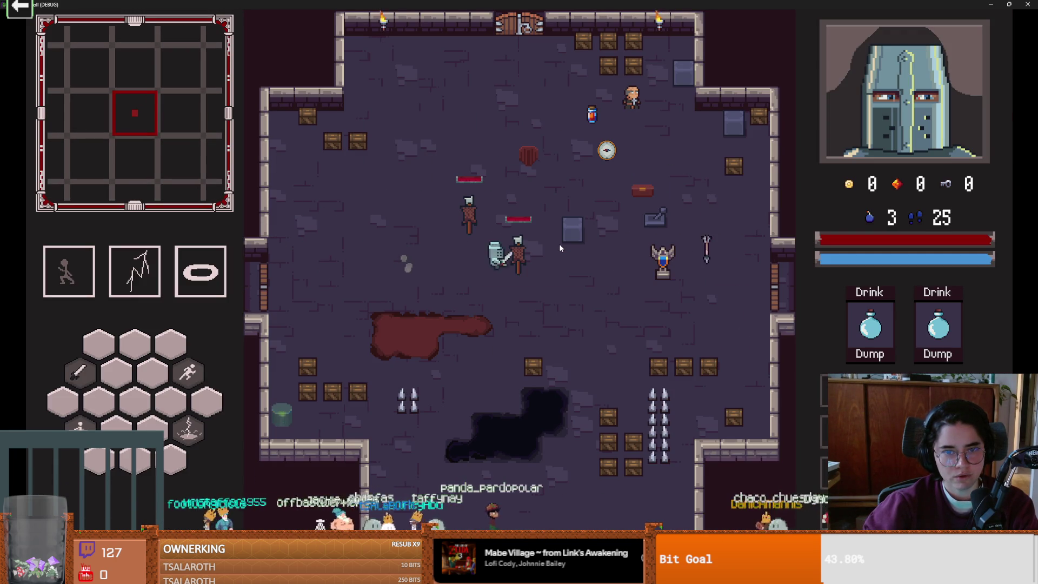
pyautogui.click(1009, 4)
pyautogui.click(689, 160)
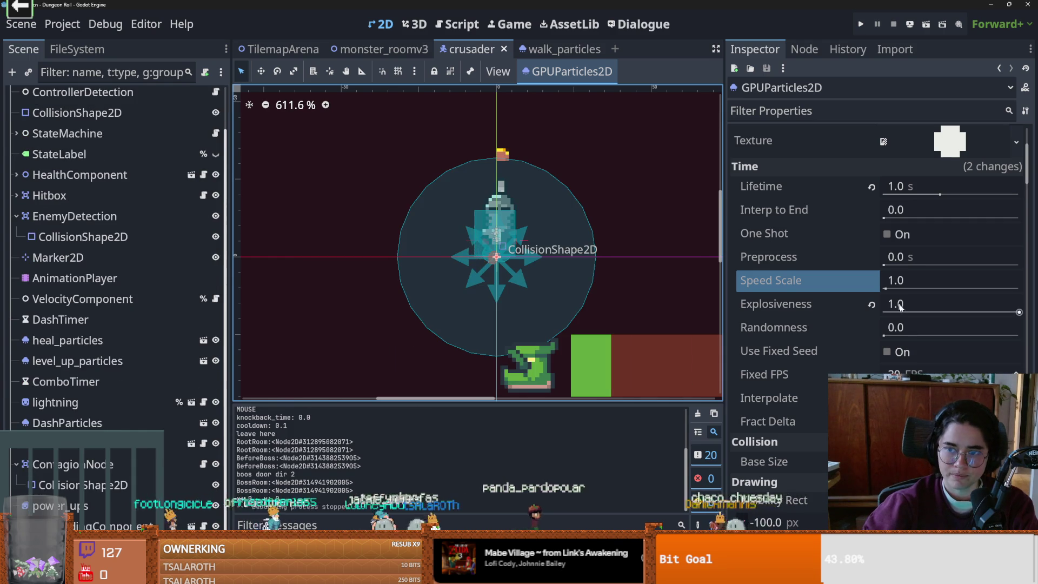
# - Set the dust particles' Explosiveness back to 0.7
pyautogui.click(914, 306)
pyautogui.write('0.7')
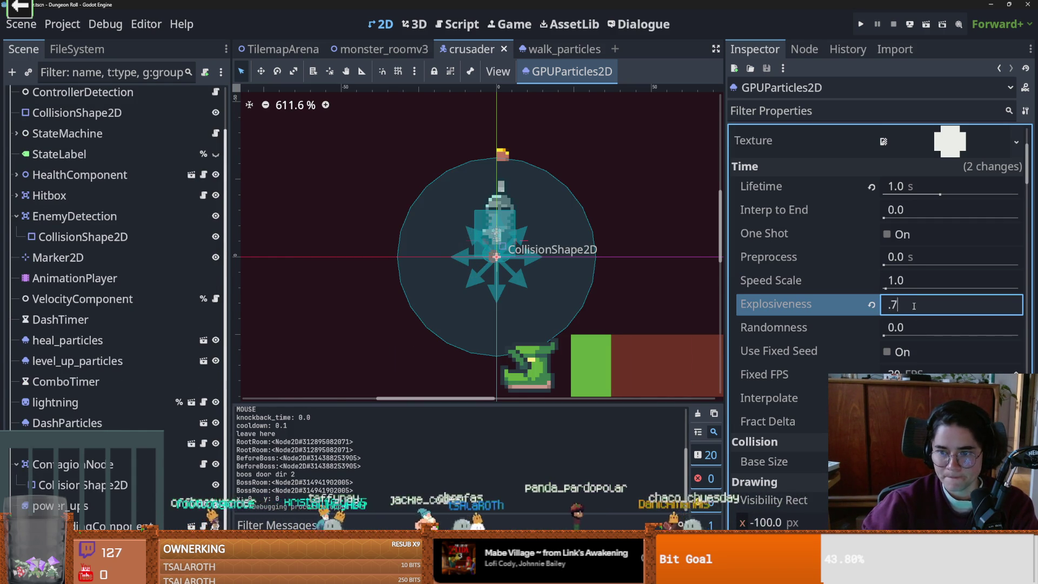
pyautogui.press('Return')
pyautogui.scroll(-10, 790, 400)
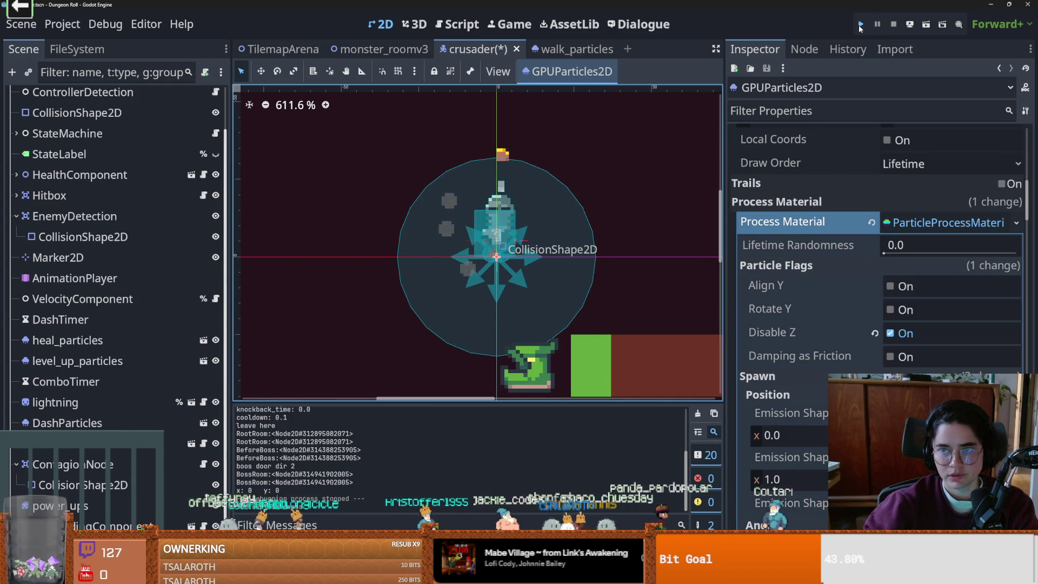
# - Run the project with F5 and start a new game as the Crusader
pyautogui.press('F5')
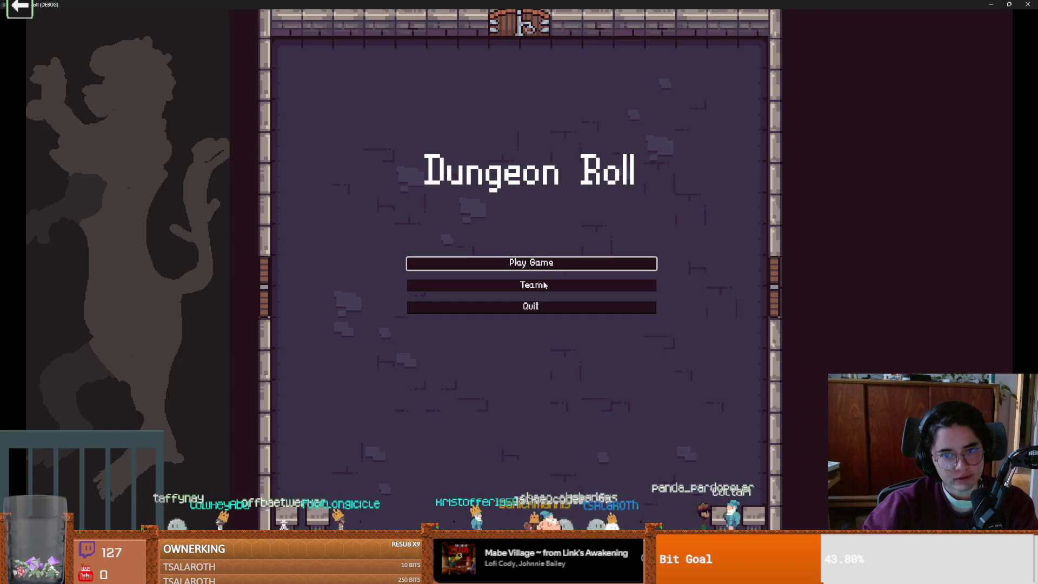
pyautogui.click(532, 262)
pyautogui.press('Return')
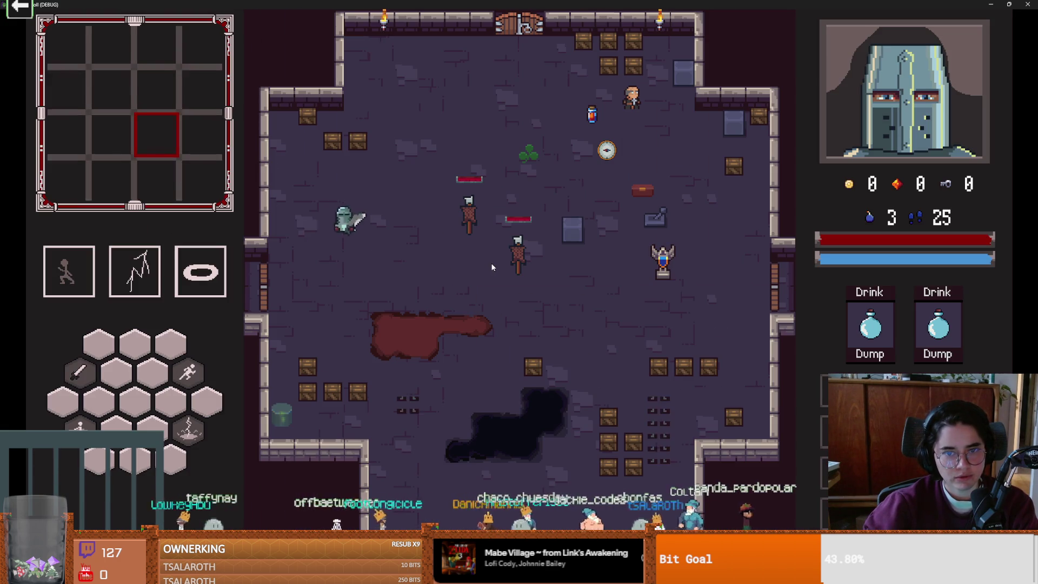
# - Pace the Crusader back and forth across the dungeon room to inspect the dust puffs
pyautogui.press('a')
pyautogui.press('d')
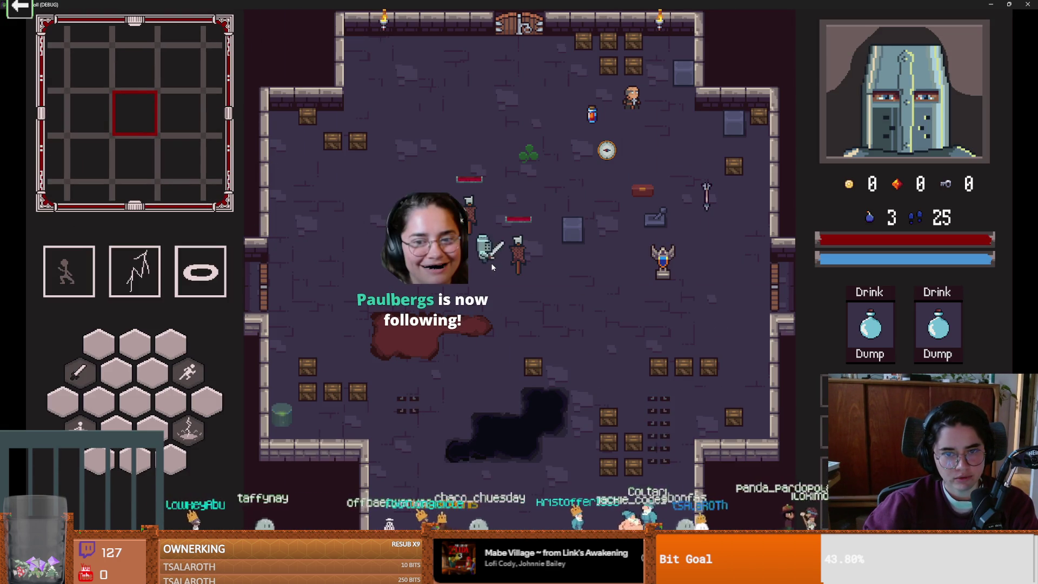
pyautogui.press('a')
pyautogui.press('d')
pyautogui.press('a')
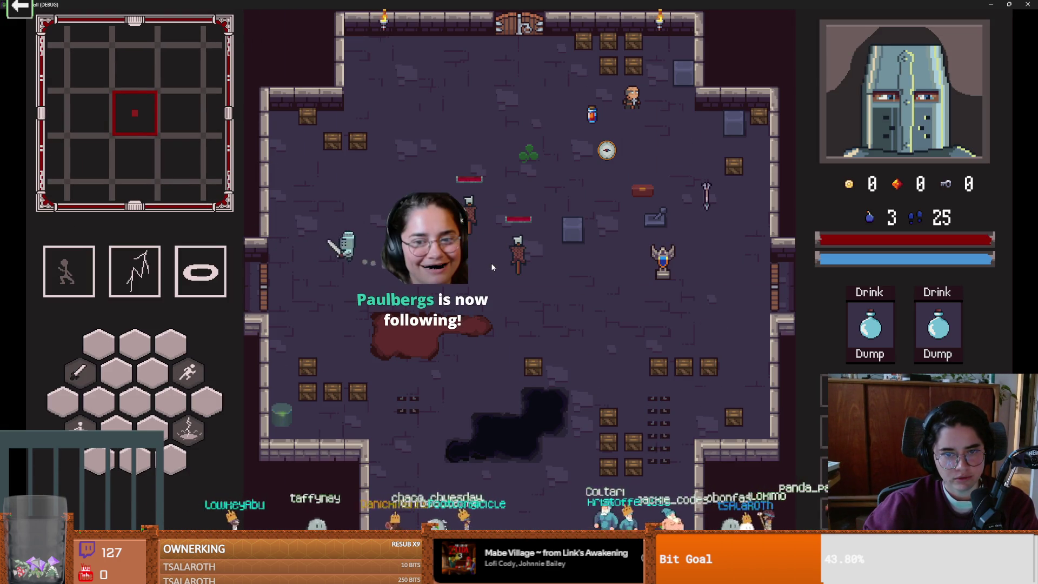
pyautogui.press('d')
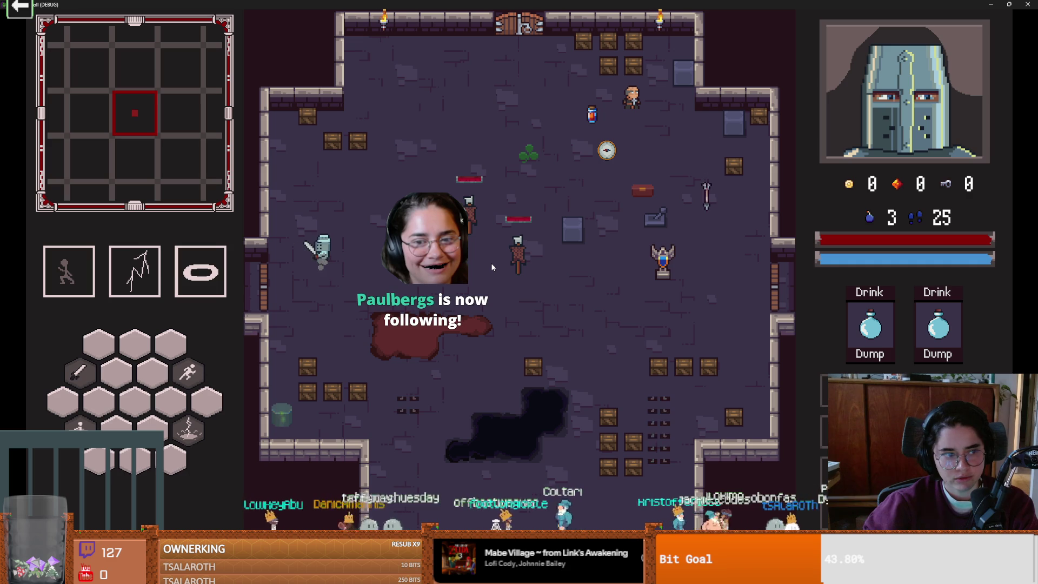
pyautogui.press('d')
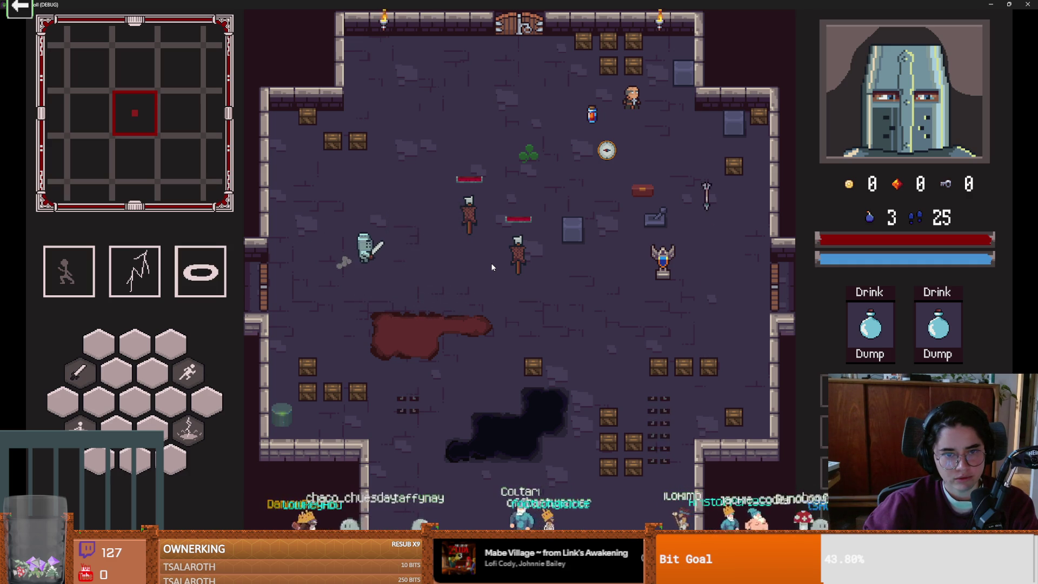
pyautogui.press('d')
pyautogui.press('d')
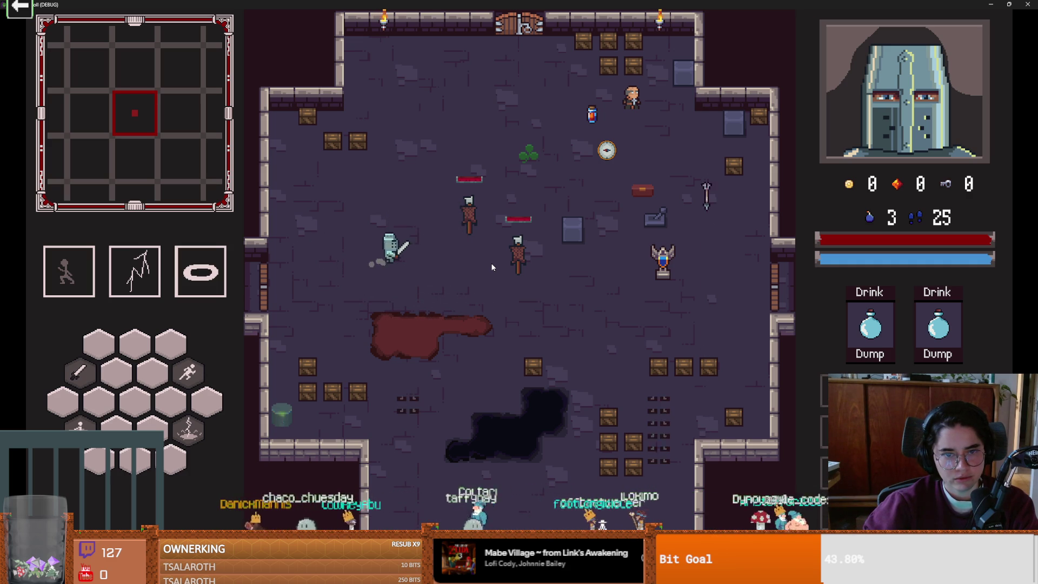
pyautogui.press('d')
pyautogui.press('a')
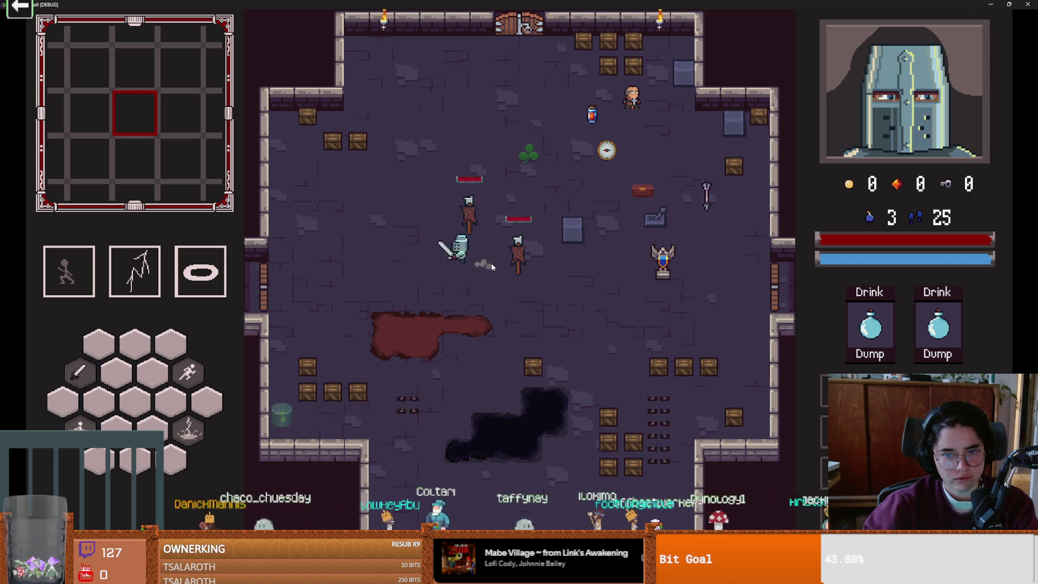
pyautogui.press('a')
pyautogui.press('d')
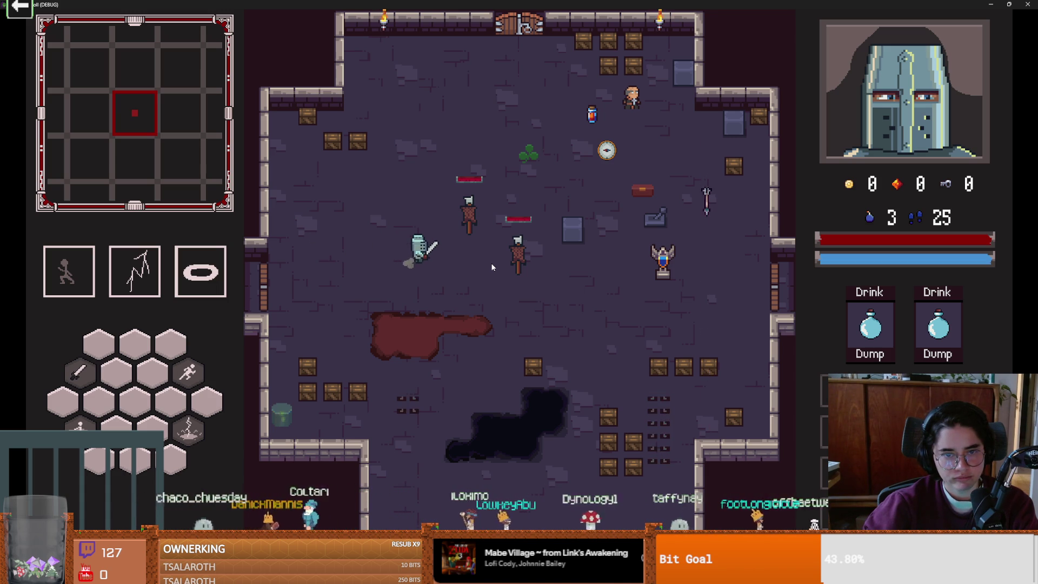
pyautogui.press('d')
pyautogui.press('a')
pyautogui.press('d')
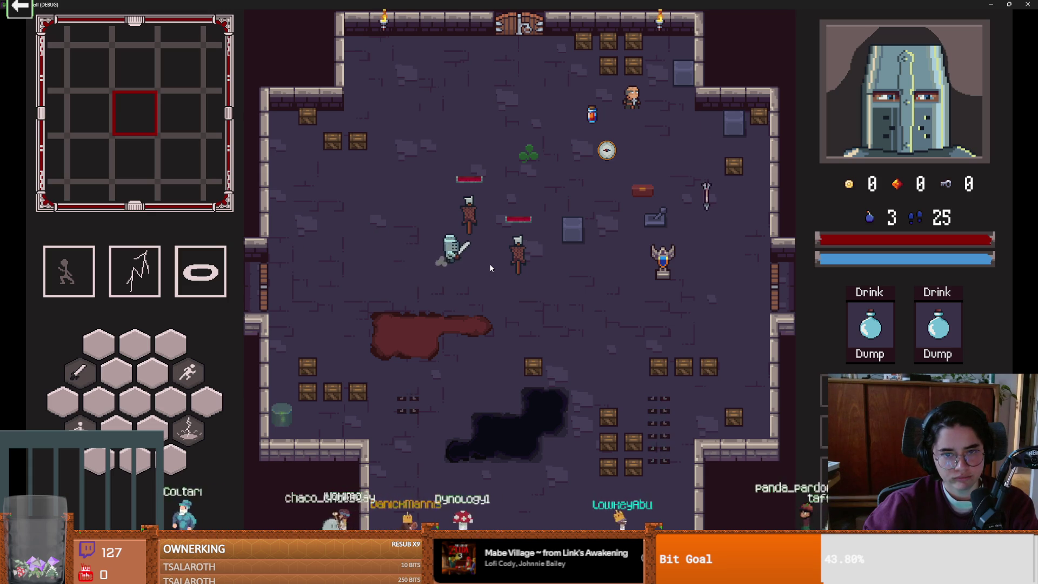
pyautogui.press('a')
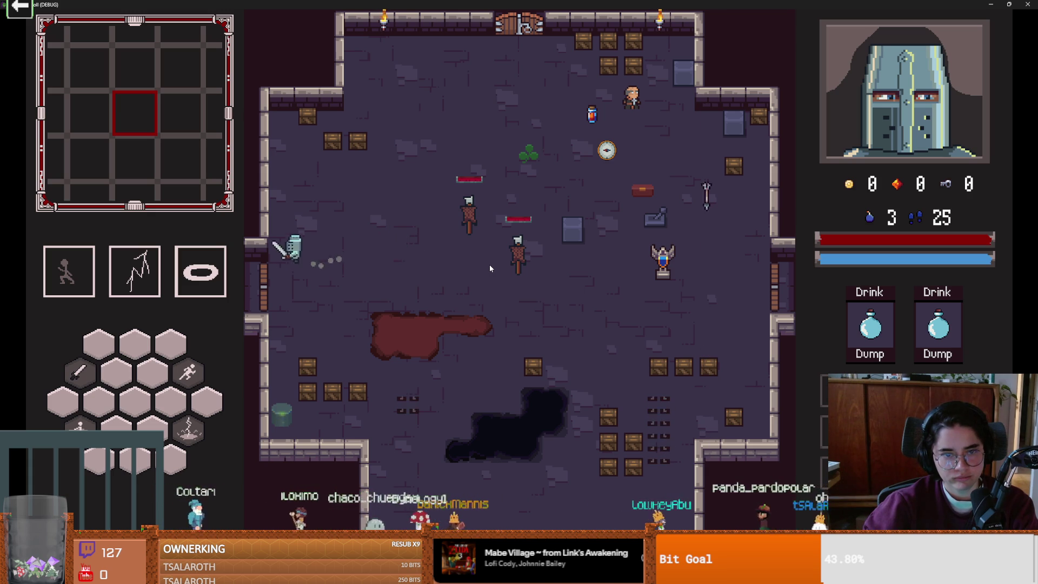
pyautogui.press('d')
pyautogui.press('a')
pyautogui.press('d')
pyautogui.press('d')
pyautogui.press('a')
pyautogui.press('d')
pyautogui.press('d')
pyautogui.press('a')
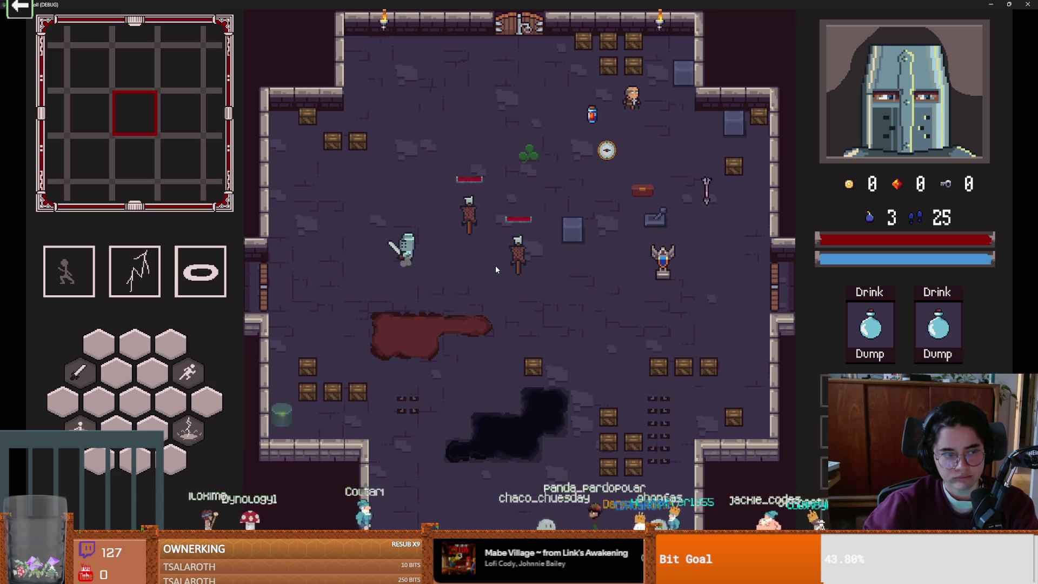
pyautogui.press('d')
pyautogui.press('a')
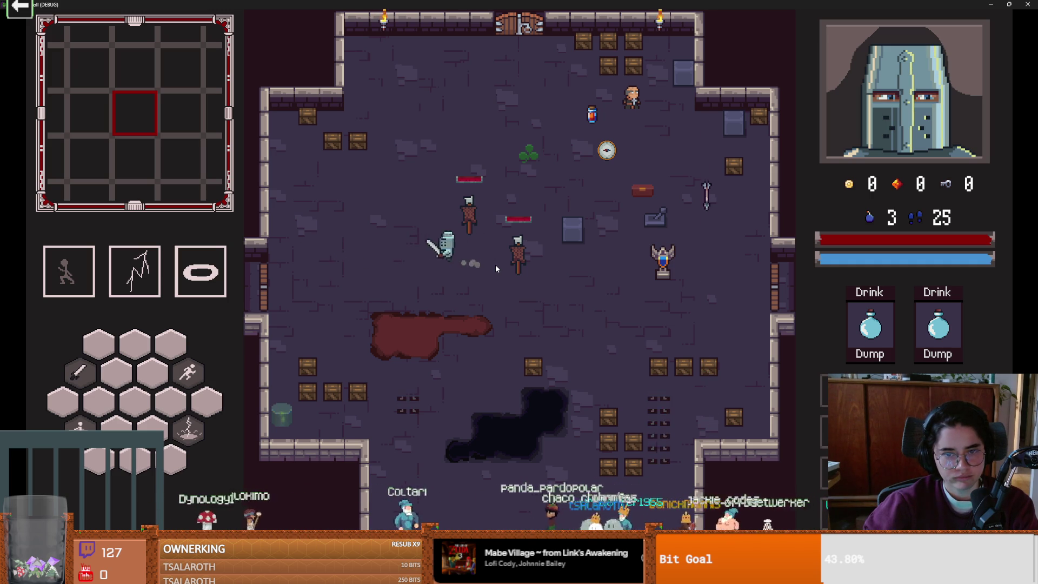
pyautogui.press('d')
pyautogui.press('a')
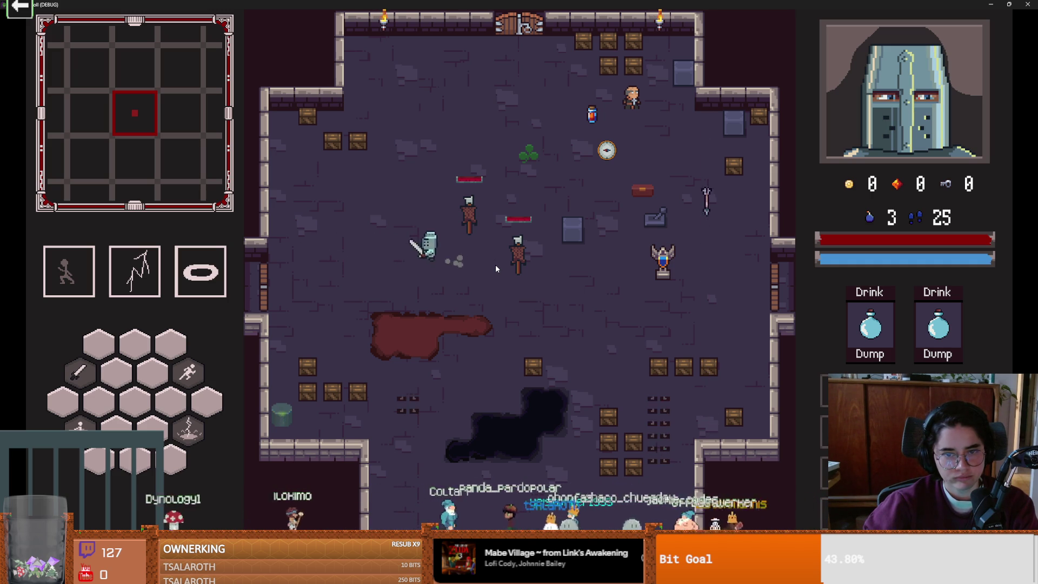
# - Set the dust particles' Z Index to -1, save the scene, and run the project
pyautogui.press('super+Down')
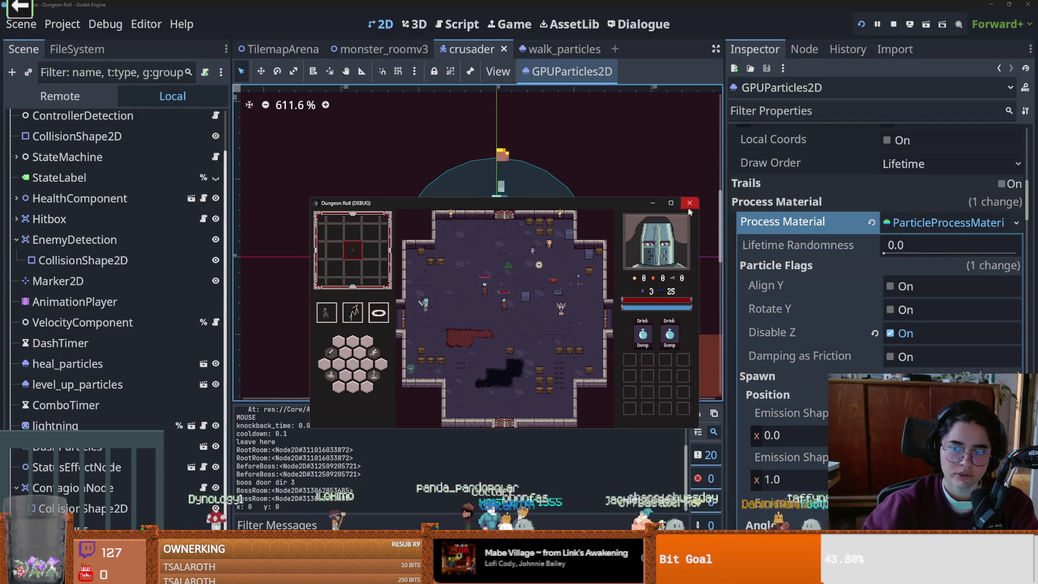
pyautogui.click(929, 225)
pyautogui.scroll(-10, 858, 313)
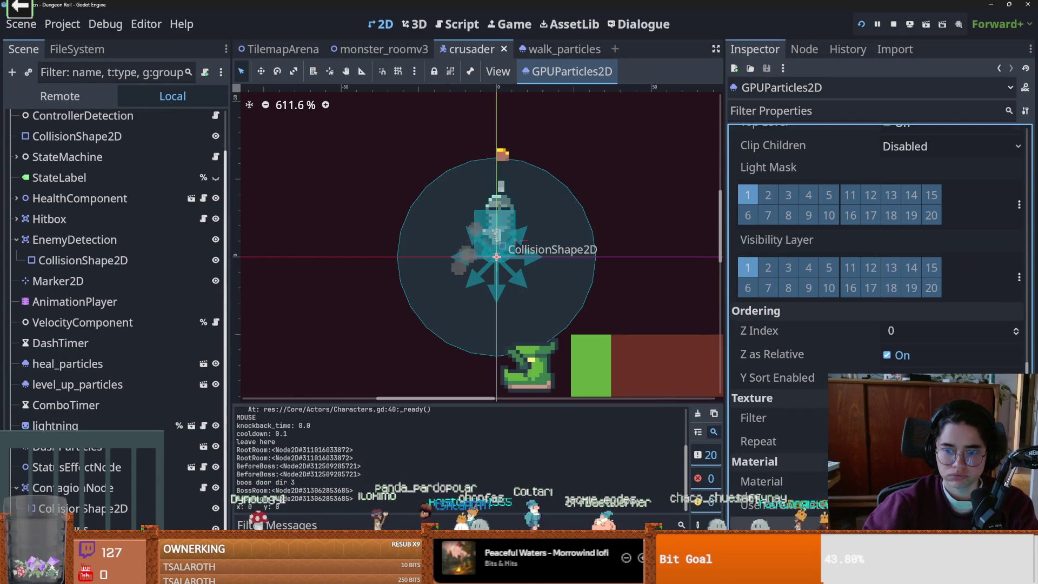
pyautogui.click(1015, 335)
pyautogui.hotkey('ctrl', 's')
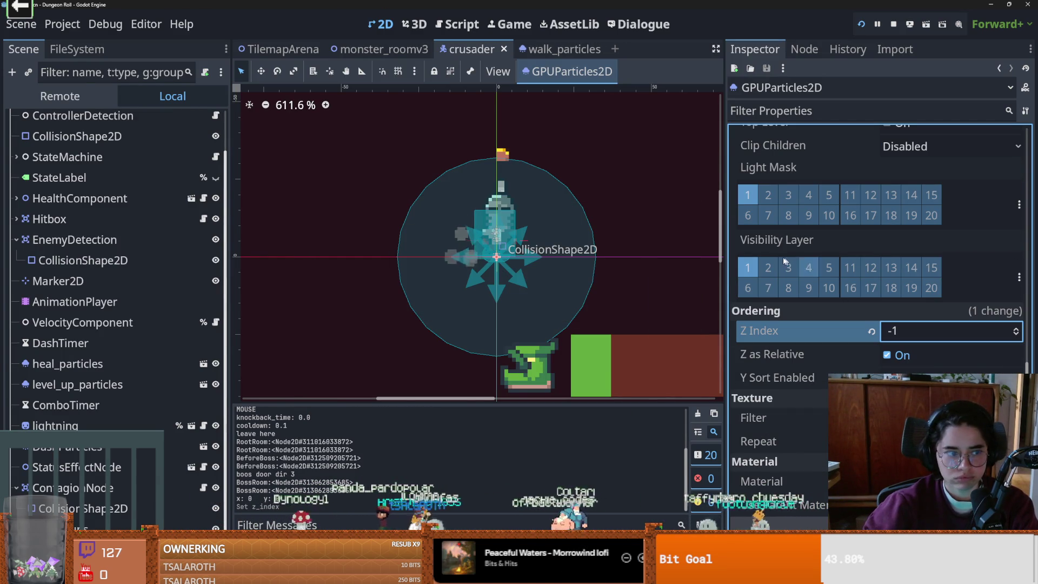
pyautogui.press('F5')
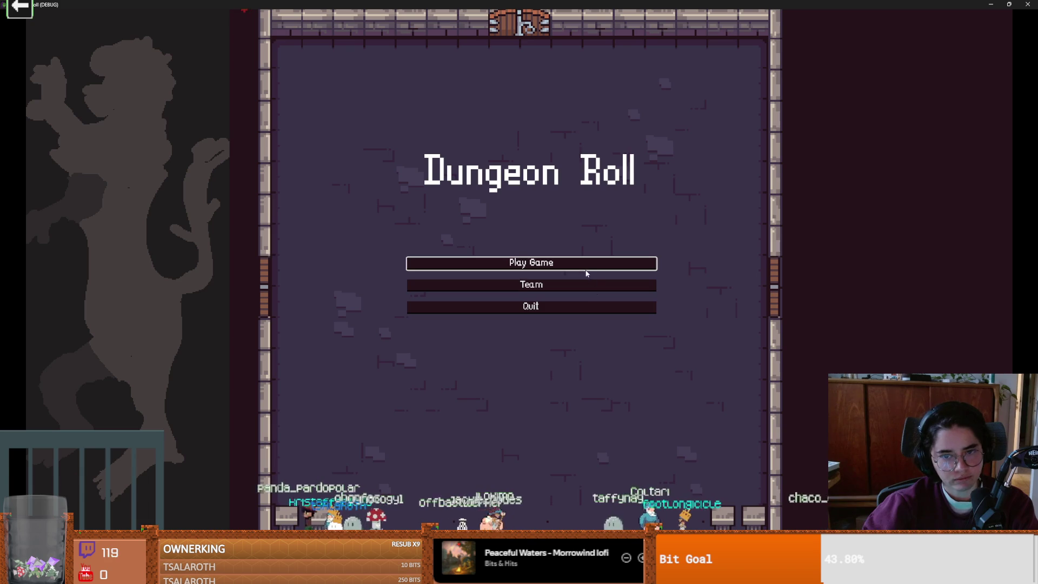
# - Play as the Crusader, walking left and right to watch the dust at Z Index -1, then quit and save
pyautogui.click(497, 263)
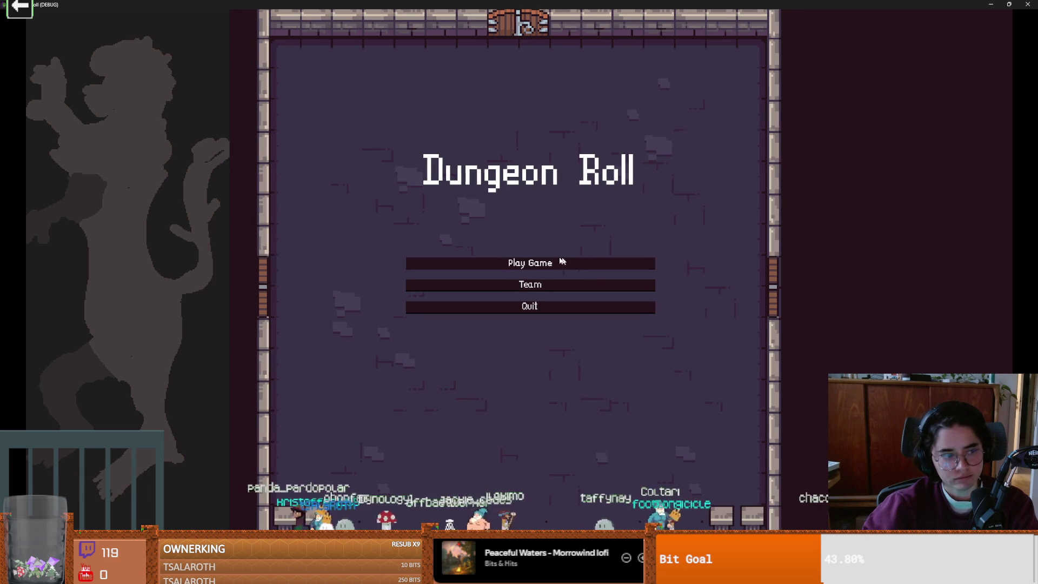
pyautogui.press('Return')
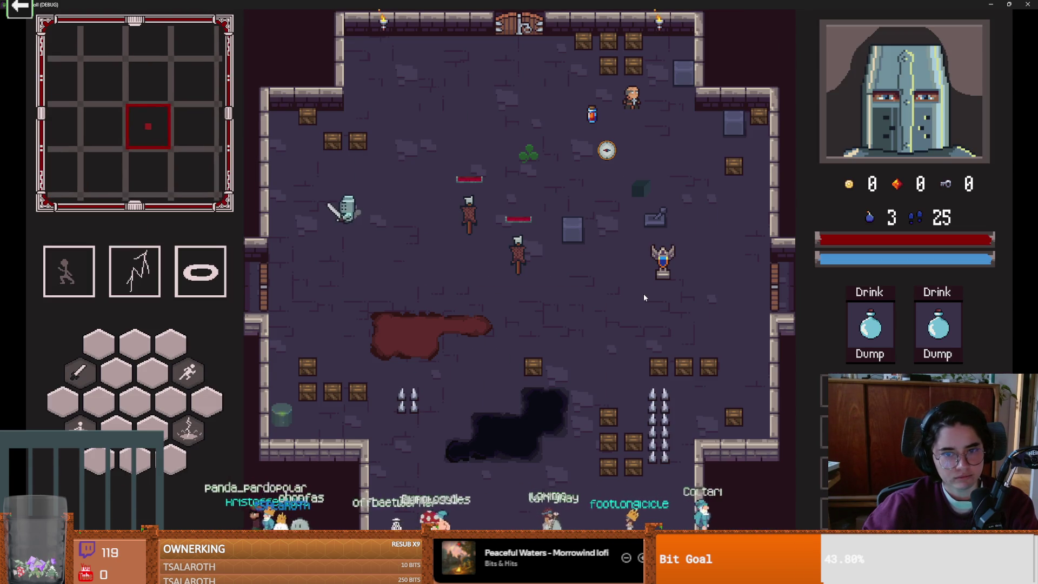
pyautogui.press('d')
pyautogui.press('a')
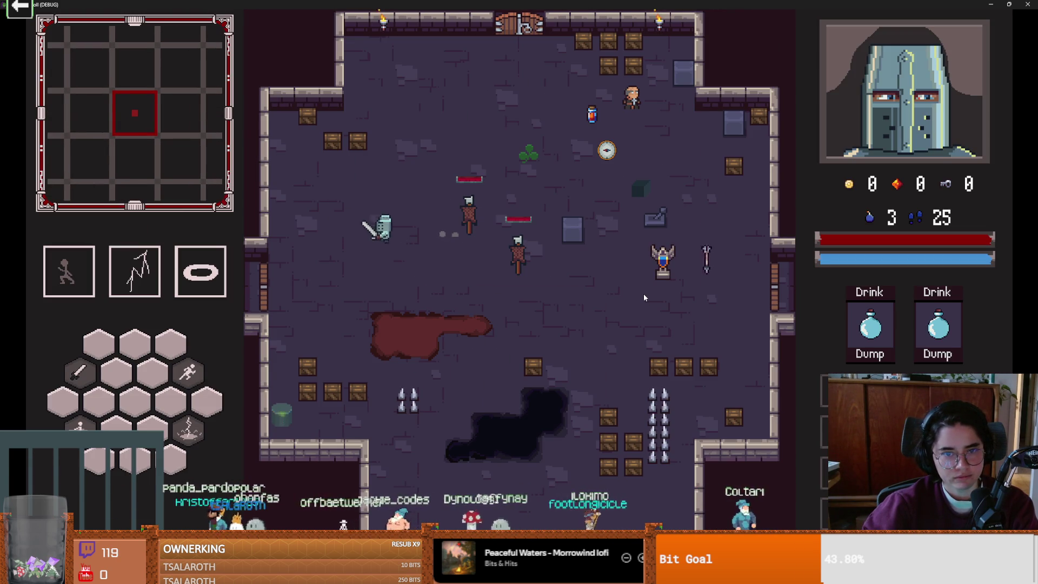
pyautogui.press('d')
pyautogui.press('d')
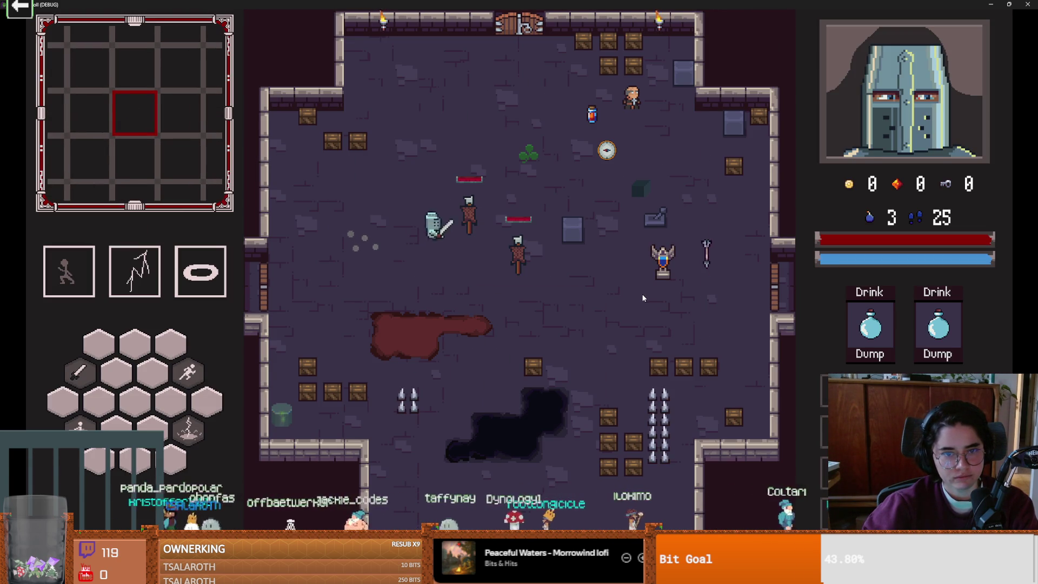
pyautogui.press('a')
pyautogui.press('d')
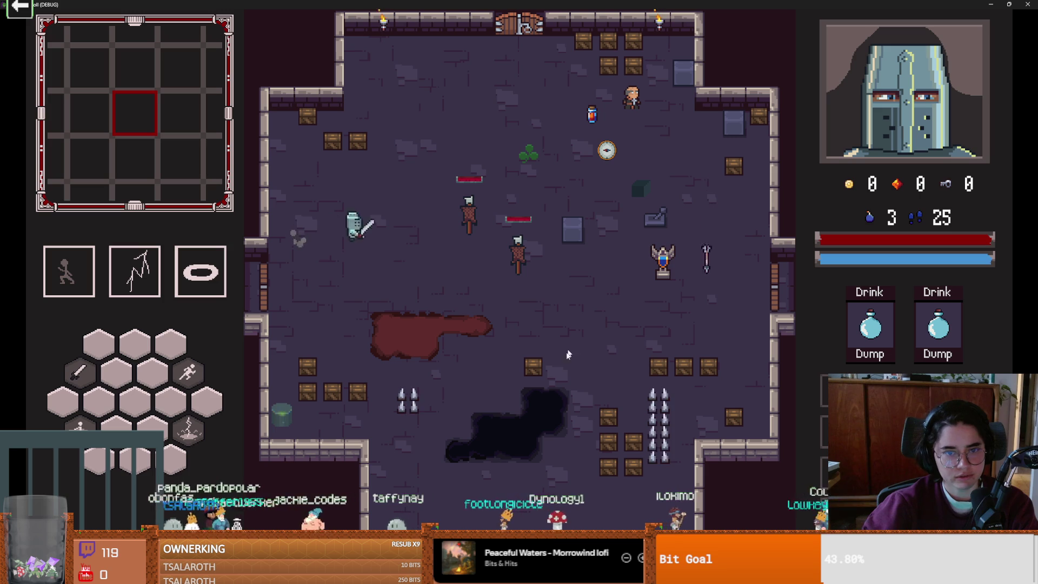
pyautogui.hotkey('alt', 'F4')
pyautogui.hotkey('ctrl', 's')
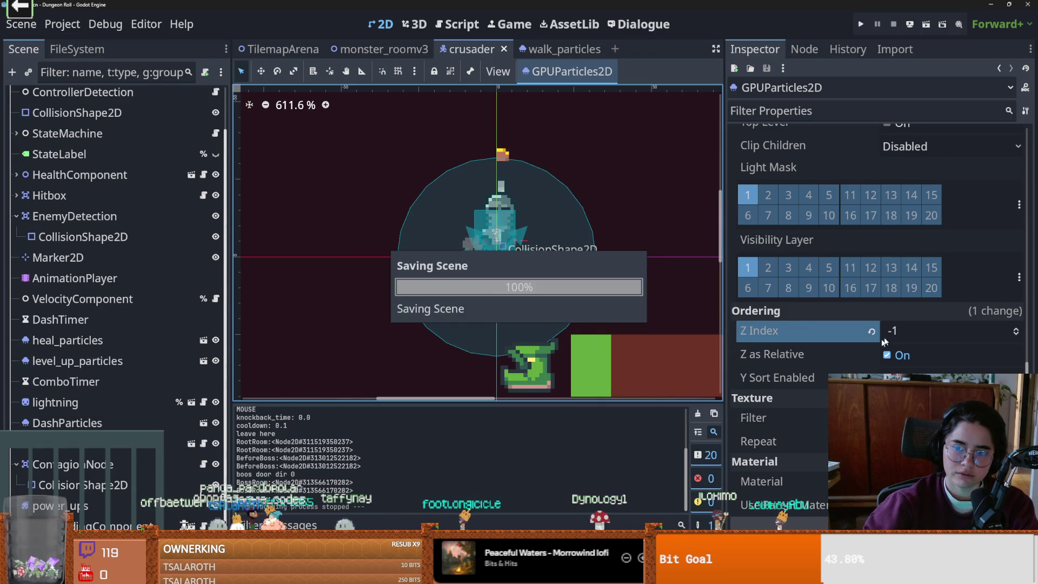
# - Revert the particles' Z Index to 0, save the crusader scene, and bring up the YouTube dust tutorial
pyautogui.click(871, 330)
pyautogui.hotkey('ctrl', 's')
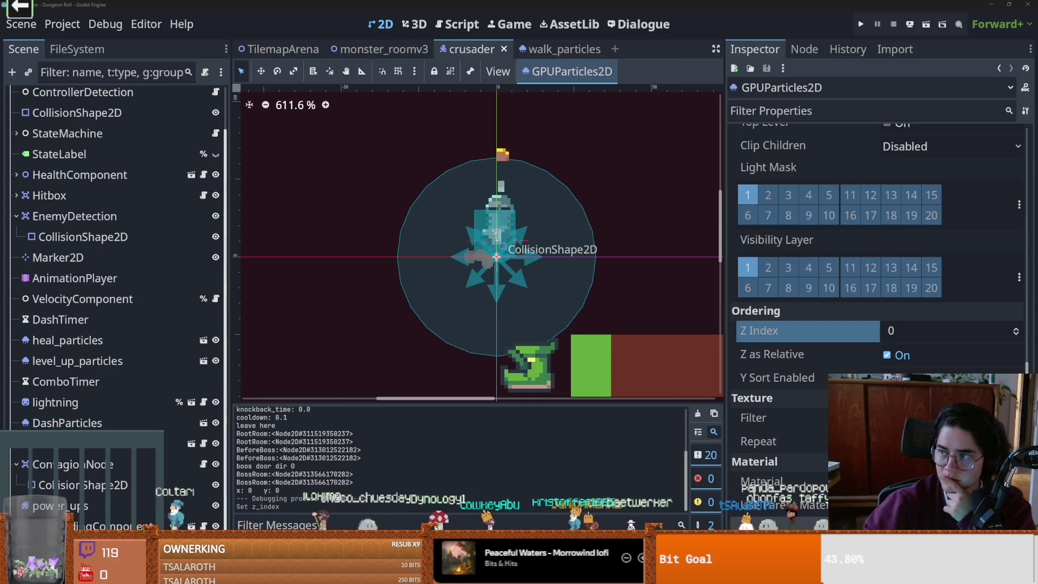
pyautogui.hotkey('alt', 'Tab')
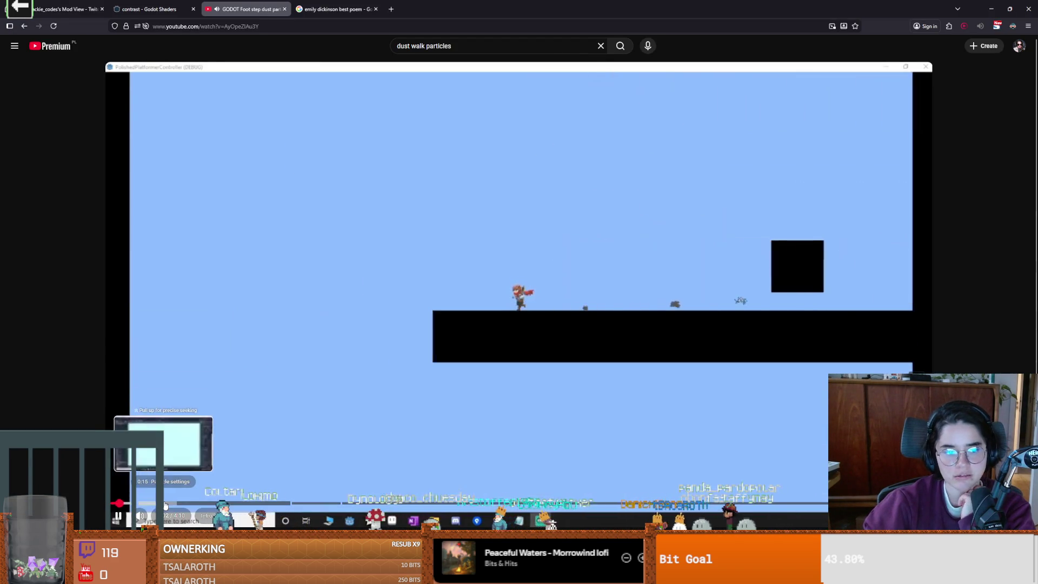
# - Skip through the tutorial's particle setup and velocity parts, pausing on the dust effect
pyautogui.click(165, 504)
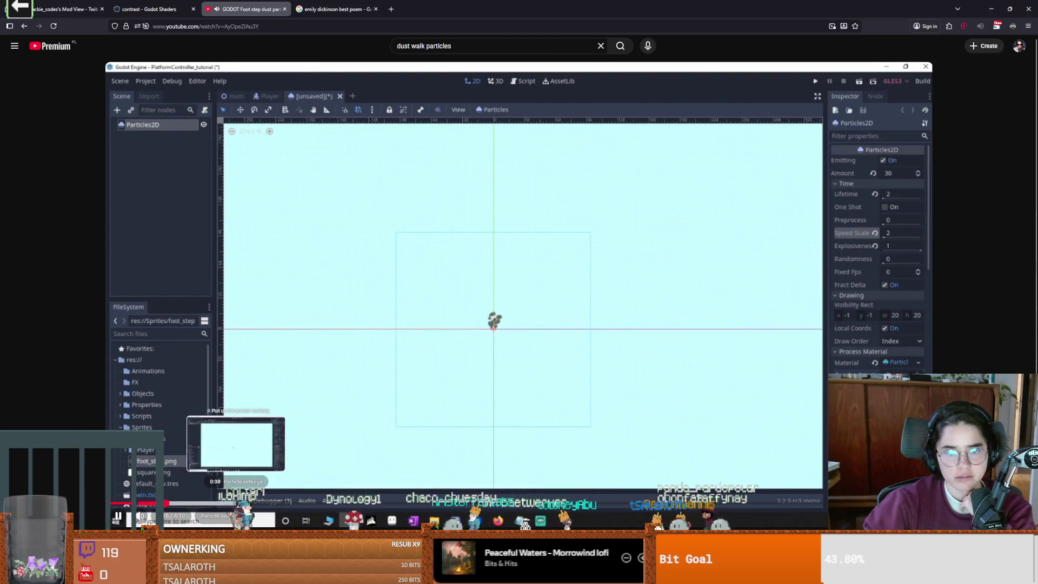
pyautogui.click(255, 503)
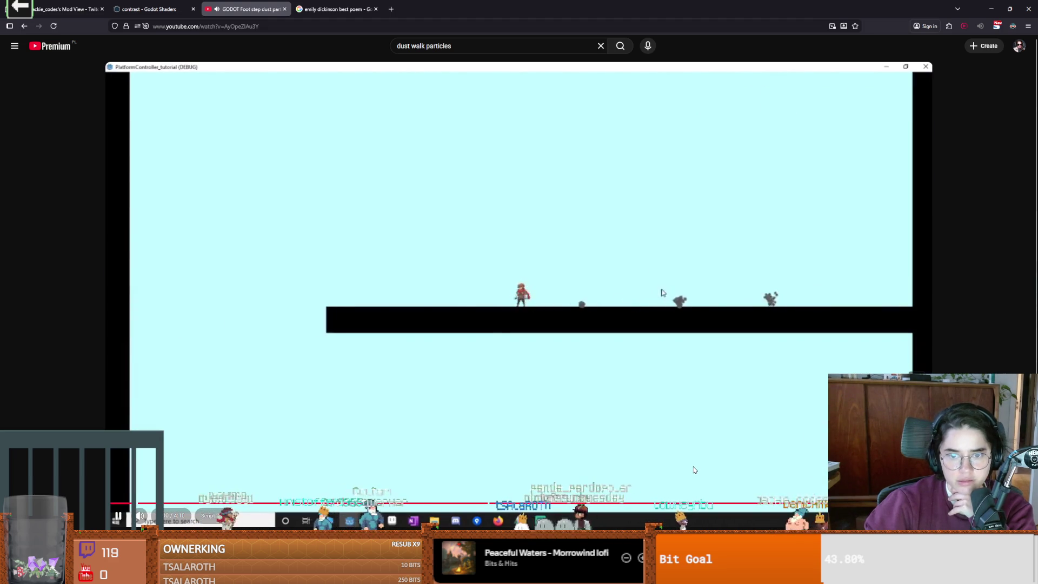
pyautogui.click(586, 359)
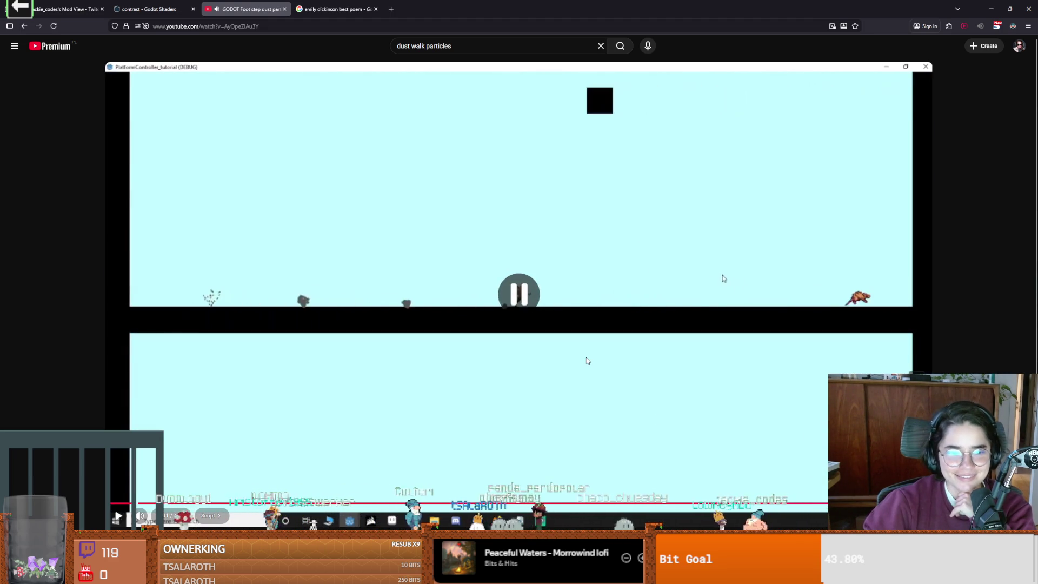
pyautogui.click(568, 382)
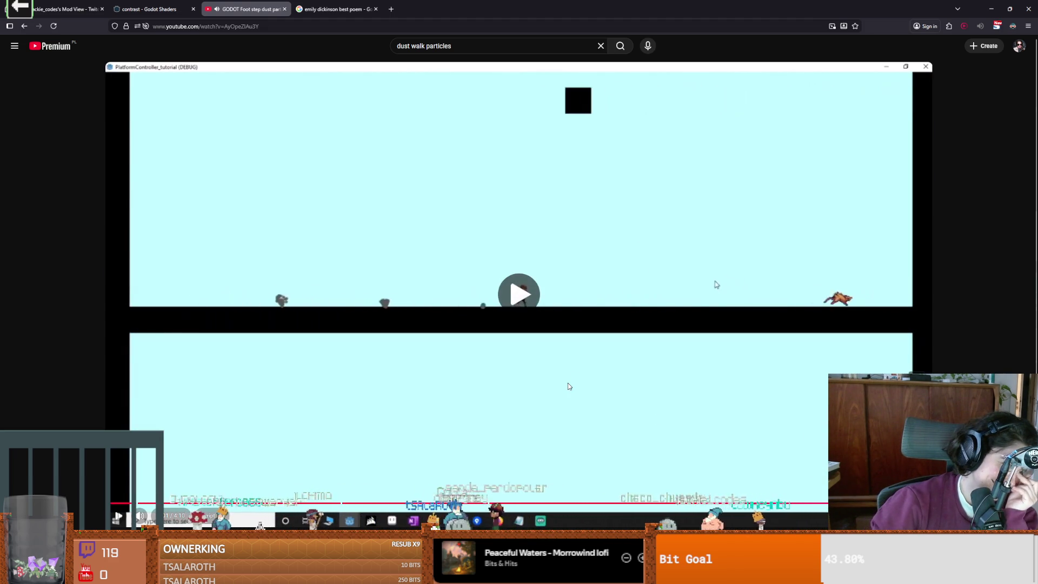
pyautogui.scroll(-5, 540, 419)
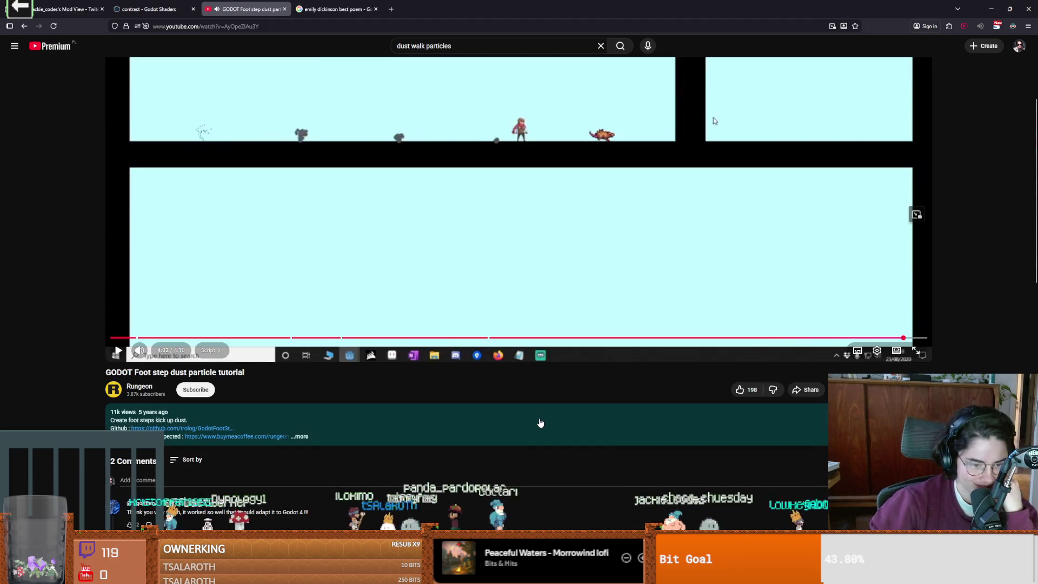
pyautogui.scroll(4, 539, 422)
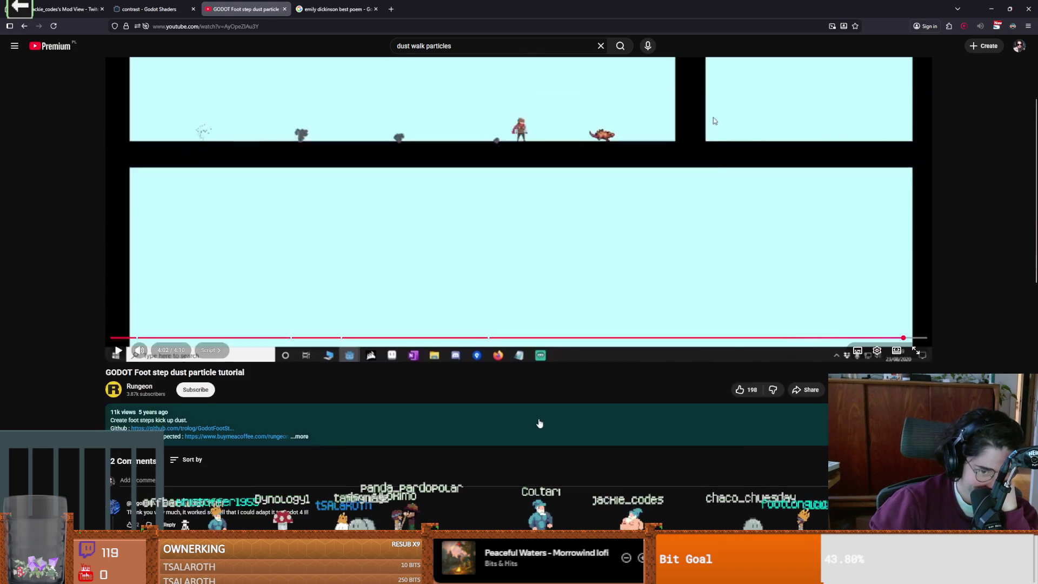
pyautogui.click(713, 241)
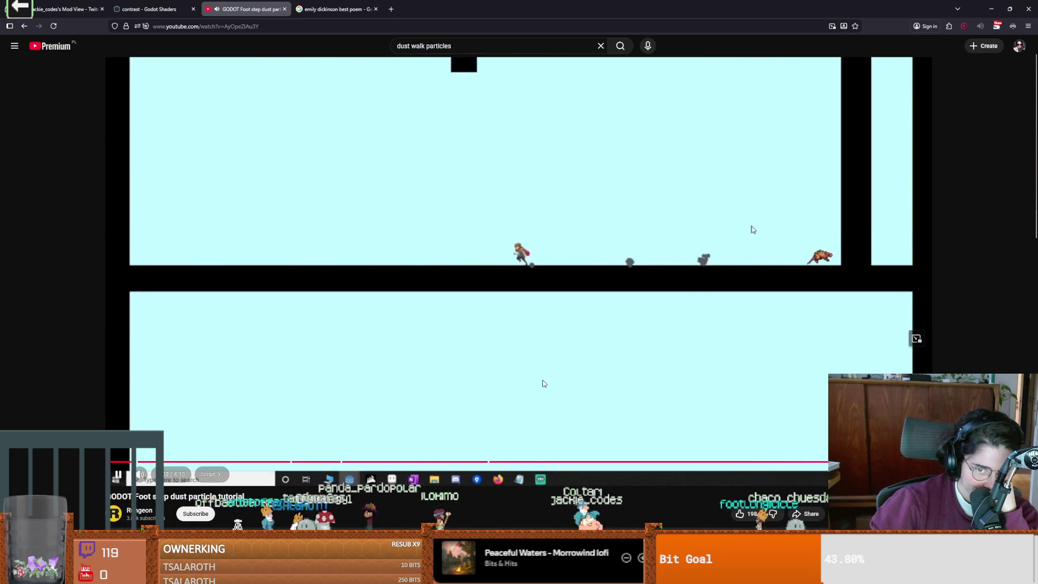
pyautogui.click(776, 174)
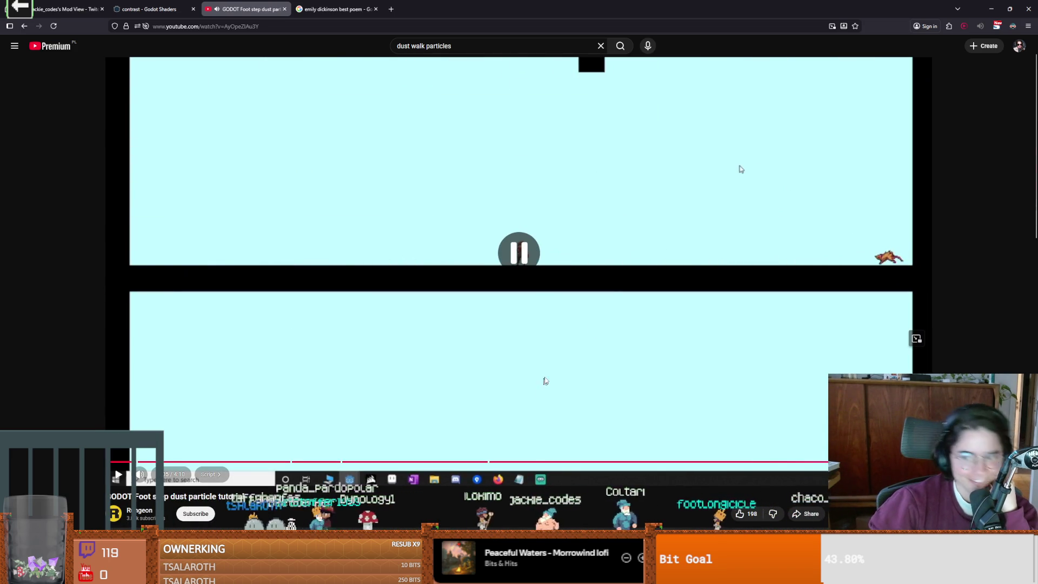
pyautogui.hotkey('alt', 'Tab')
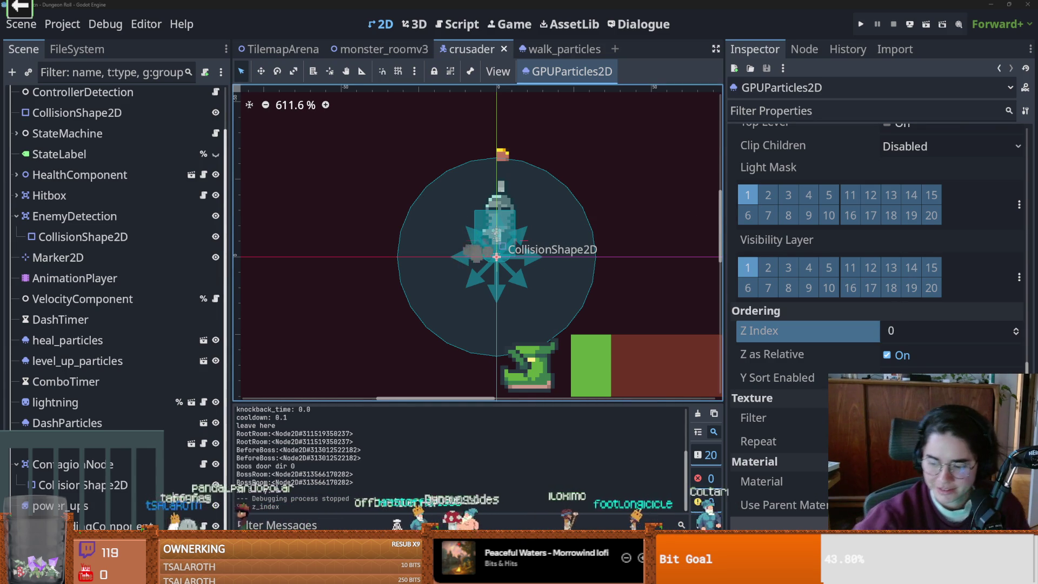
# - Dismiss a Start search for 'el', then launch the chat ball-launch game from its shortcut
pyautogui.press('super')
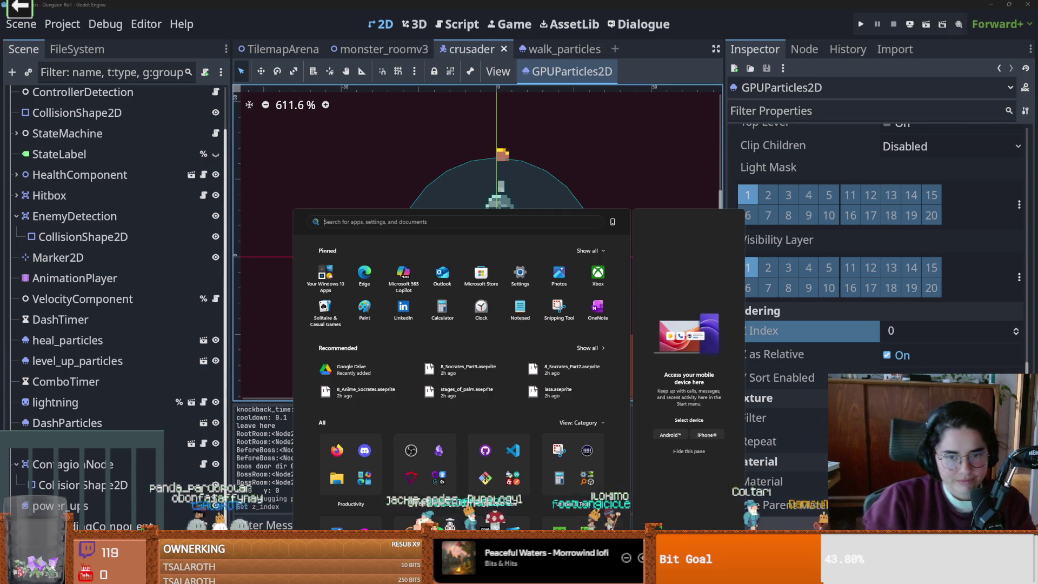
pyautogui.write('elga')
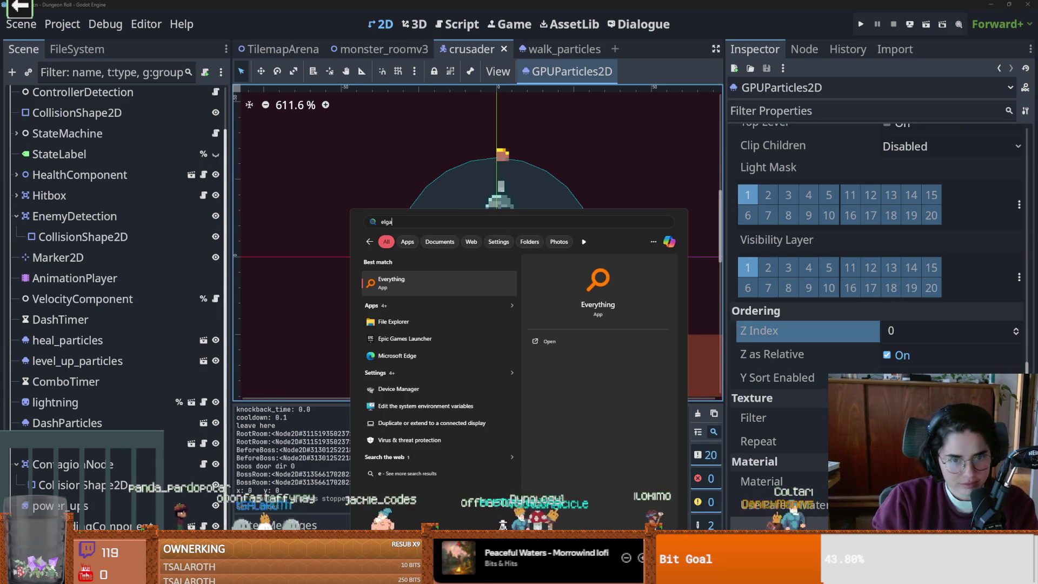
pyautogui.press('Escape')
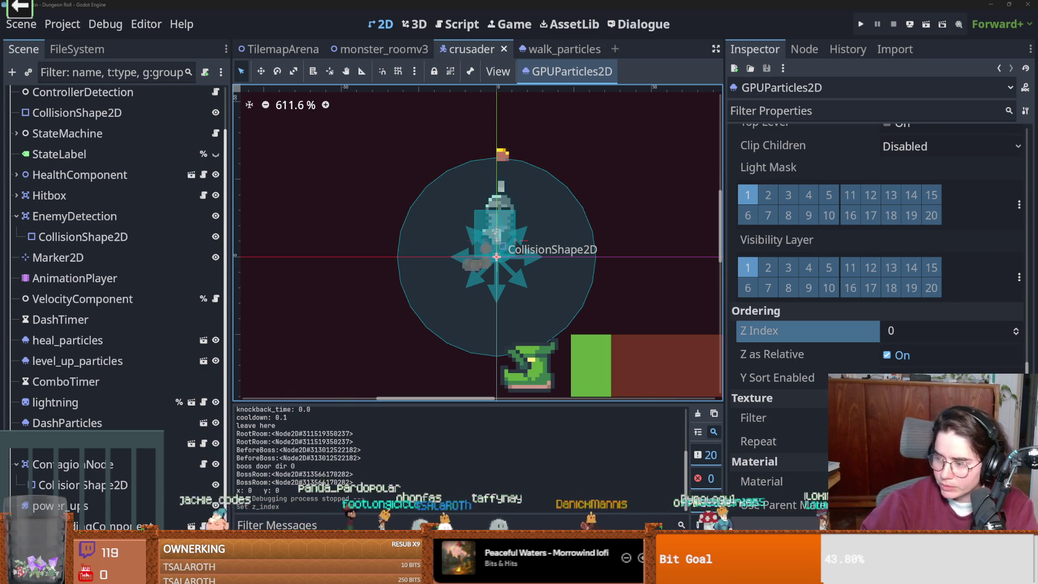
pyautogui.click(19, 10)
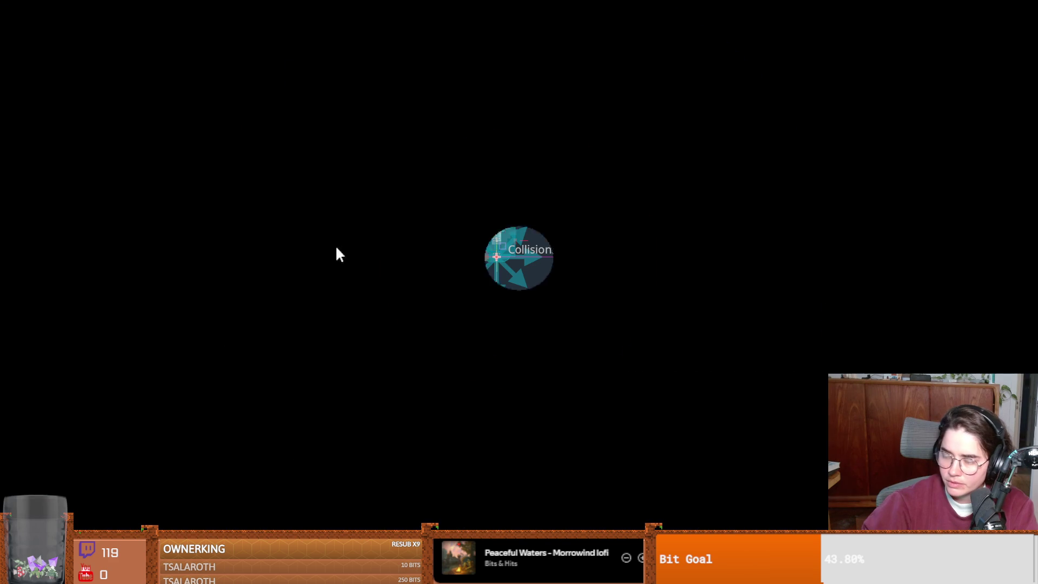
# - Start the Cannon game from the launcher and let chat play until the leaderboard shows 11 and 5
pyautogui.click(420, 216)
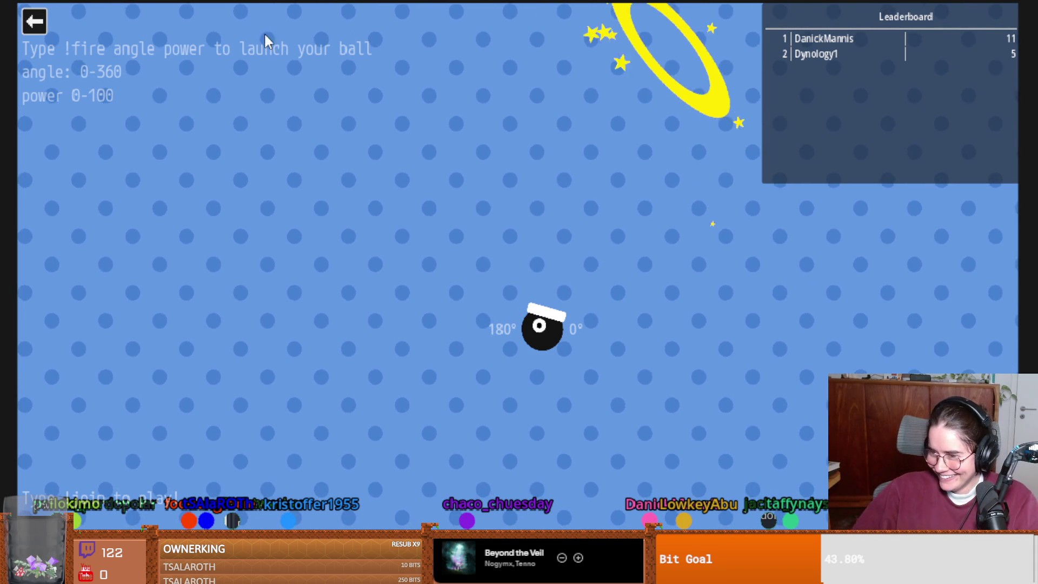
# - Exit the Cannon round with the top-left back arrow
pyautogui.click(36, 22)
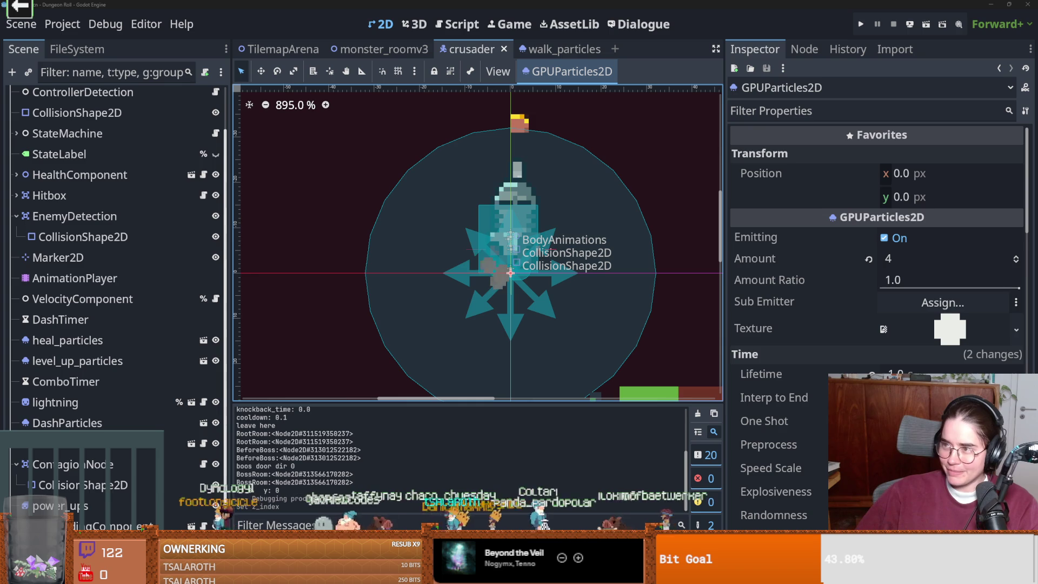
# - Read Dickinson's 'To fill a Gap' and its analysis on a zoomed-in allpoetry.com page, then return to Godot
pyautogui.hotkey('alt', 'Tab')
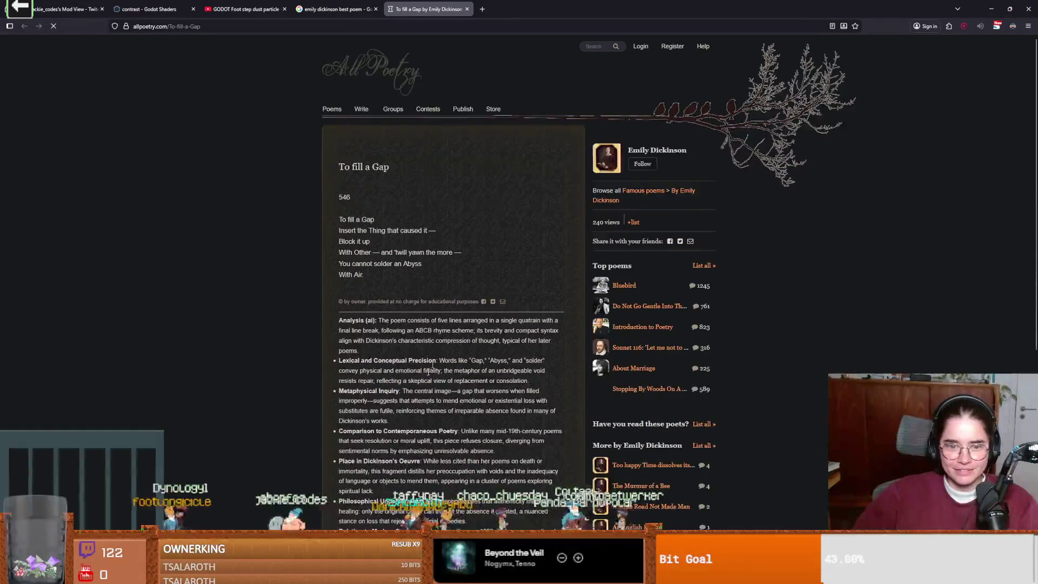
pyautogui.hotkey('ctrl', '+')
pyautogui.hotkey('ctrl', '+')
pyautogui.hotkey('ctrl', '+')
pyautogui.hotkey('ctrl', '+')
pyautogui.hotkey('ctrl', '+')
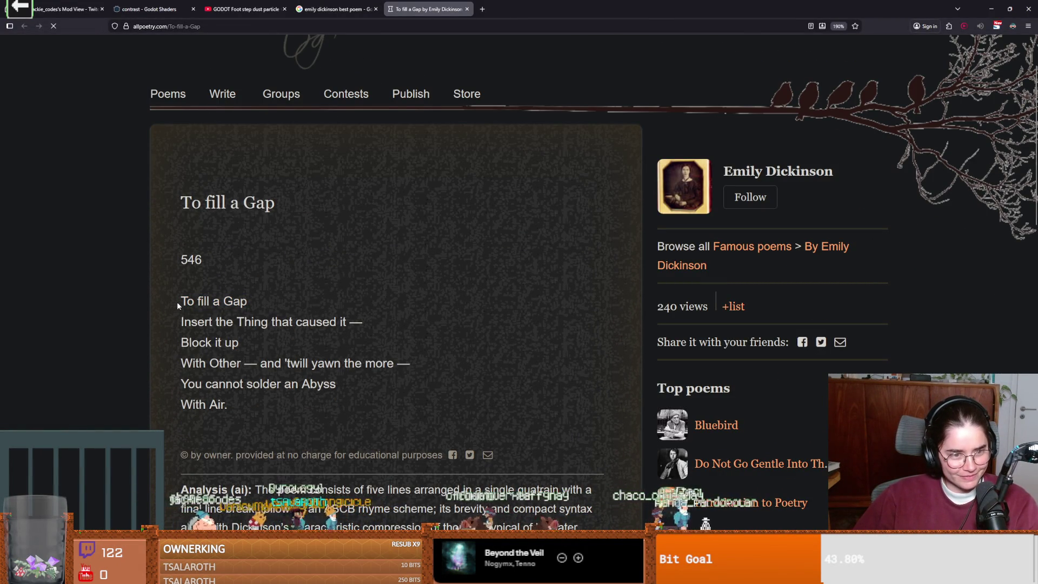
pyautogui.moveTo(182, 302); pyautogui.dragTo(247, 302)
pyautogui.click(204, 311)
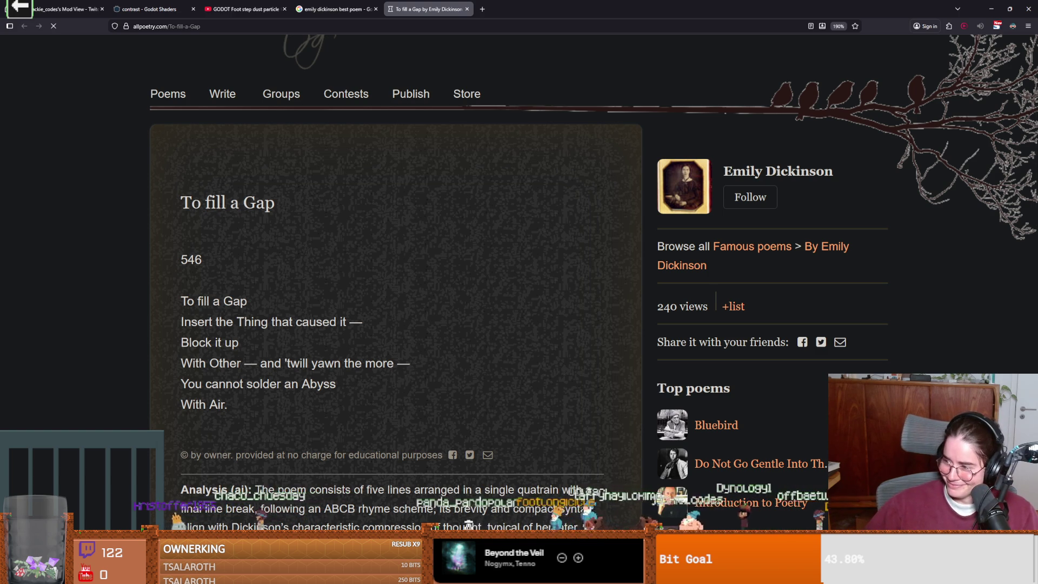
pyautogui.scroll(-2, 395, 271)
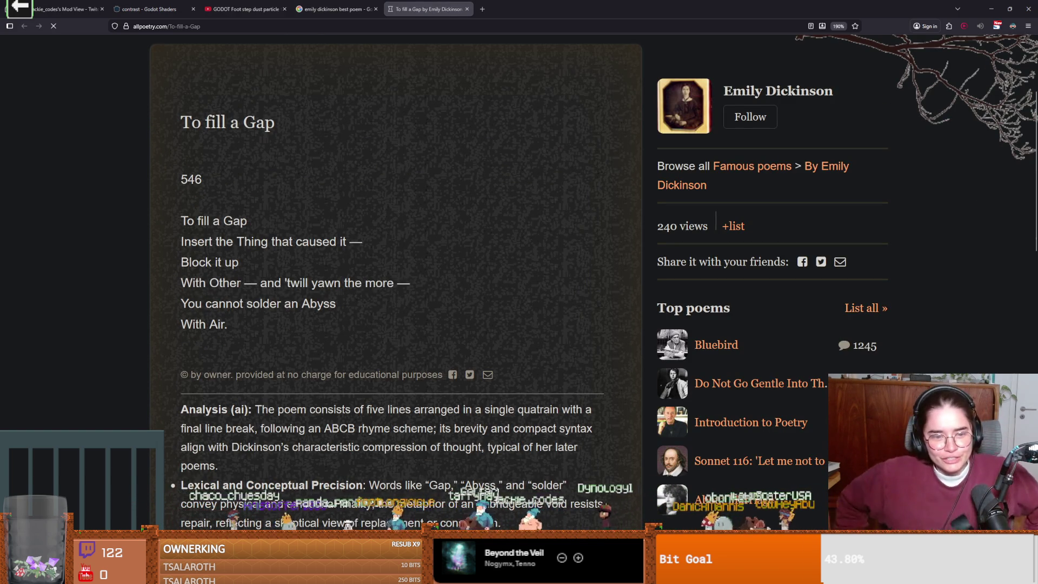
pyautogui.scroll(-5, 283, 280)
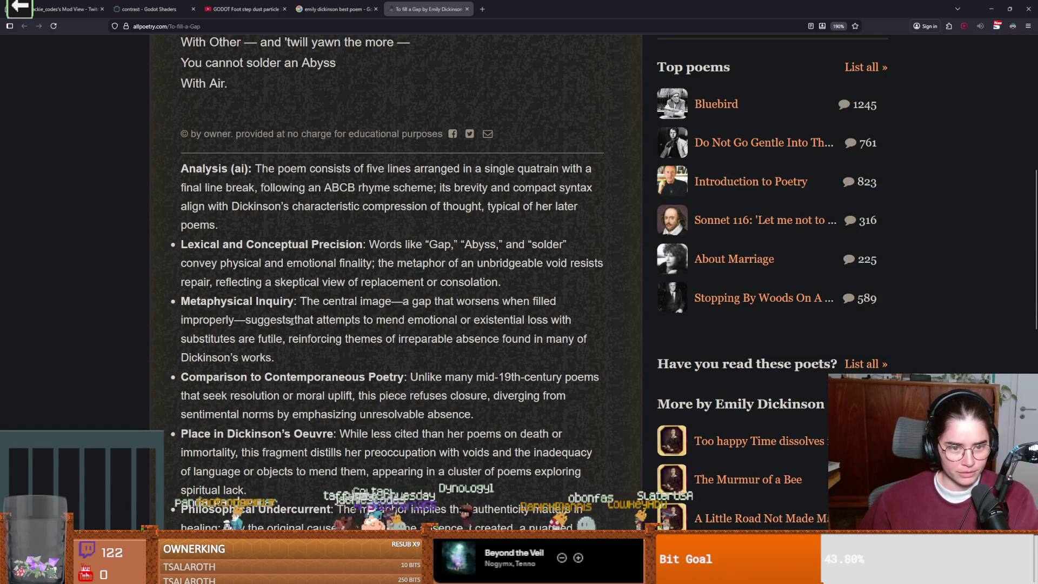
pyautogui.doubleClick(425, 302)
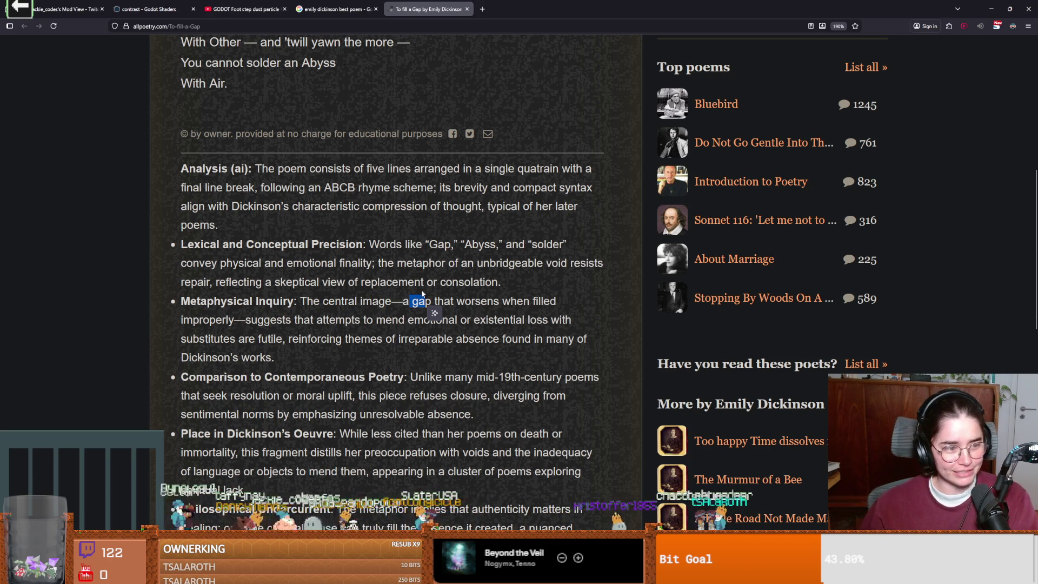
pyautogui.scroll(3, 381, 331)
pyautogui.scroll(-2, 234, 359)
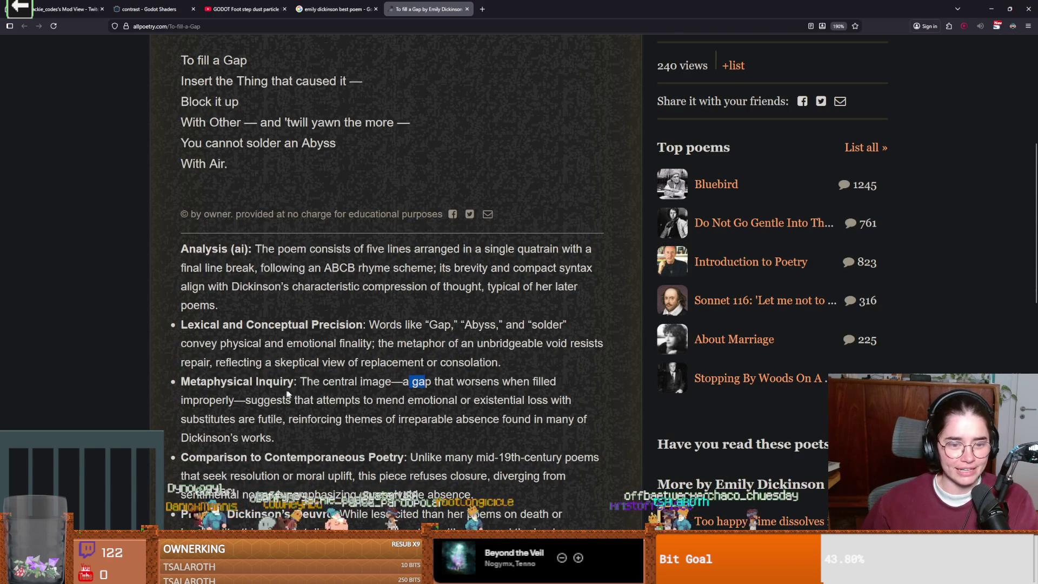
pyautogui.hotkey('alt', 'Tab')
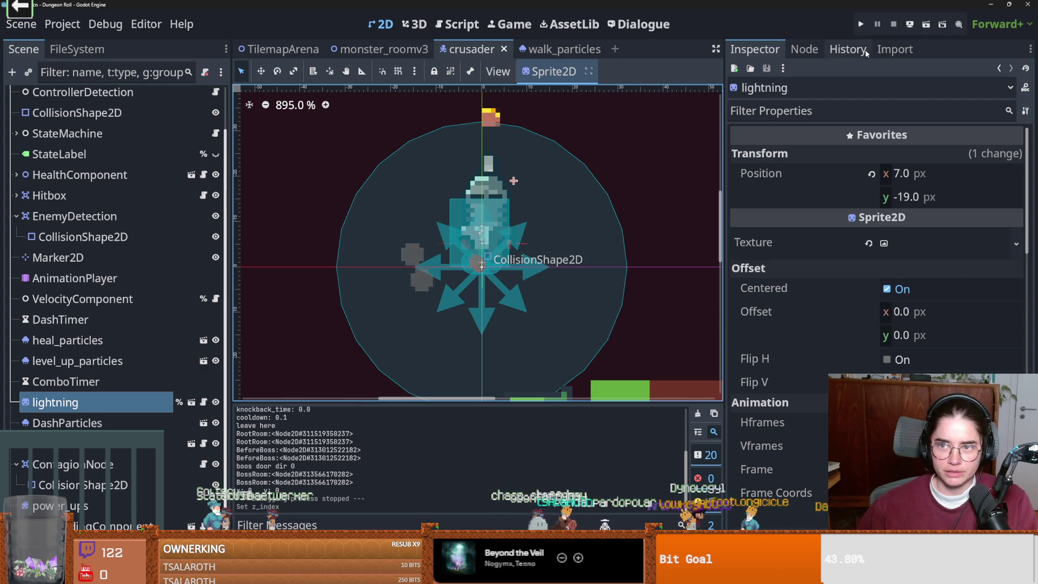
pyautogui.press('F5')
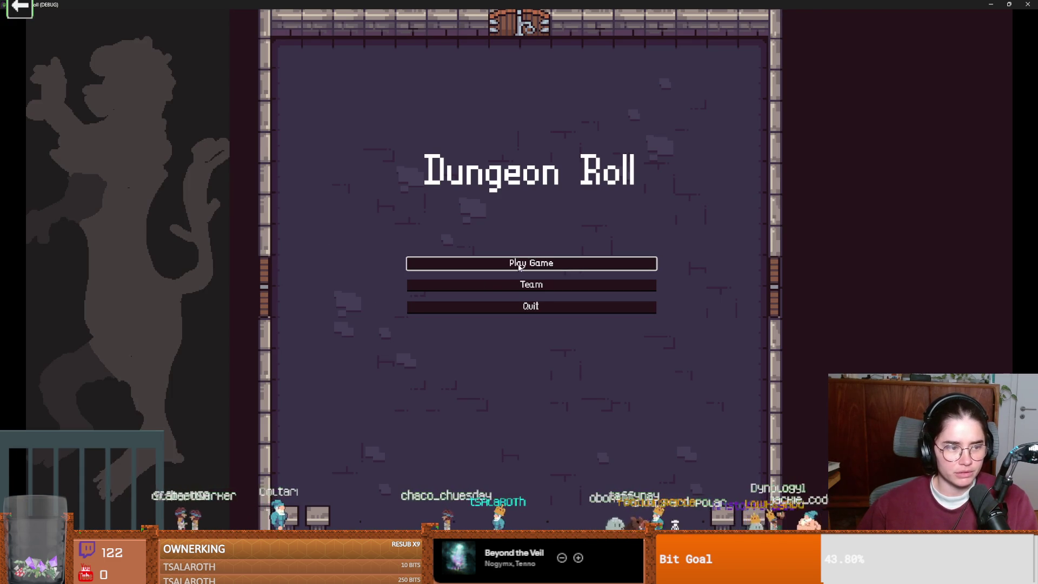
pyautogui.click(519, 267)
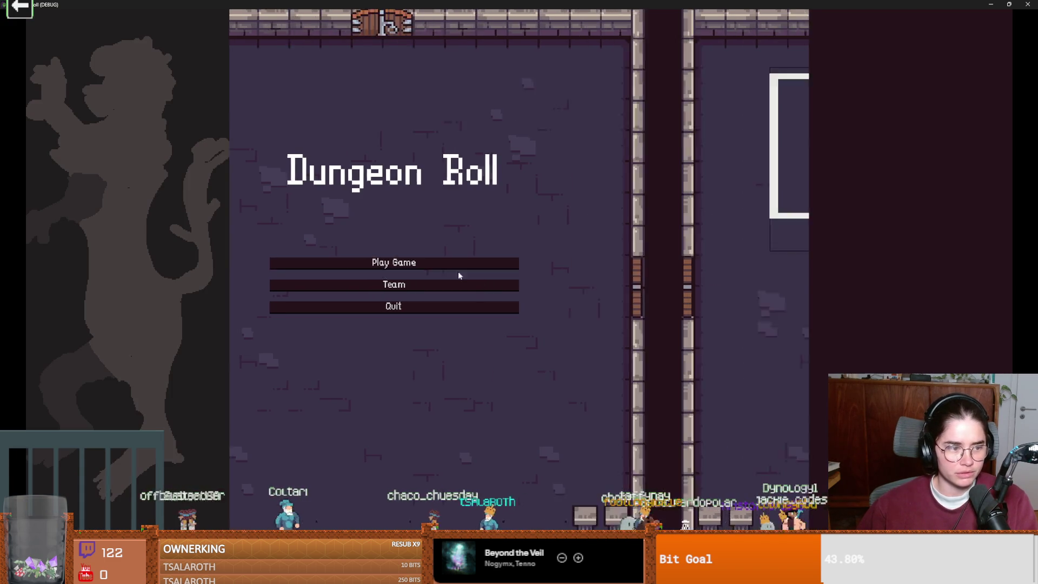
pyautogui.click(476, 234)
pyautogui.press('s')
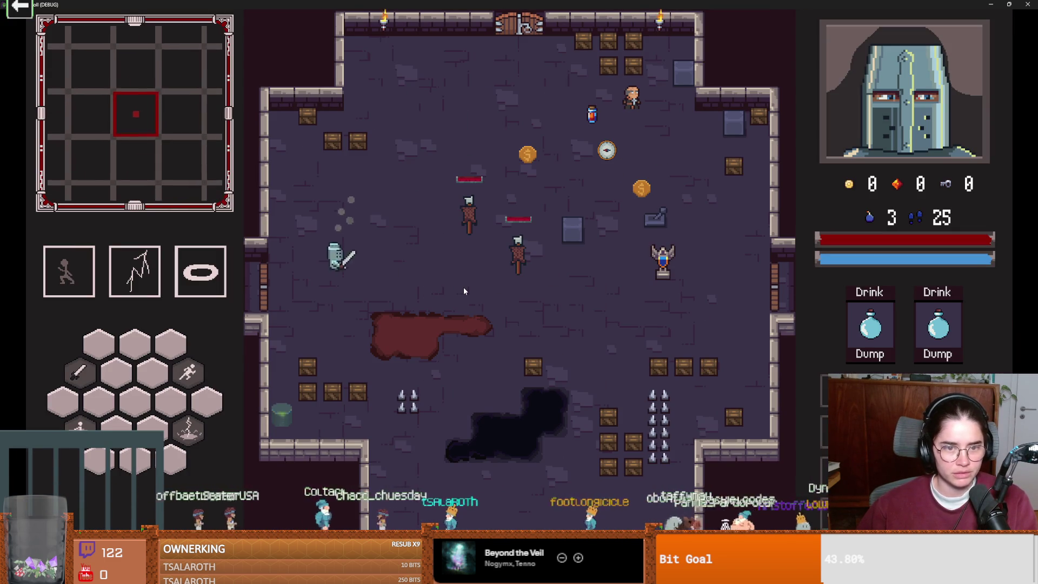
pyautogui.press('d')
pyautogui.press('a')
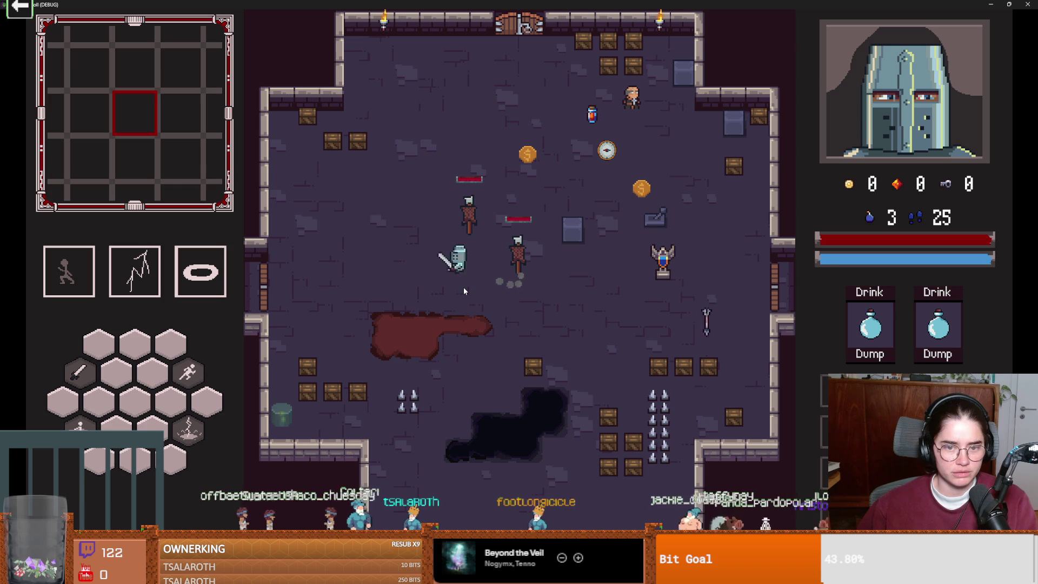
pyautogui.press('d')
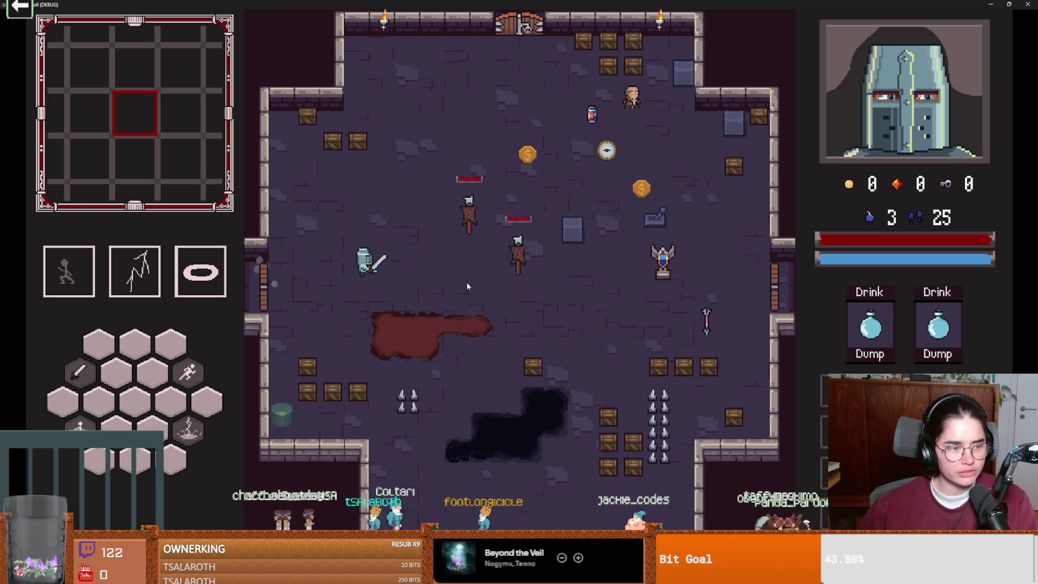
pyautogui.press('d')
pyautogui.press('a')
pyautogui.press('d')
pyautogui.press('d')
pyautogui.press('a')
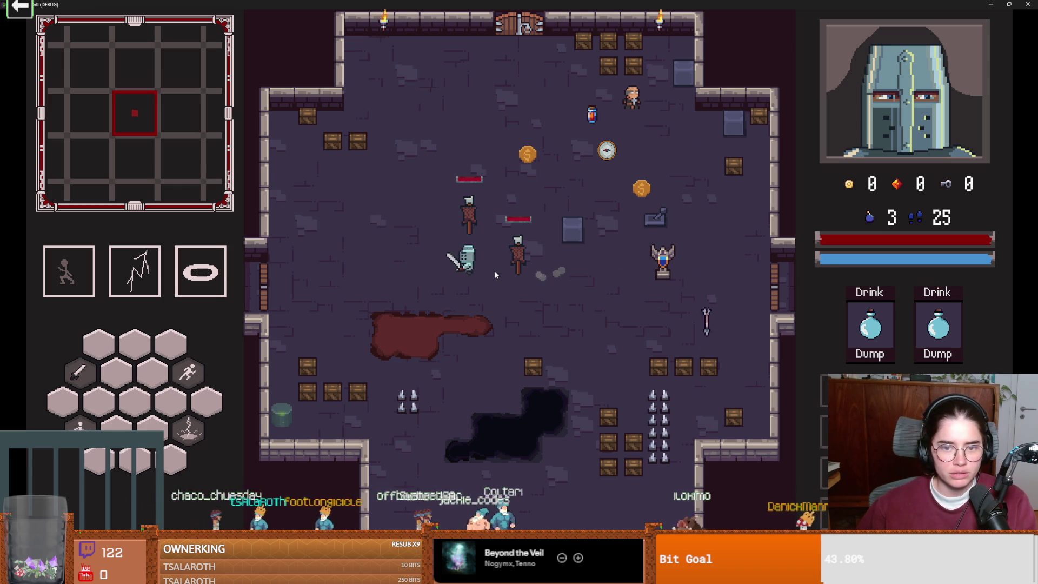
pyautogui.press('d')
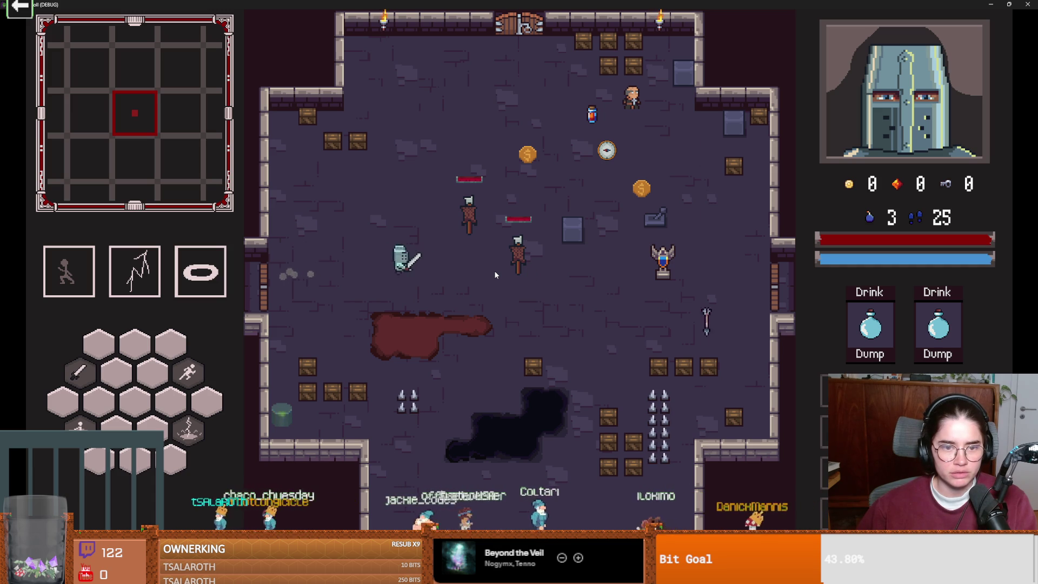
pyautogui.press('a')
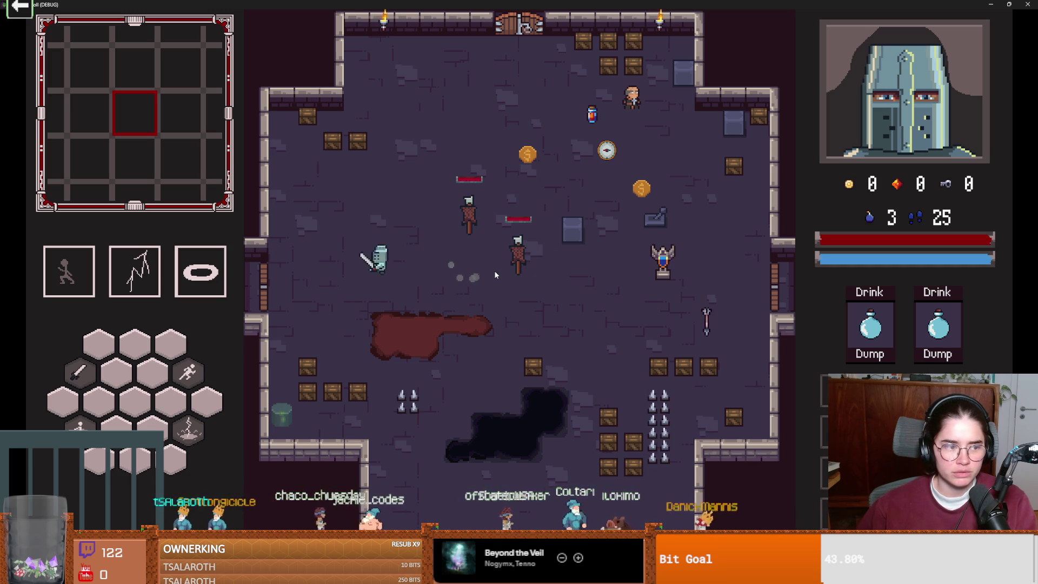
pyautogui.press('d')
pyautogui.press('s')
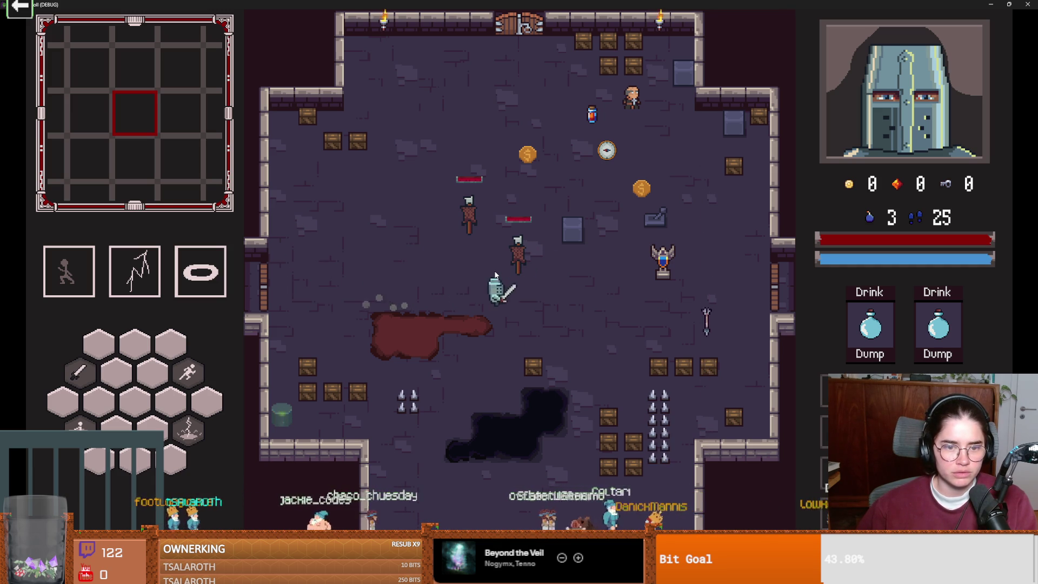
pyautogui.press('a')
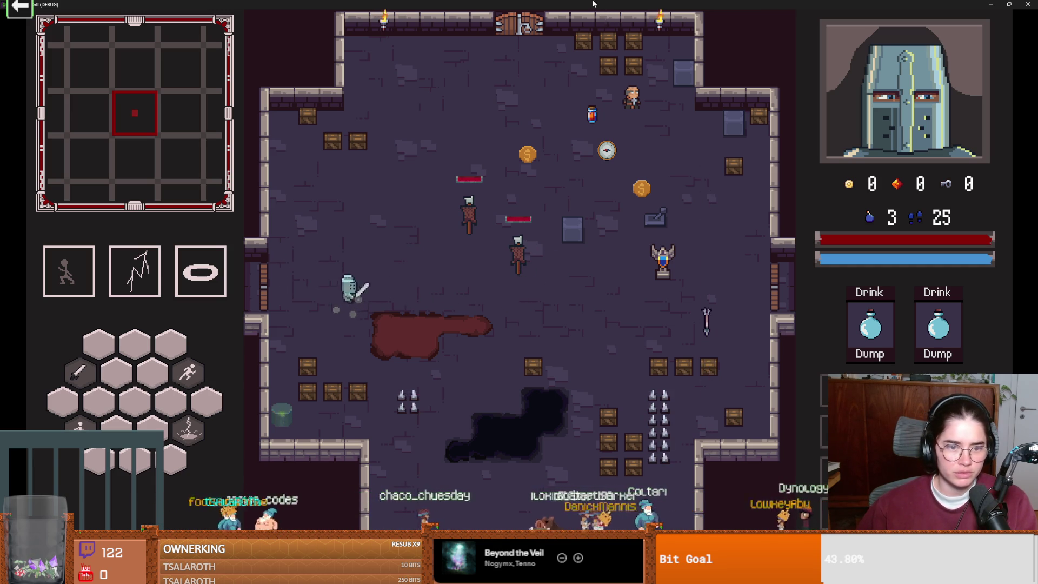
pyautogui.doubleClick(593, 4)
pyautogui.click(659, 212)
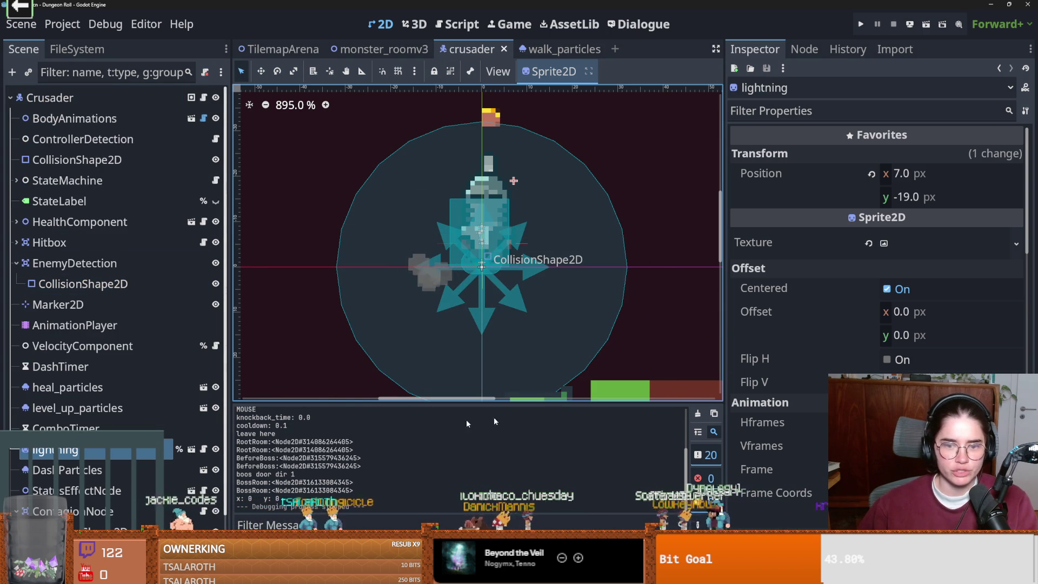
# - Collapse the EnemyDetection node's children in the Scene dock and save the crusader scene
pyautogui.scroll(-1, 221, 421)
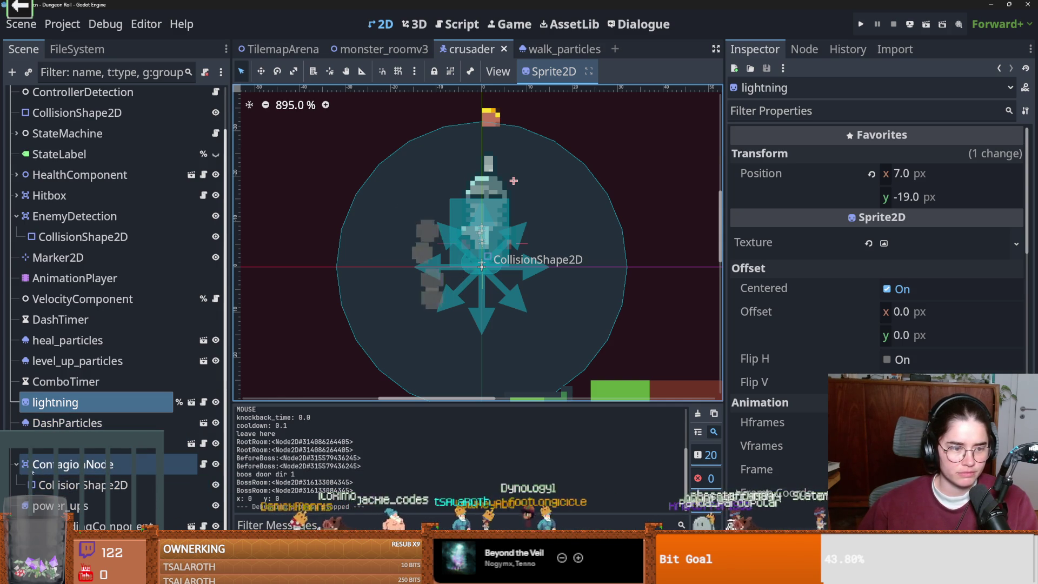
pyautogui.scroll(1, 113, 462)
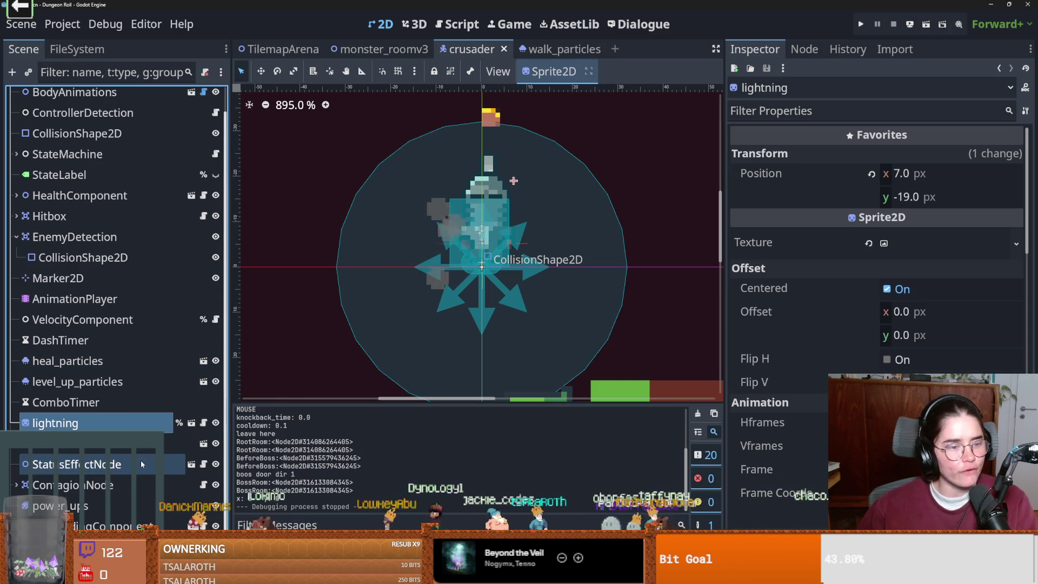
pyautogui.scroll(1, 92, 470)
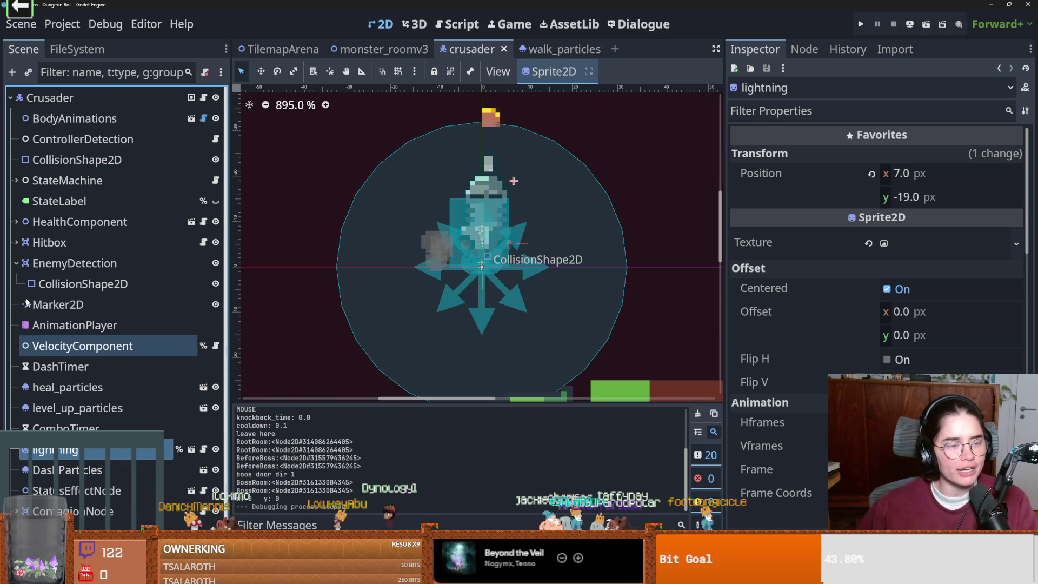
pyautogui.click(17, 264)
pyautogui.hotkey('ctrl', 's')
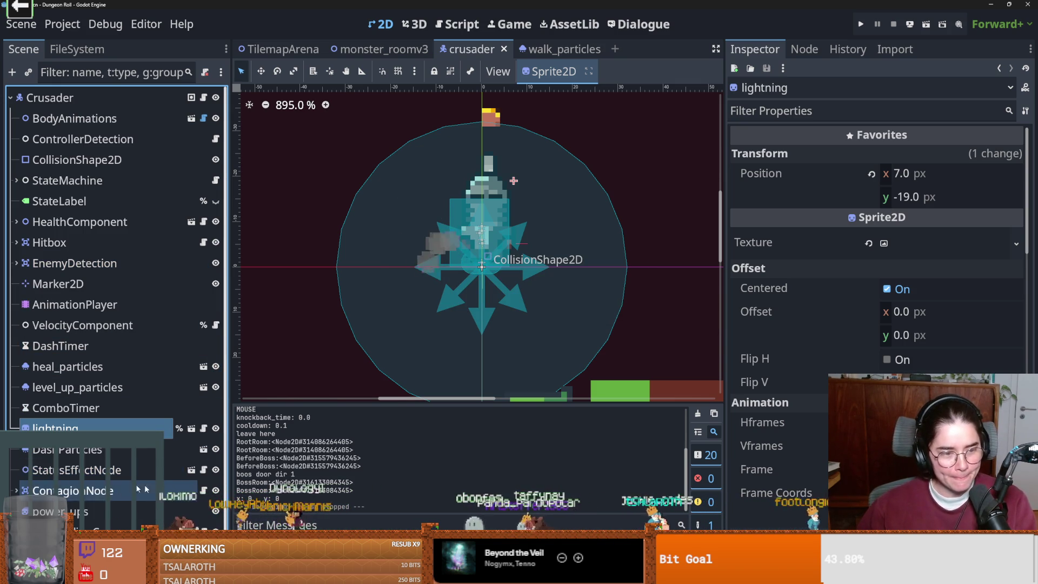
# - Set the footstep dust particles' Amount to 40 and run the game with F5
pyautogui.scroll(-1, 108, 503)
pyautogui.click(86, 509)
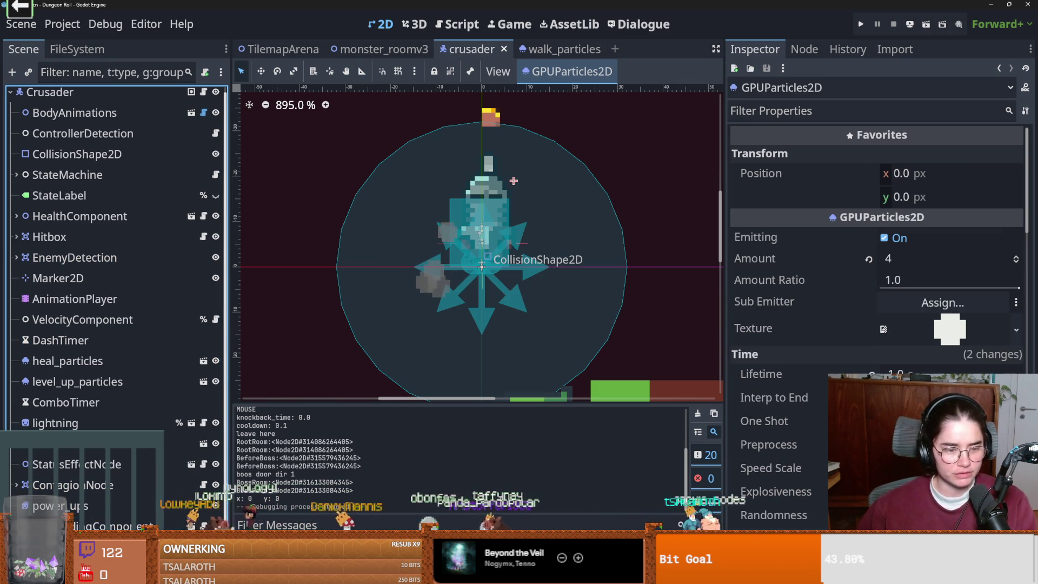
pyautogui.scroll(-5, 792, 432)
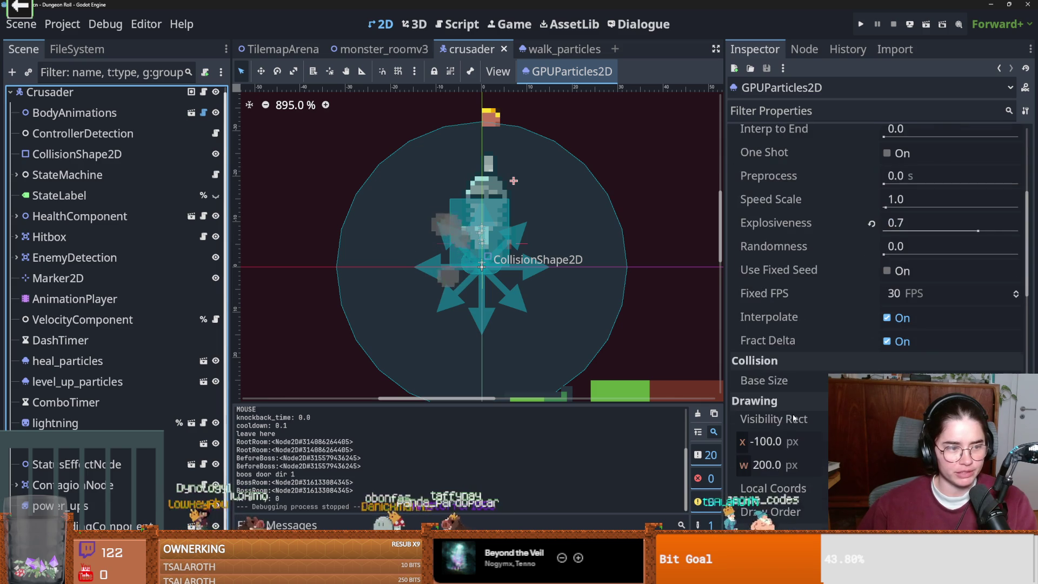
pyautogui.scroll(2, 789, 453)
pyautogui.scroll(2, 815, 459)
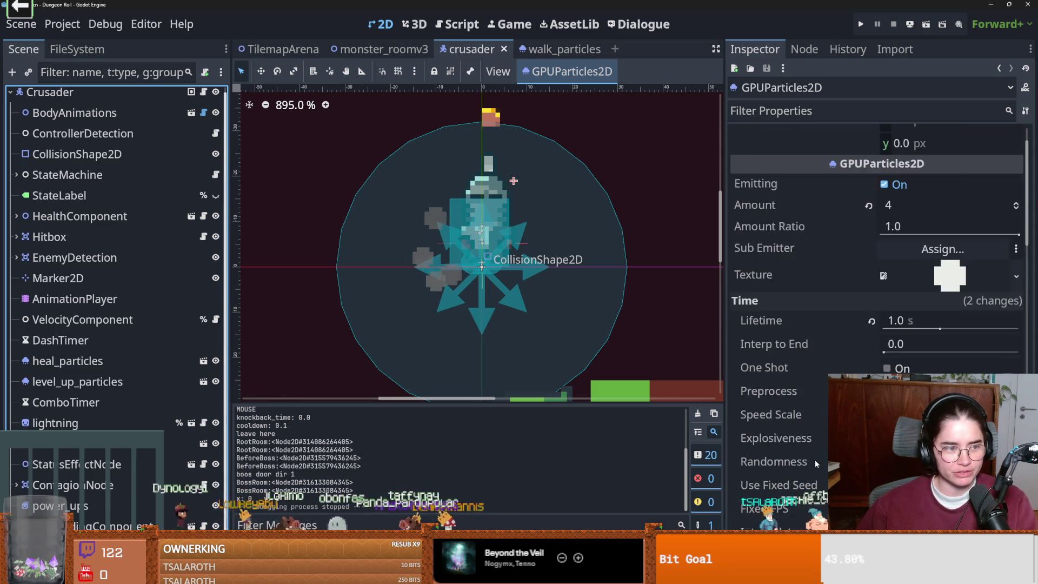
pyautogui.scroll(-3, 815, 459)
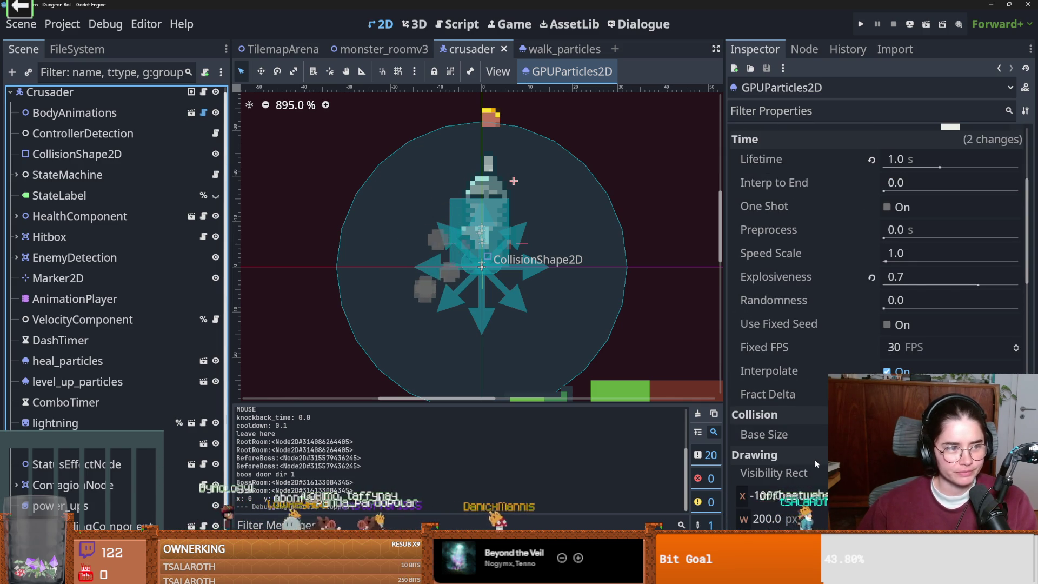
pyautogui.scroll(4, 819, 443)
pyautogui.click(909, 258)
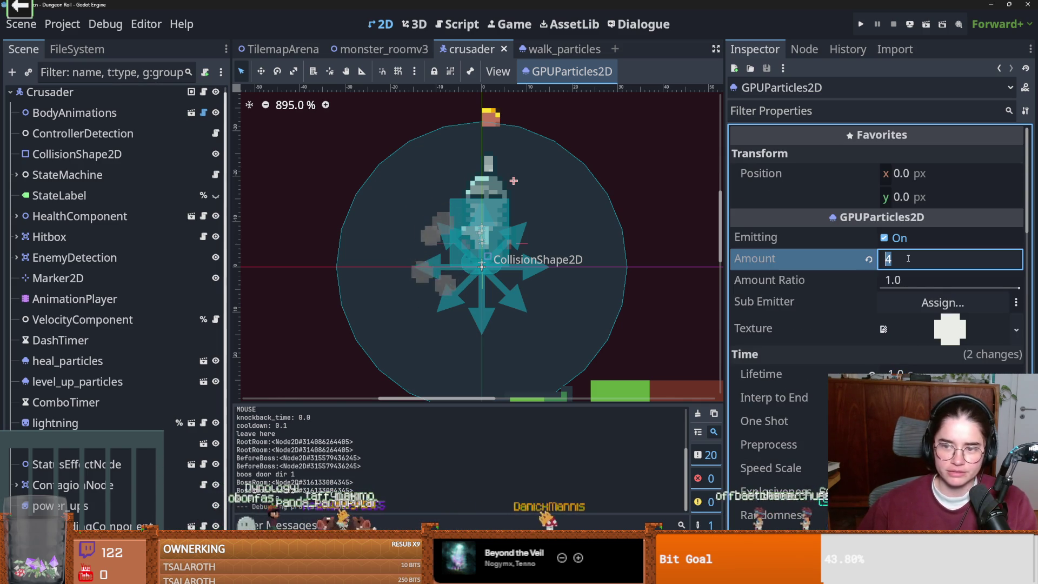
pyautogui.write('40')
pyautogui.press('Return')
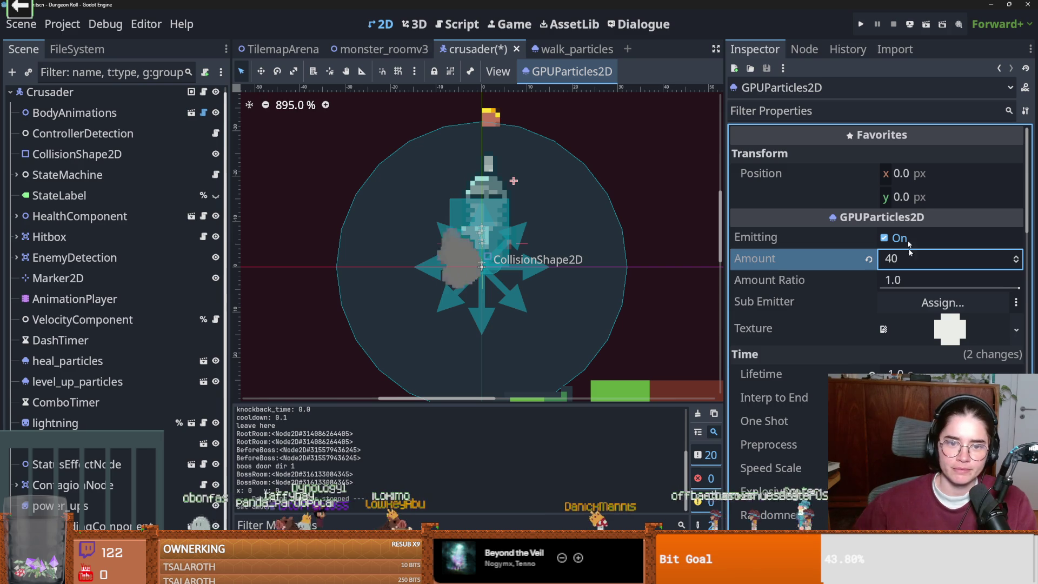
pyautogui.press('F5')
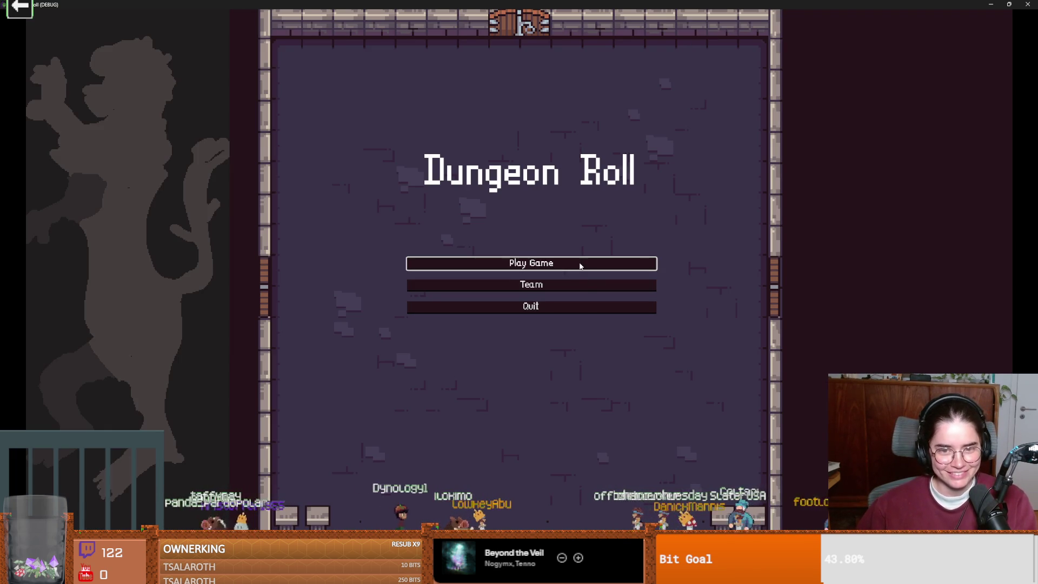
# - Play as the Crusader, walking left and right to check the 40-particle dust, then close the game
pyautogui.click(580, 265)
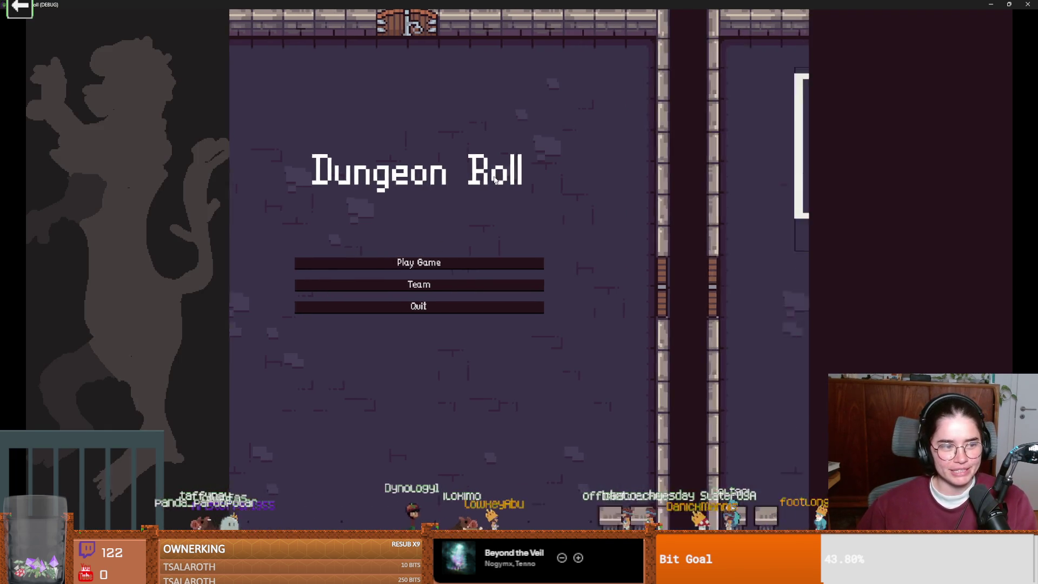
pyautogui.click(468, 183)
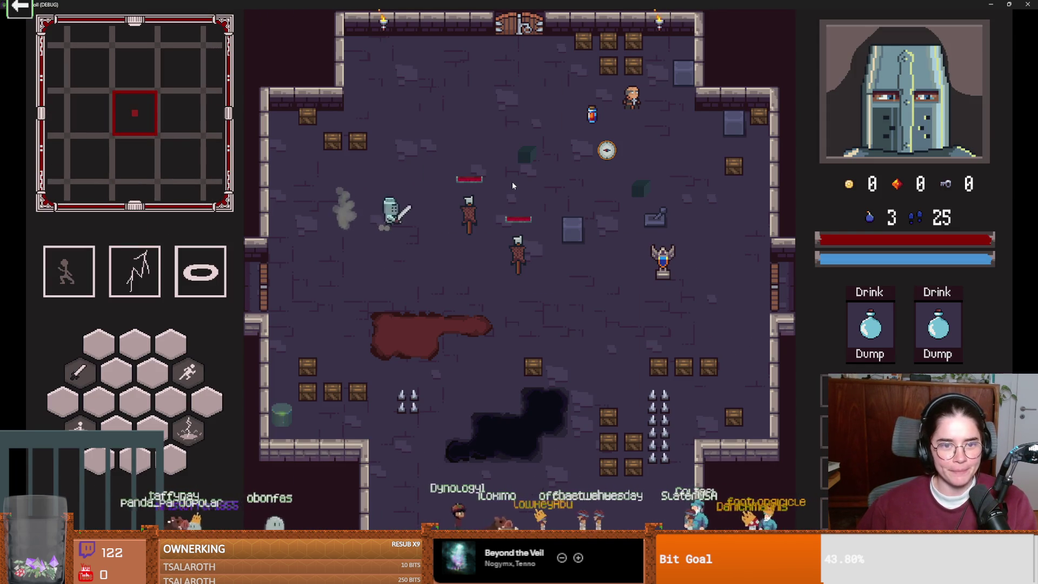
pyautogui.press('a')
pyautogui.press('d')
pyautogui.press('a')
pyautogui.press('d')
pyautogui.press('super+Down')
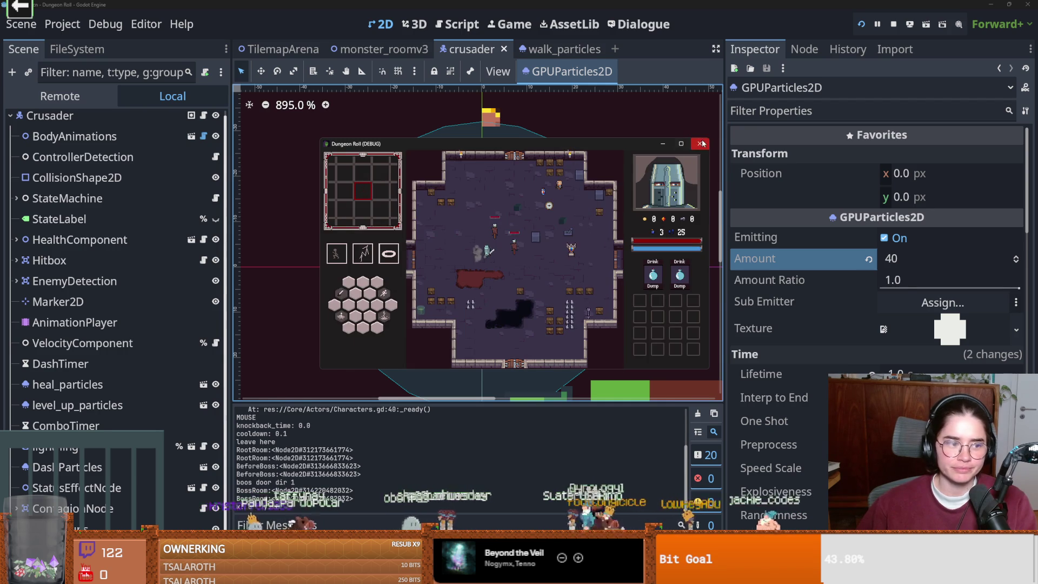
pyautogui.click(701, 143)
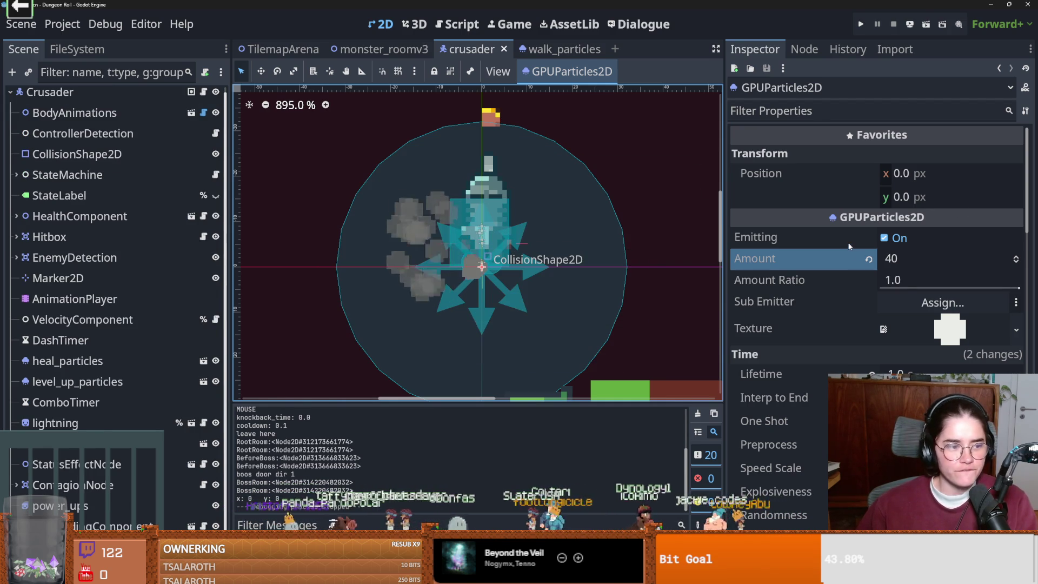
# - Lower the dust particles' Amount to 10 and run the project again
pyautogui.click(903, 260)
pyautogui.write('10')
pyautogui.press('Return')
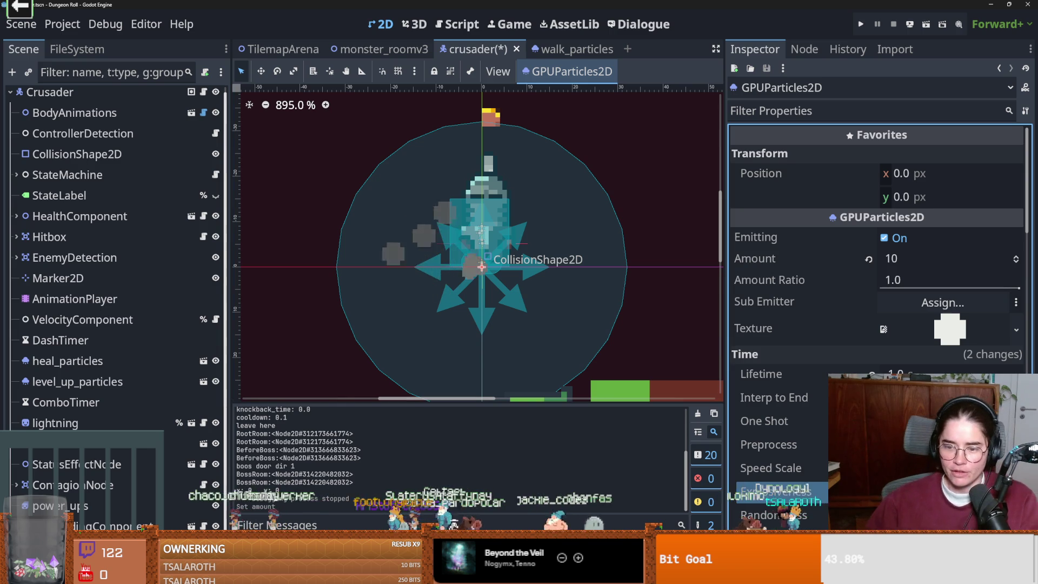
pyautogui.click(858, 28)
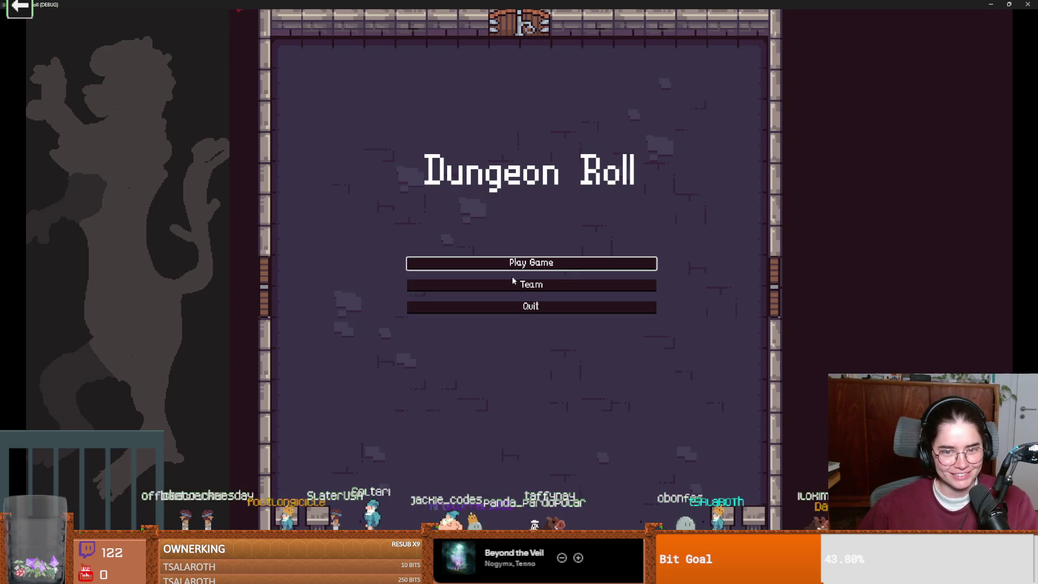
# - Play as the Crusader, walking back and forth to check the 10-particle dust, then stop with F8
pyautogui.click(541, 262)
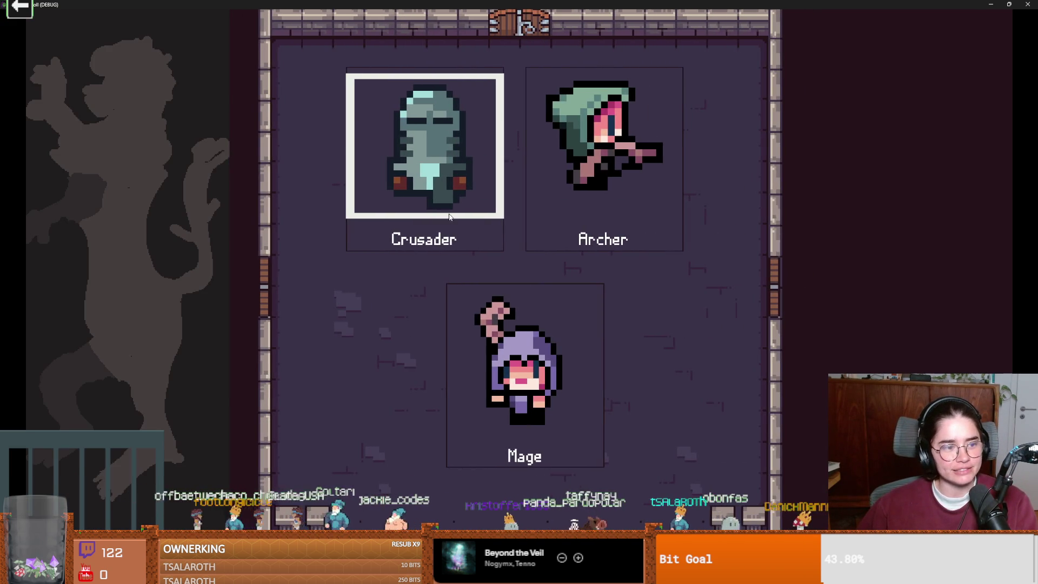
pyautogui.click(449, 216)
pyautogui.press('d')
pyautogui.press('a')
pyautogui.press('d')
pyautogui.press('a')
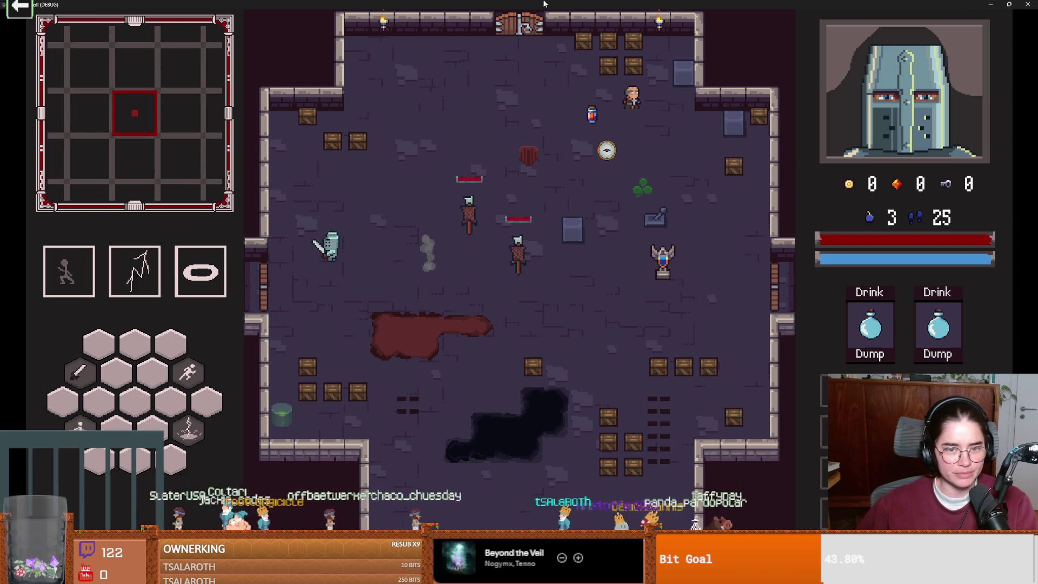
pyautogui.press('F8')
# - Commit Explosiveness 0.9 on the dust particles and save the crusader scene
pyautogui.click(908, 492)
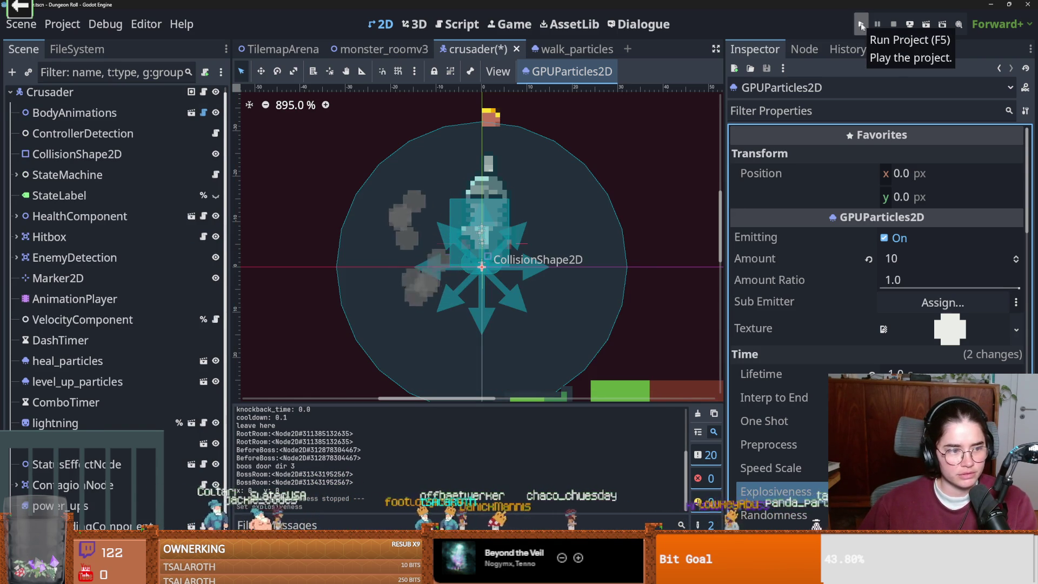
pyautogui.hotkey('ctrl', 's')
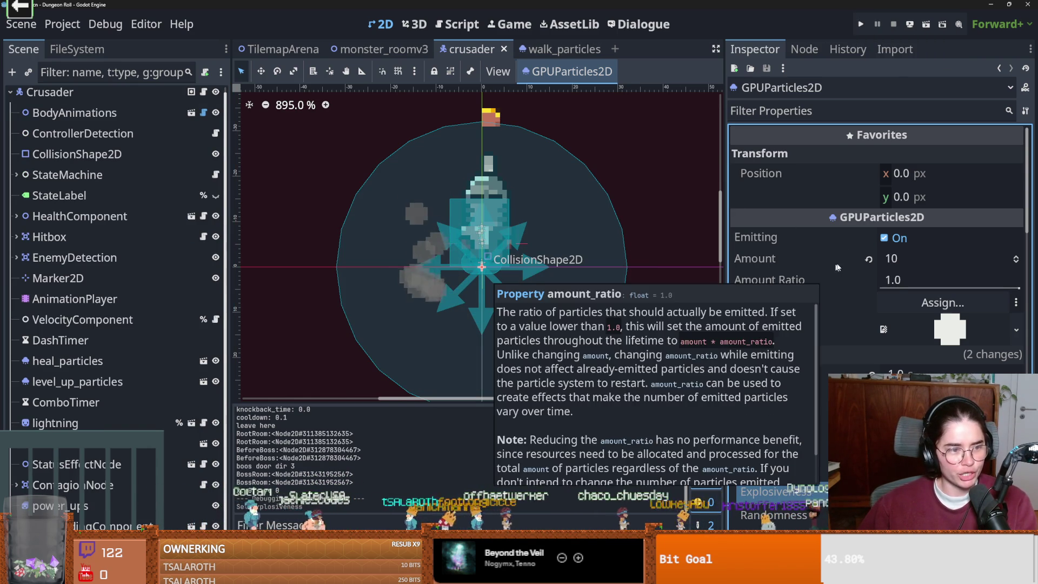
pyautogui.scroll(-4, 868, 294)
pyautogui.scroll(2, 856, 298)
pyautogui.scroll(5, 856, 298)
pyautogui.scroll(-8, 875, 306)
pyautogui.hotkey('ctrl', 's')
pyautogui.scroll(-10, 833, 361)
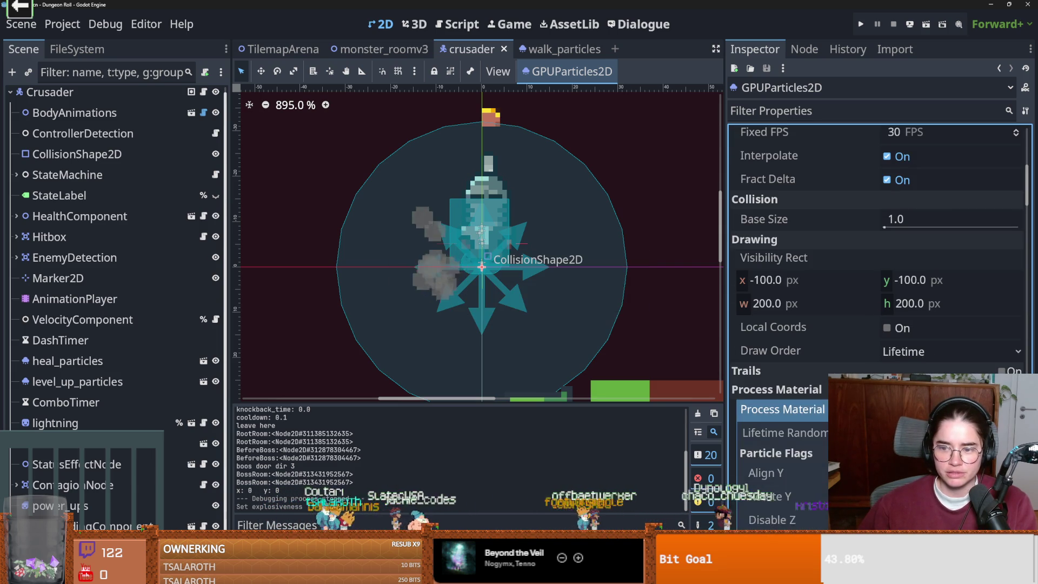
pyautogui.hotkey('ctrl', 's')
# - Review the GPUParticles2D properties down to the Alpha Curve, folding its curve editor away
pyautogui.scroll(-4, 835, 359)
pyautogui.scroll(-4, 835, 359)
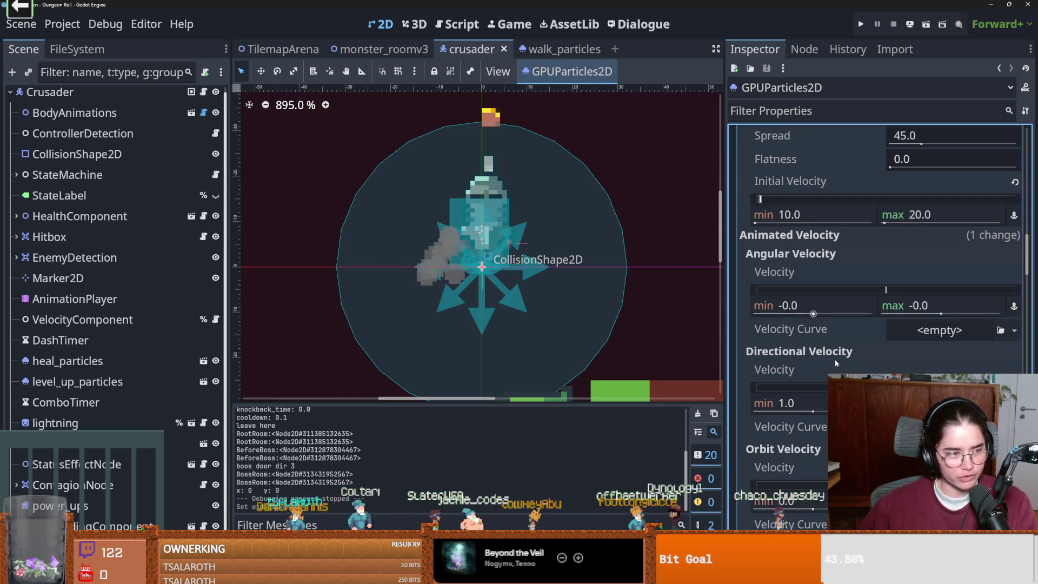
pyautogui.scroll(-3, 797, 349)
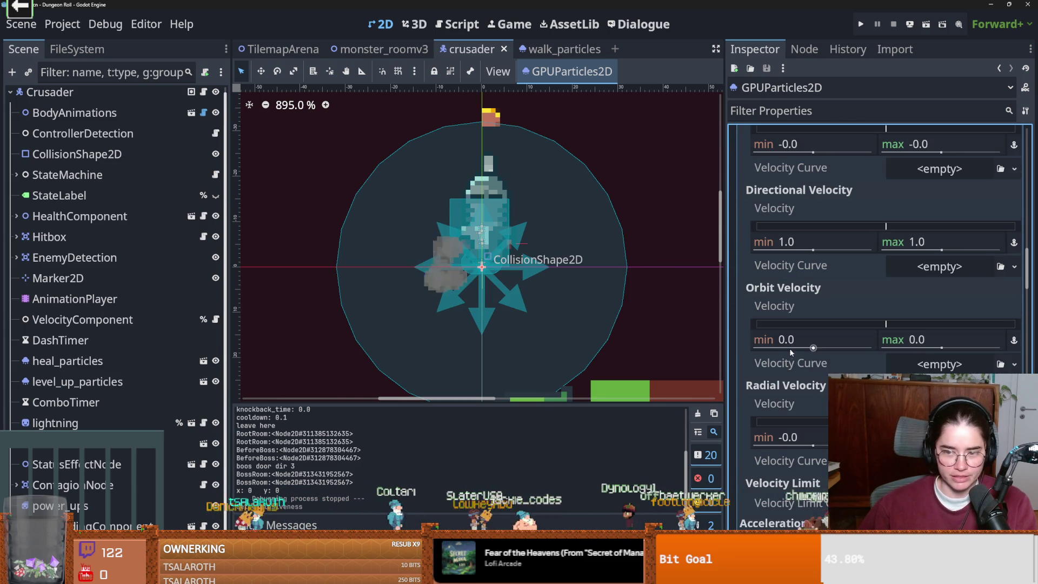
pyautogui.scroll(-4, 817, 357)
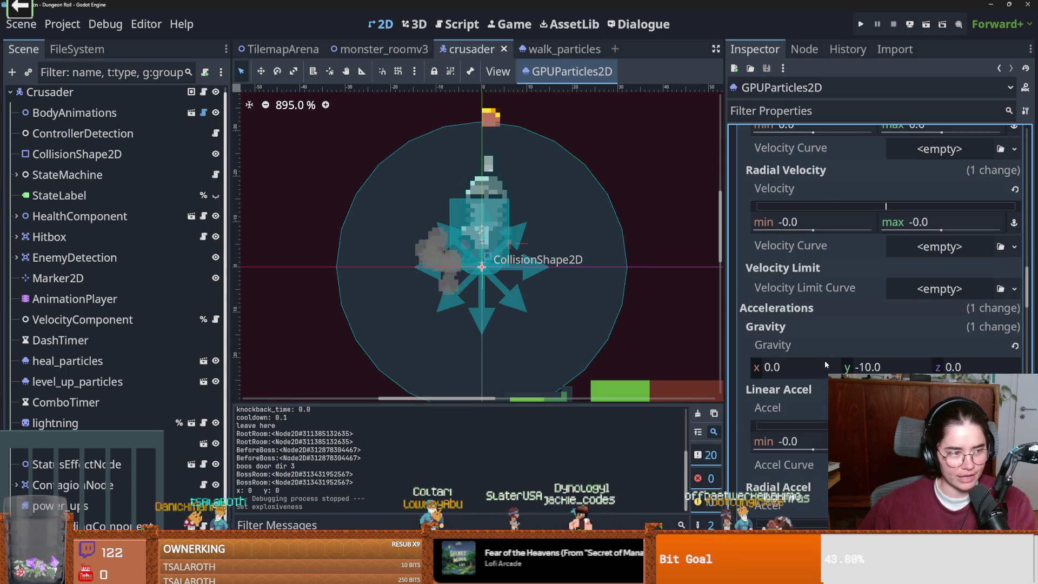
pyautogui.scroll(-7, 825, 359)
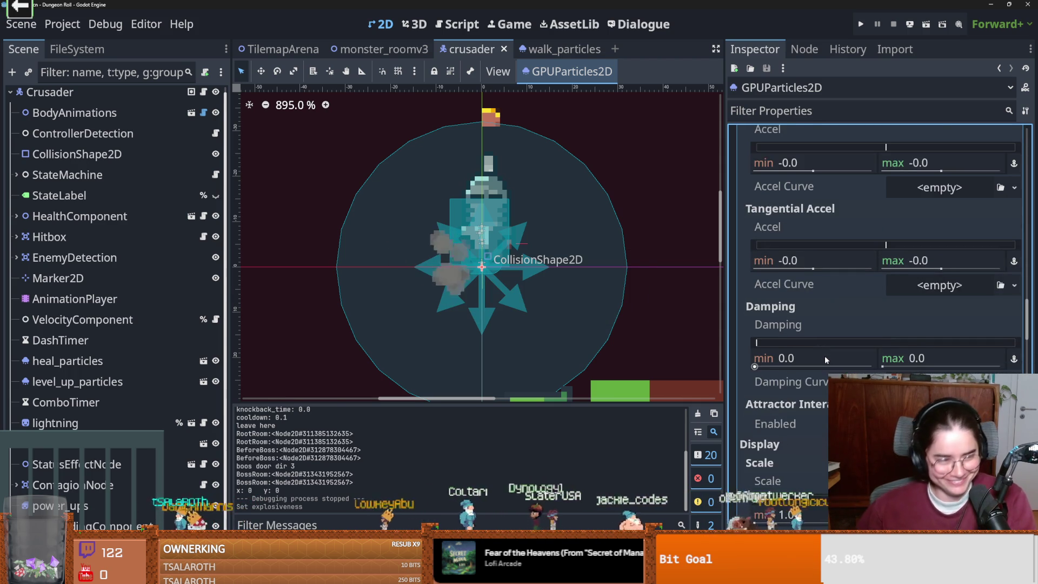
pyautogui.scroll(-2, 824, 356)
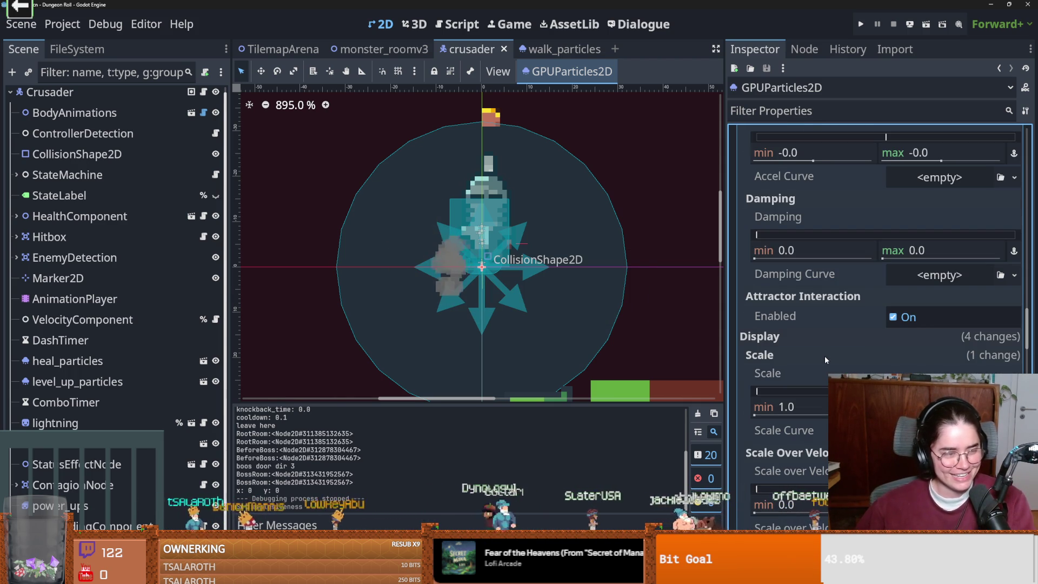
pyautogui.scroll(-3, 828, 343)
pyautogui.hotkey('ctrl', 's')
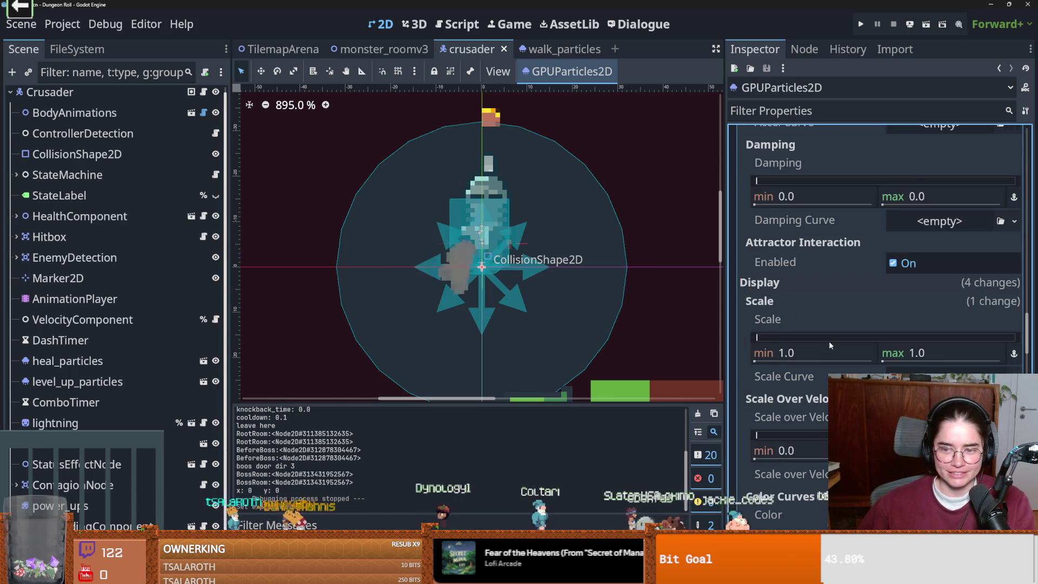
pyautogui.scroll(-1, 828, 357)
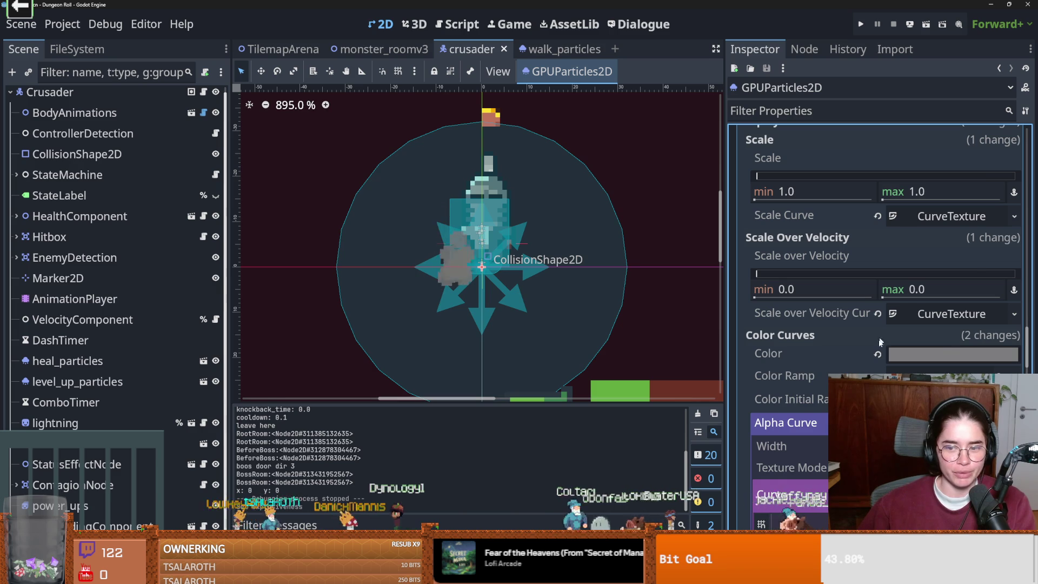
pyautogui.scroll(-1, 881, 342)
pyautogui.click(946, 370)
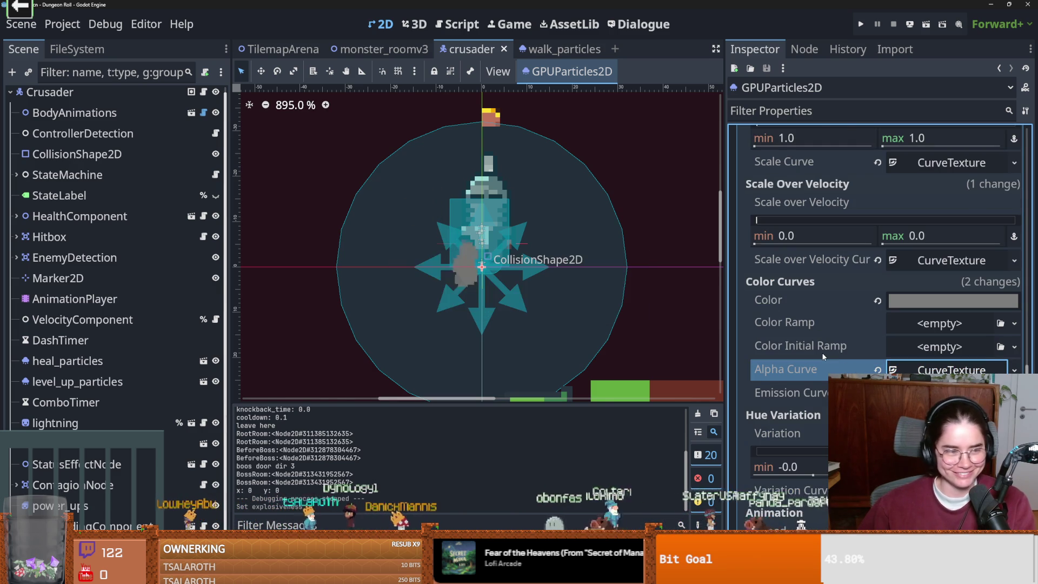
pyautogui.scroll(-1, 827, 358)
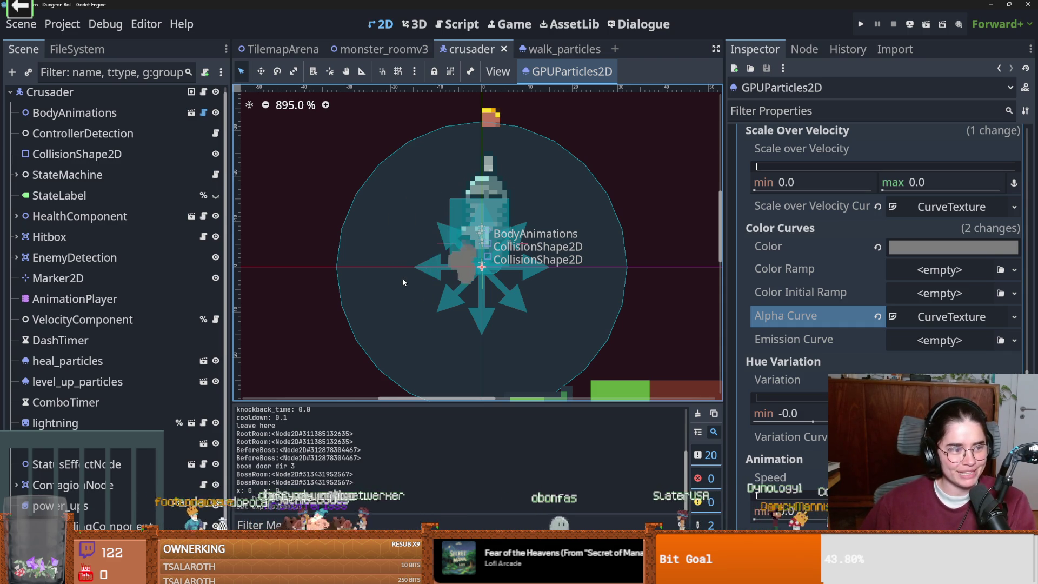
pyautogui.hotkey('ctrl', 's')
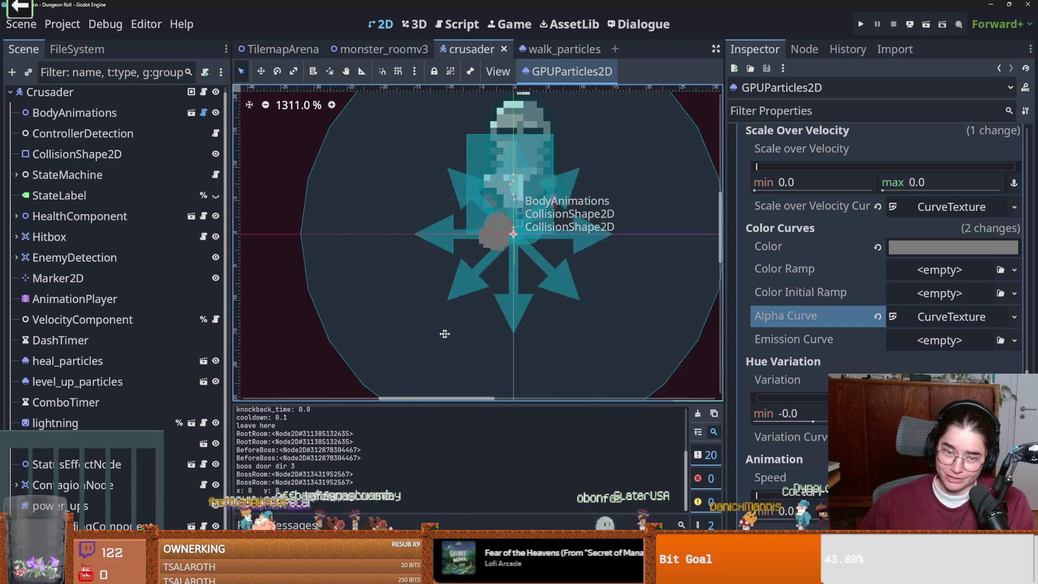
pyautogui.scroll(1, 479, 319)
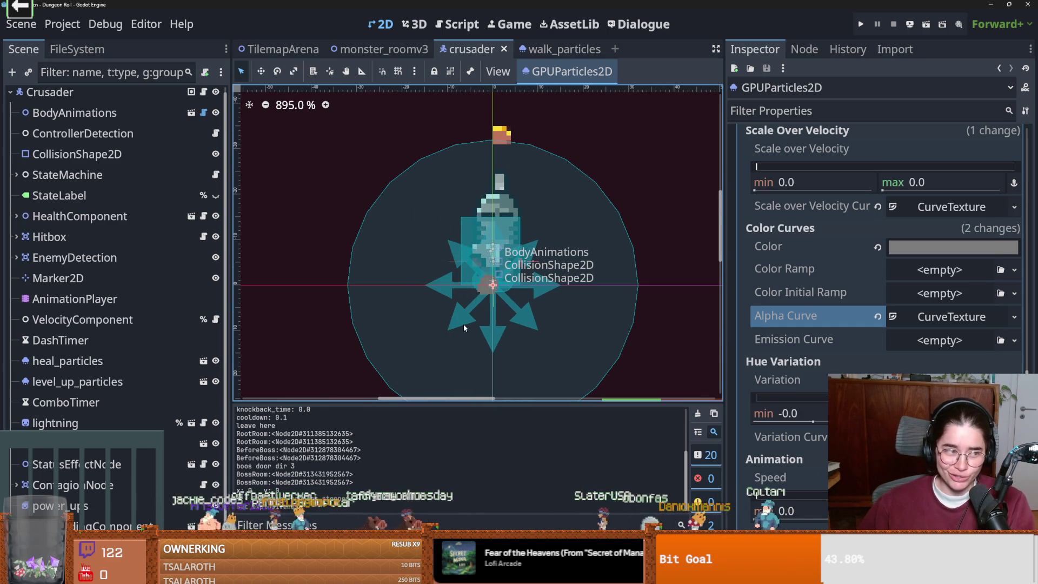
pyautogui.scroll(2, 465, 323)
pyautogui.scroll(1, 465, 324)
pyautogui.hotkey('ctrl', 's')
pyautogui.scroll(-3, 432, 321)
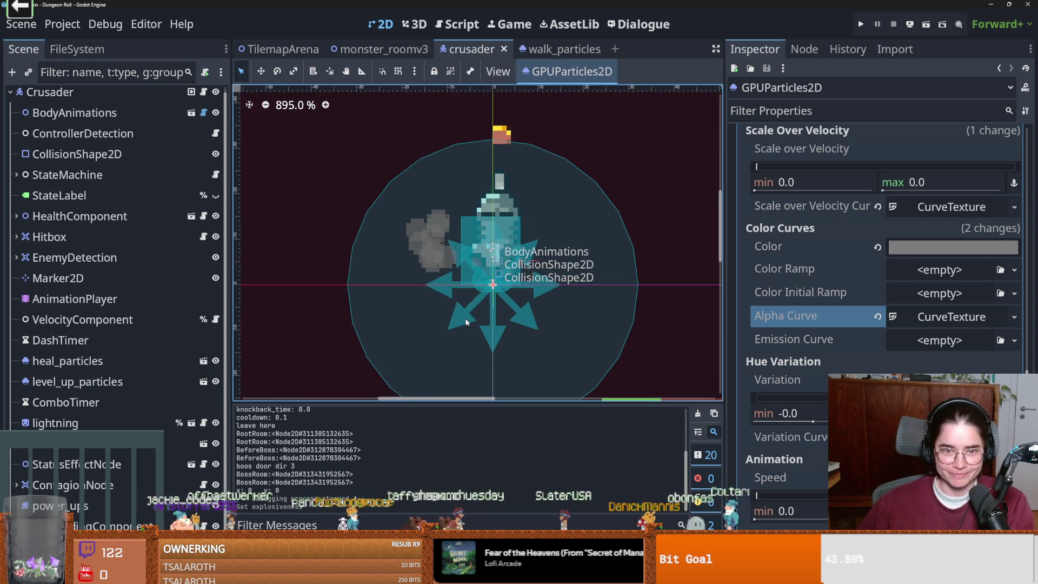
pyautogui.hotkey('ctrl', 's')
pyautogui.scroll(-2, 407, 319)
pyautogui.scroll(-1, 391, 308)
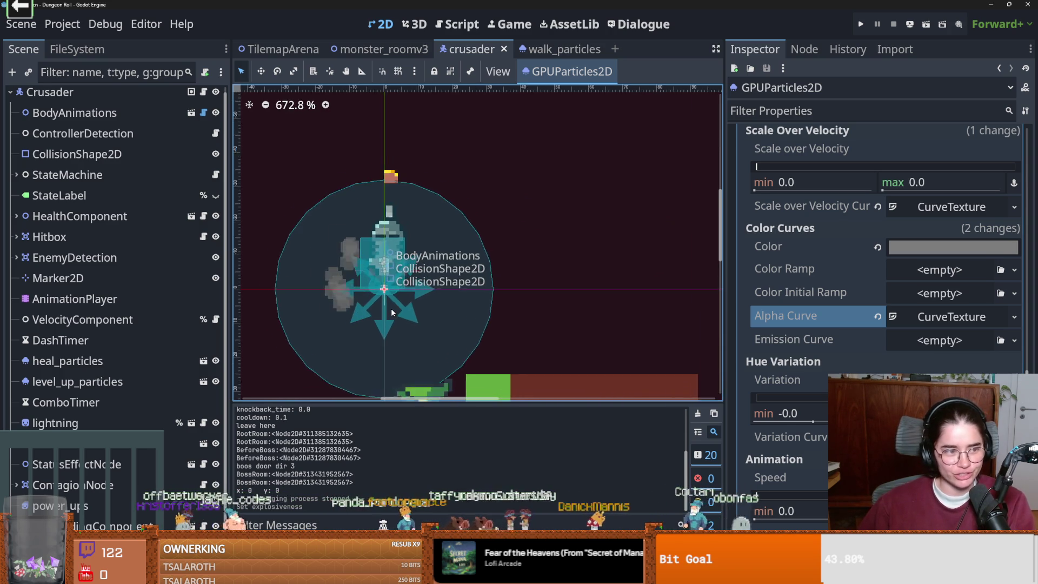
pyautogui.scroll(1, 459, 301)
pyautogui.scroll(3, 459, 301)
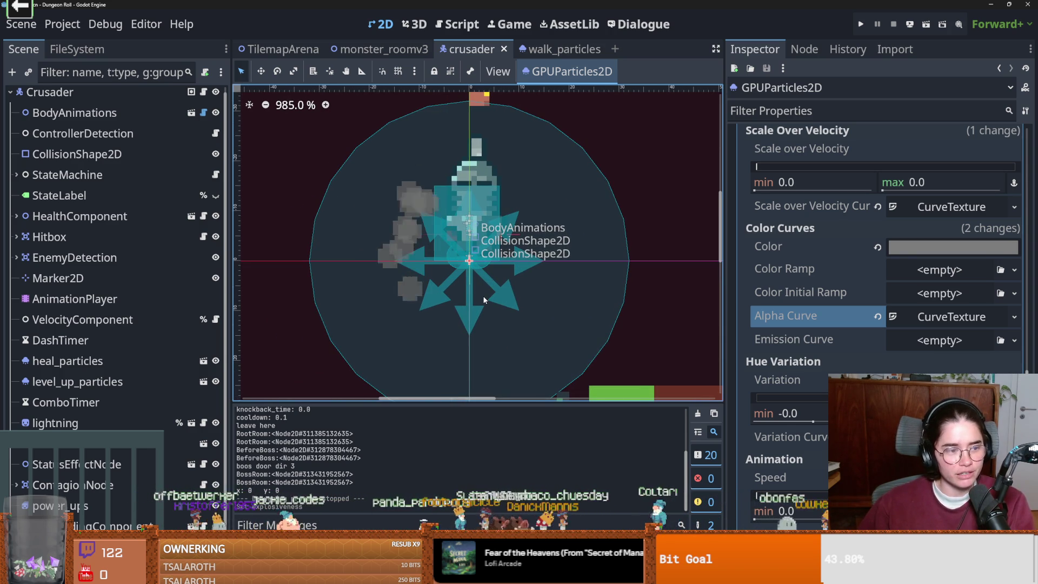
pyautogui.scroll(2, 472, 273)
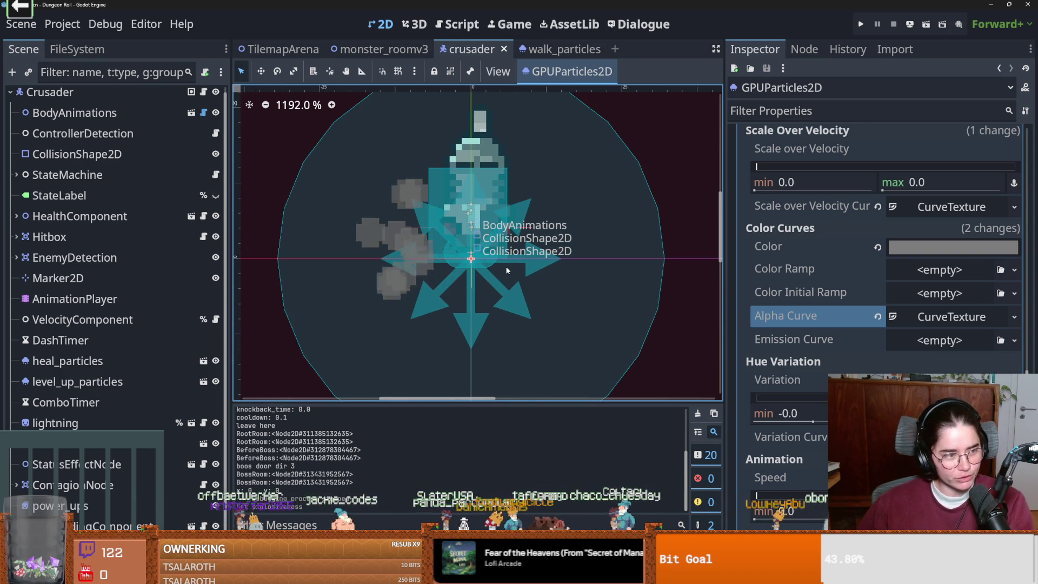
pyautogui.scroll(4, 481, 273)
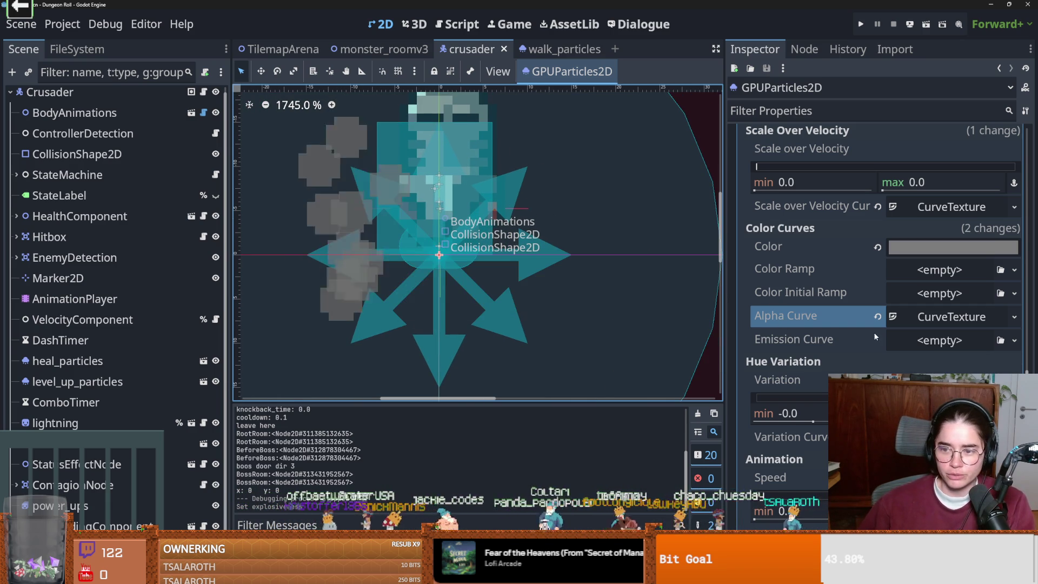
pyautogui.scroll(1, 838, 349)
pyautogui.scroll(2, 838, 349)
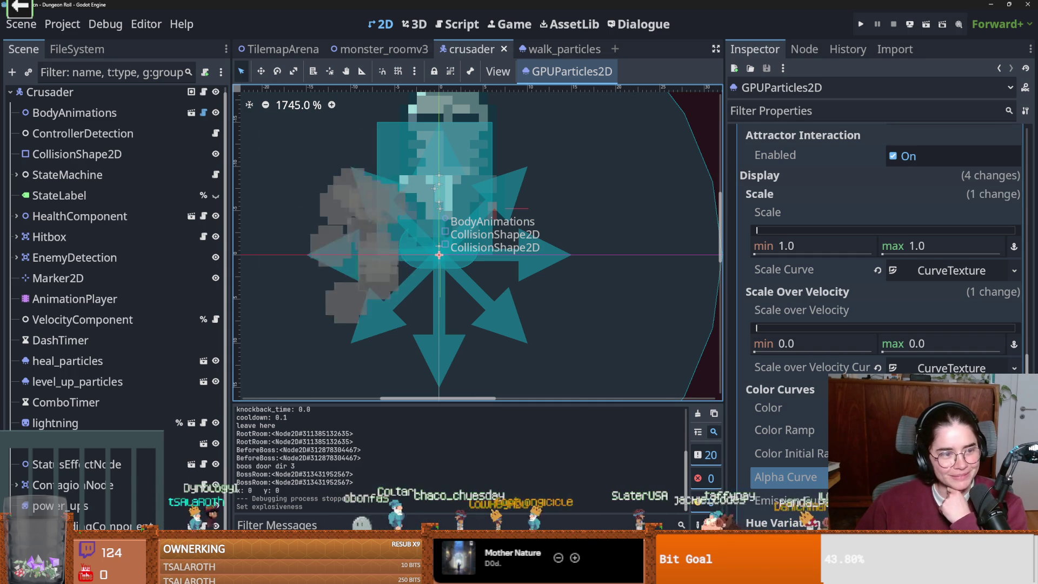
pyautogui.scroll(-2, 588, 262)
pyautogui.hotkey('ctrl', 's')
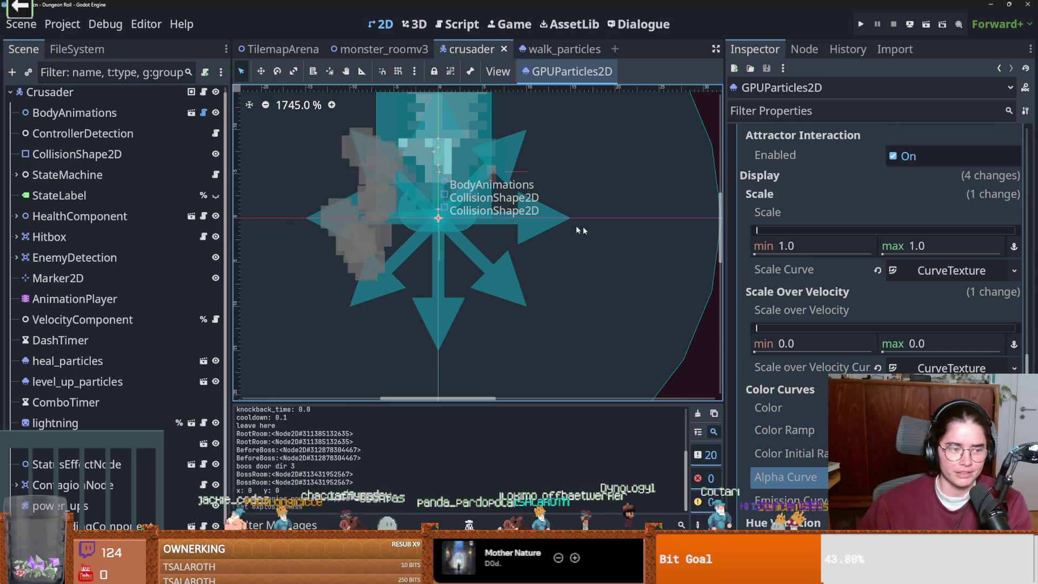
pyautogui.scroll(-2, 876, 270)
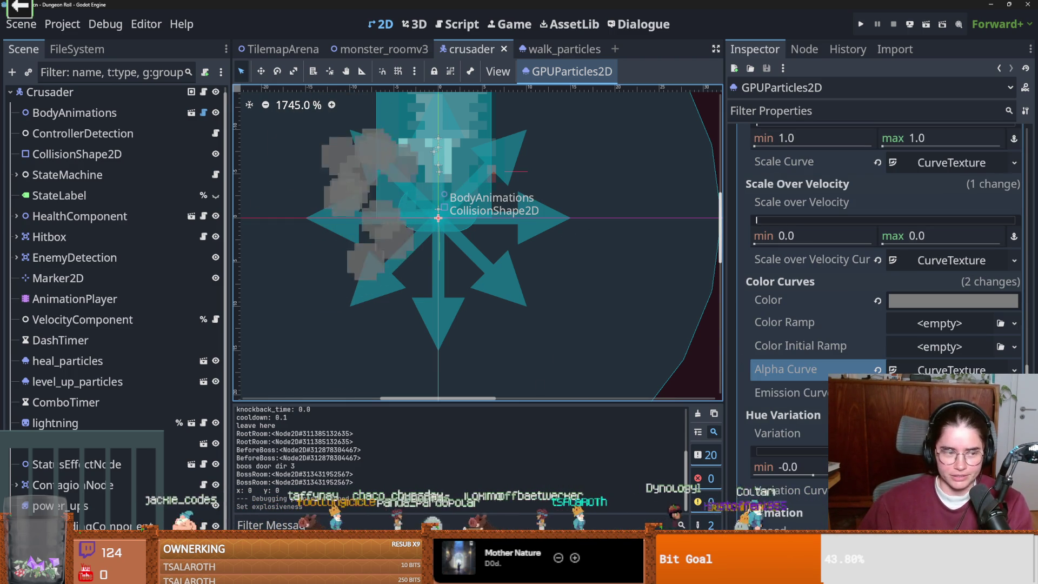
pyautogui.scroll(-3, 875, 270)
pyautogui.scroll(2, 876, 271)
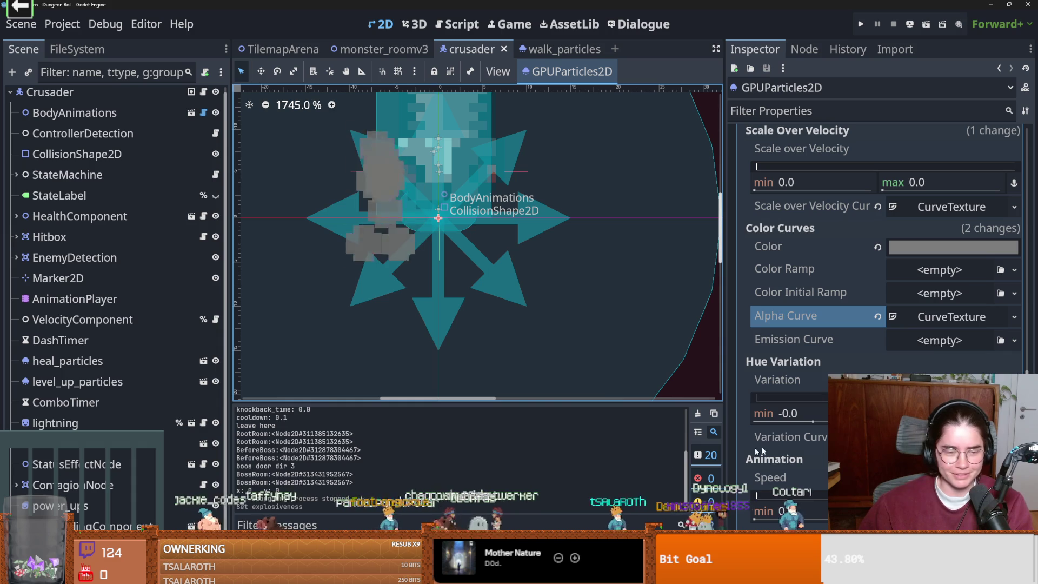
pyautogui.scroll(3, 845, 348)
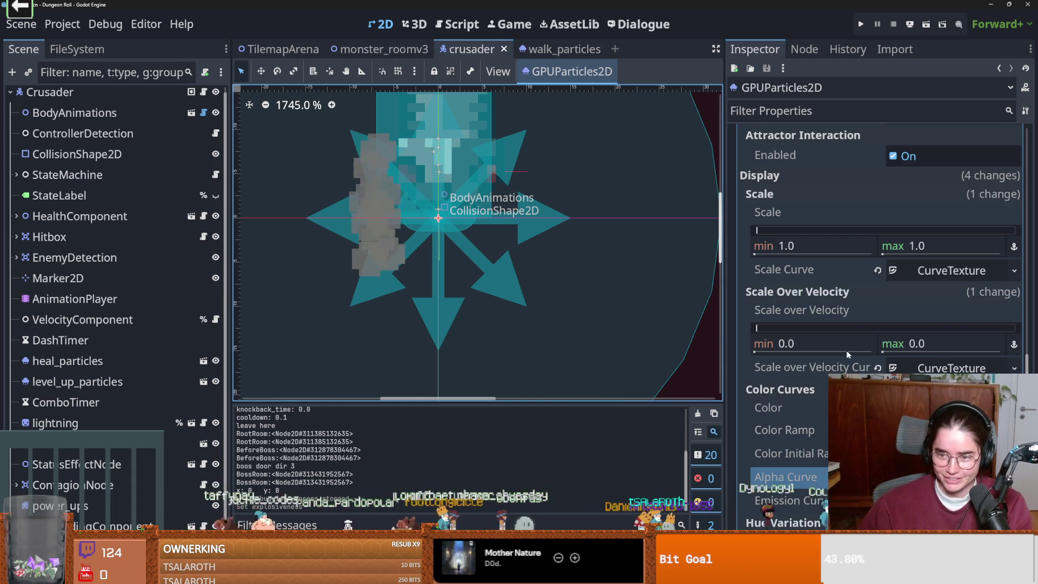
pyautogui.click(951, 367)
# - Nudge a point on the scale-over-velocity curve and save the crusader scene
pyautogui.scroll(-2, 919, 325)
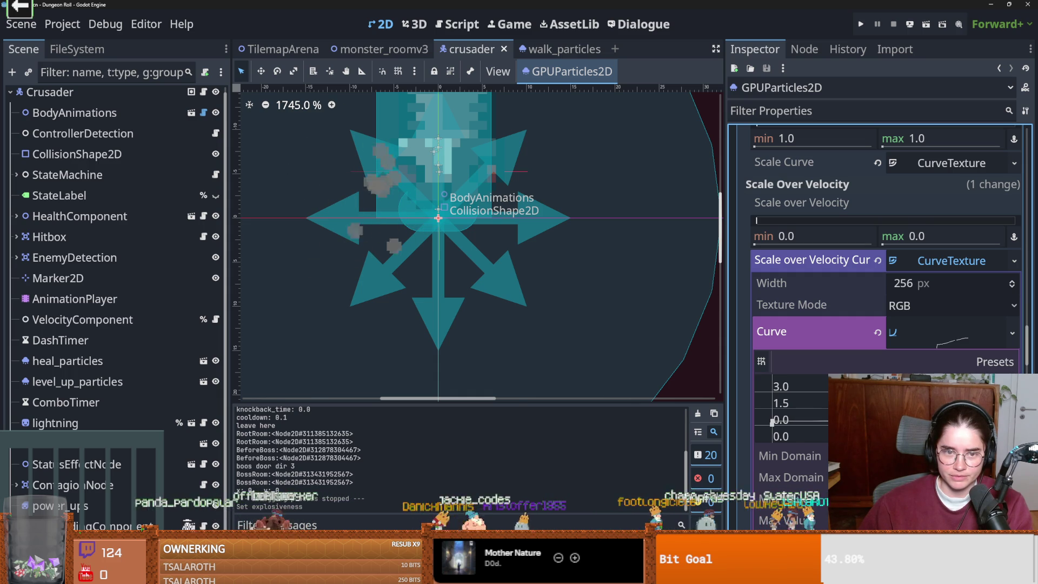
pyautogui.click(772, 422)
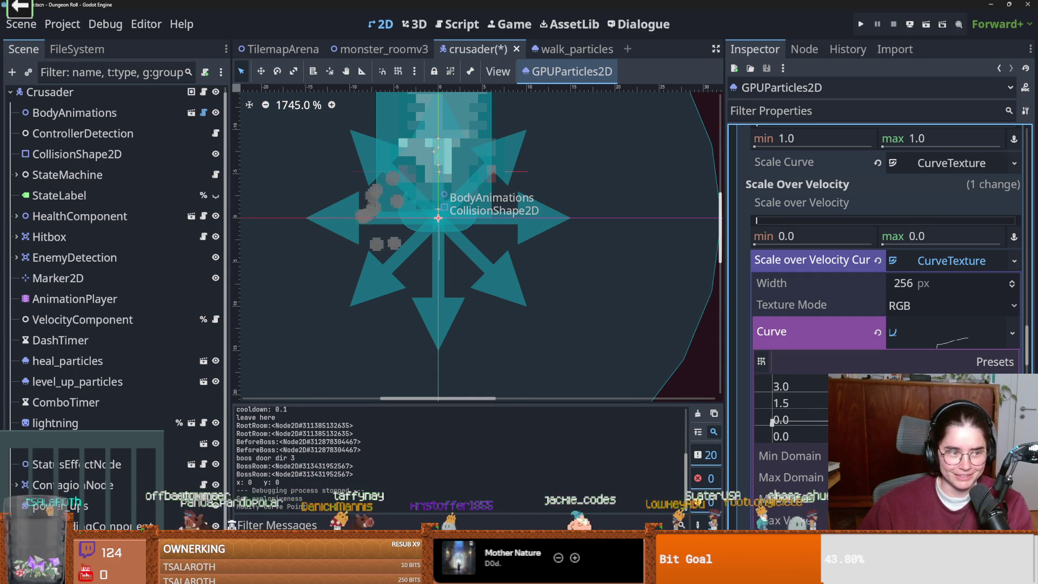
pyautogui.click(773, 420)
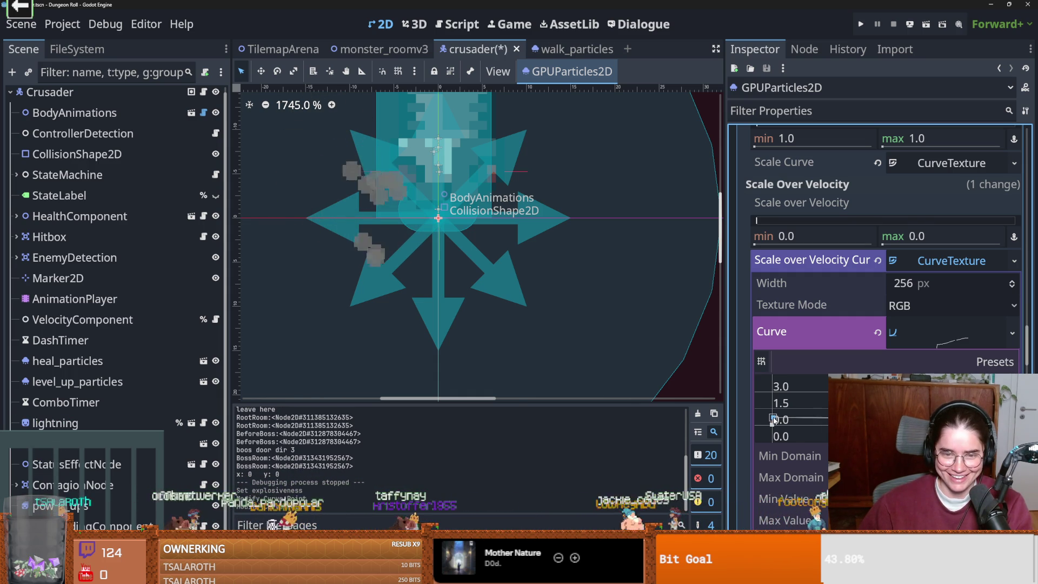
pyautogui.click(773, 420)
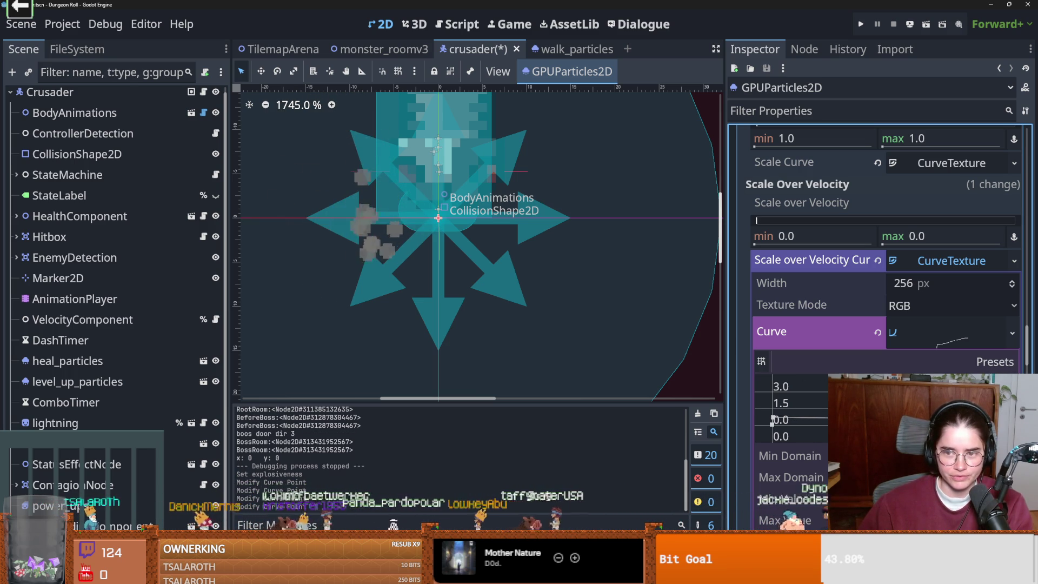
pyautogui.click(924, 261)
pyautogui.hotkey('ctrl', 's')
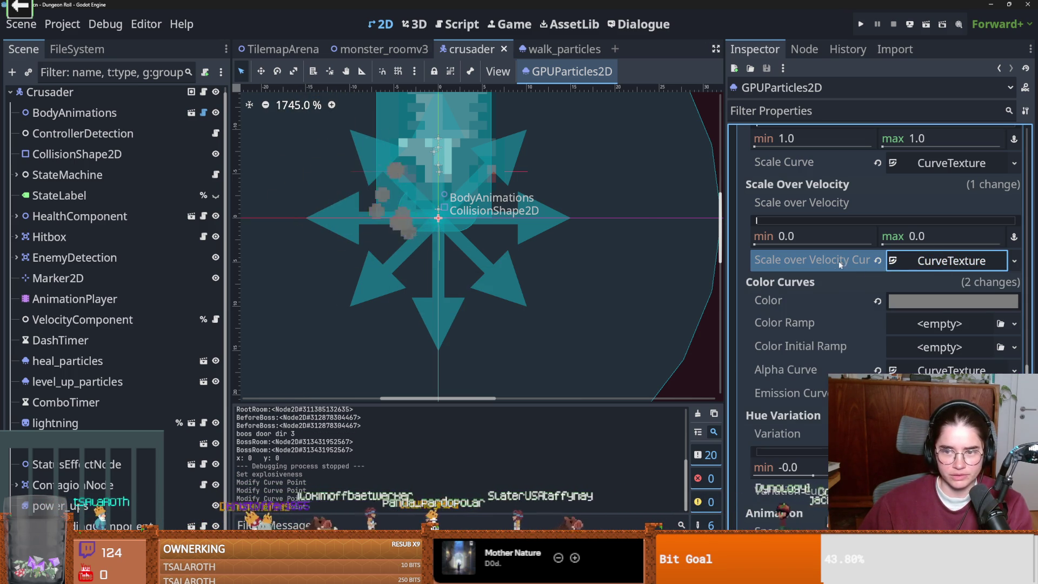
# - Drag the Scale Curve's left starting point slightly lower and select it again
pyautogui.scroll(2, 841, 372)
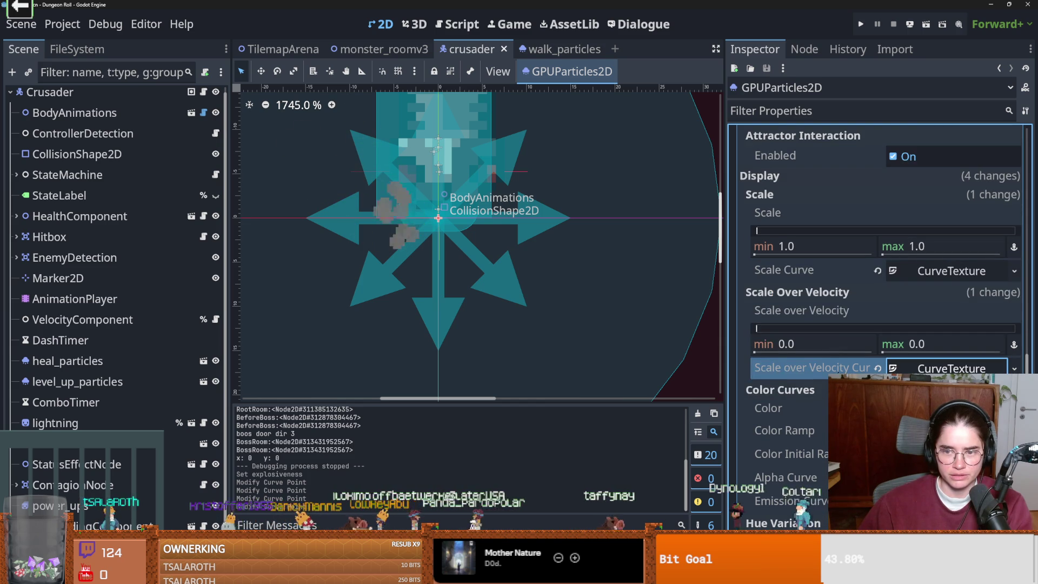
pyautogui.scroll(1, 811, 312)
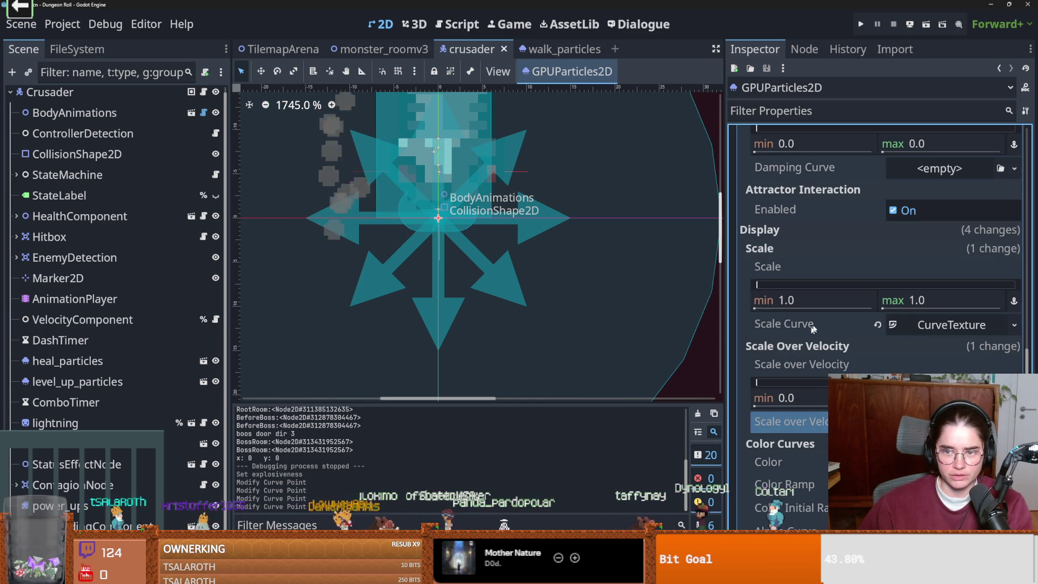
pyautogui.click(892, 327)
pyautogui.moveTo(770, 469); pyautogui.dragTo(772, 474)
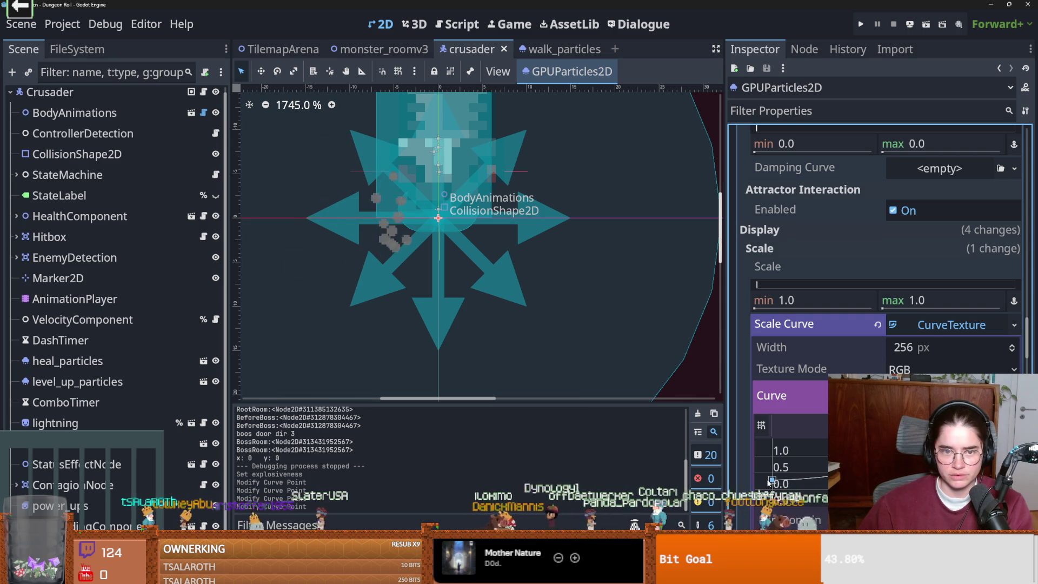
pyautogui.click(771, 475)
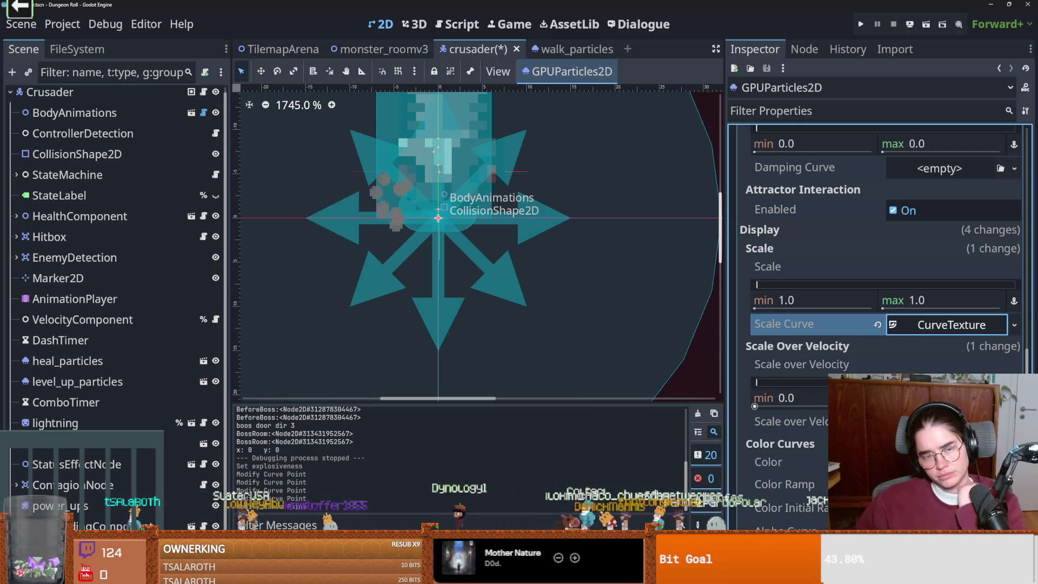
pyautogui.click(946, 325)
pyautogui.click(772, 475)
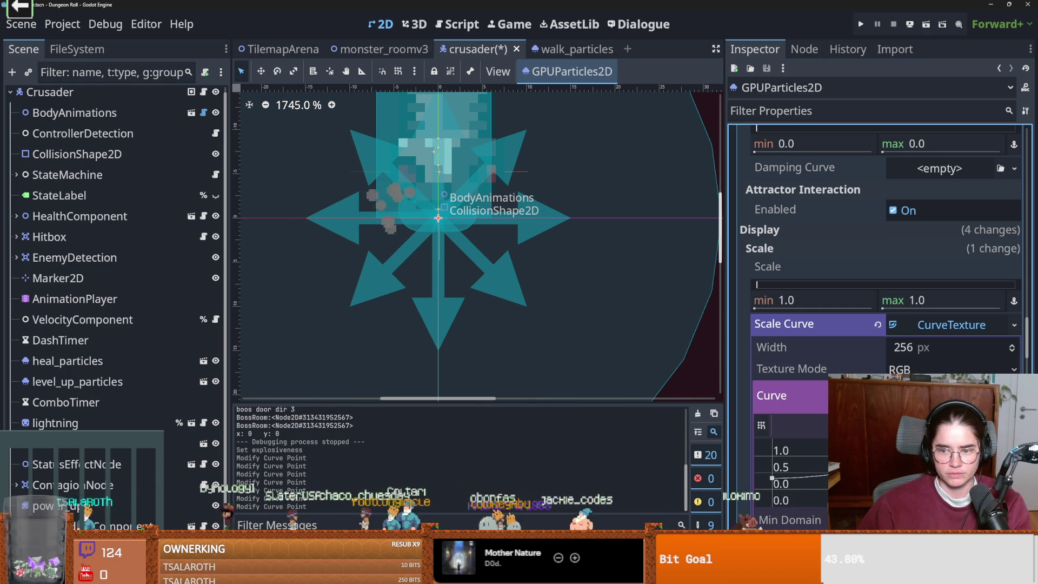
# - Save the scene and undo an accidental drag on the Scale max value
pyautogui.hotkey('ctrl', 's')
pyautogui.click(944, 324)
pyautogui.hotkey('ctrl', 's')
pyautogui.moveTo(764, 283); pyautogui.dragTo(833, 290)
pyautogui.hotkey('ctrl', 'z')
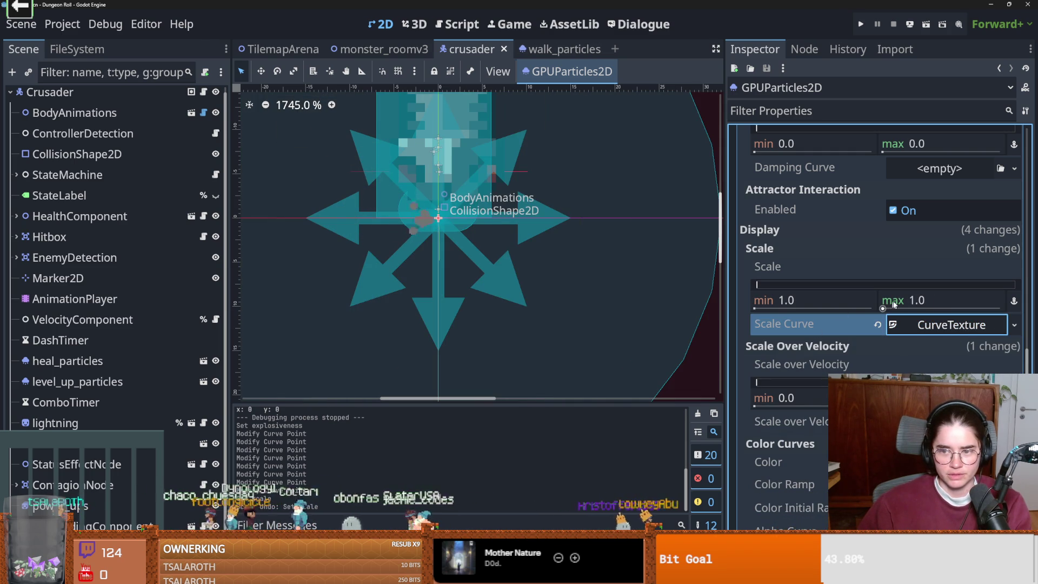
# - Try a Scale min of 0.3 for the dust particles
pyautogui.click(906, 300)
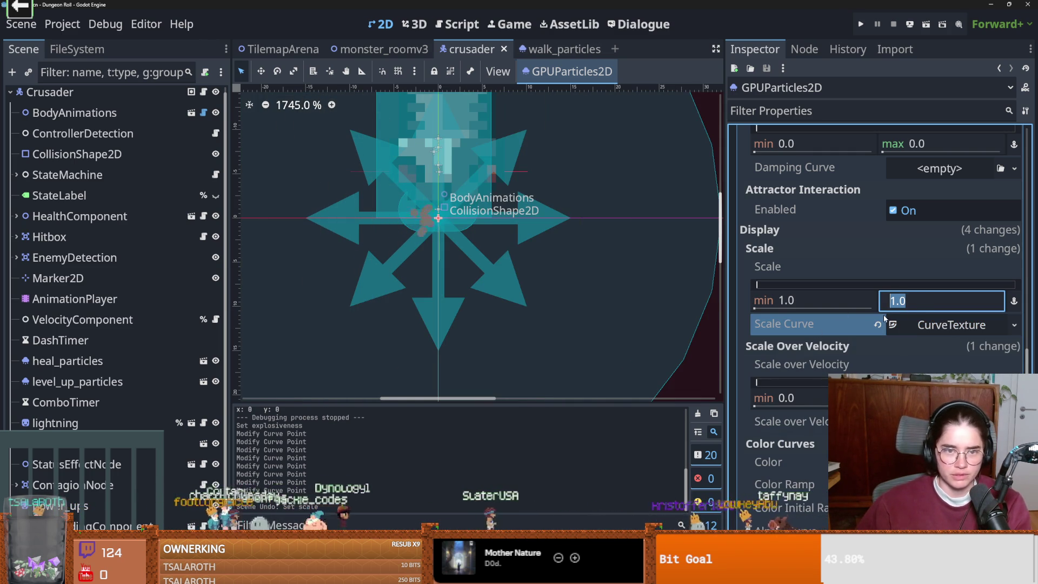
pyautogui.click(920, 327)
pyautogui.click(919, 327)
pyautogui.click(914, 300)
pyautogui.click(793, 298)
pyautogui.write('0.3')
pyautogui.press('Return')
# - Set Scale min back to 1.0 and Scale max to 1.2, then save
pyautogui.scroll(-2, 453, 235)
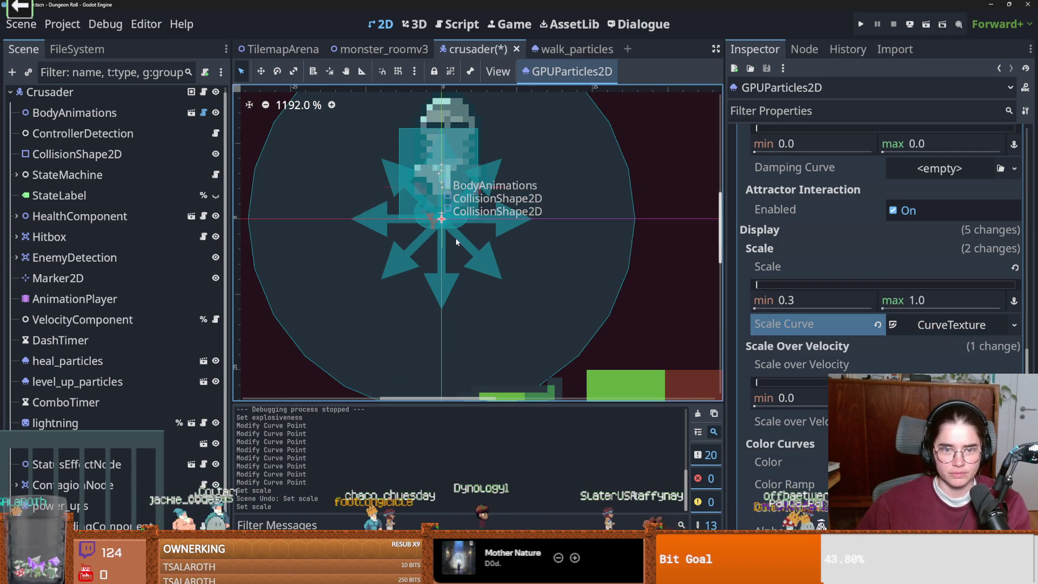
pyautogui.click(820, 304)
pyautogui.write('1')
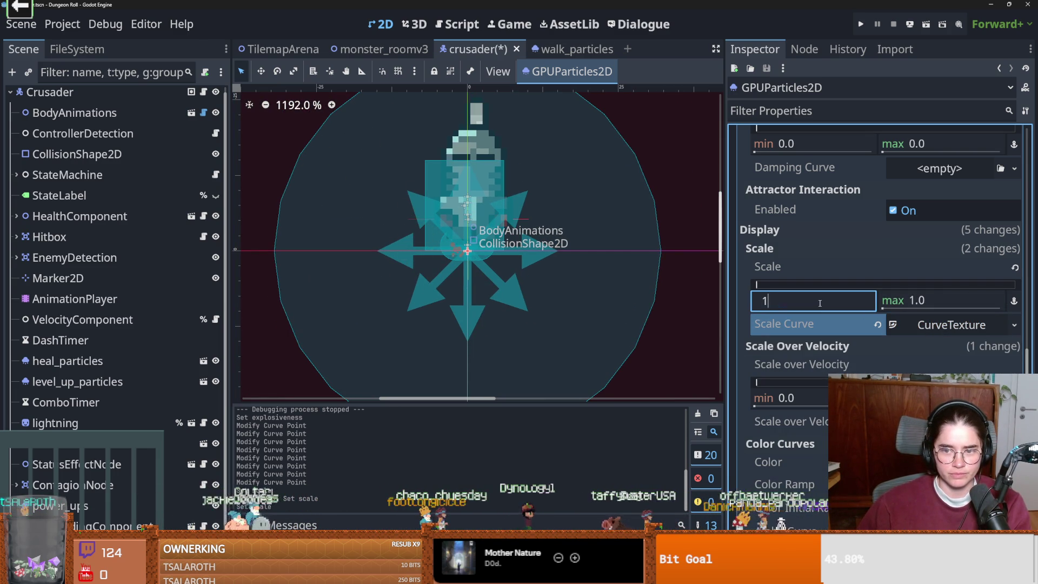
pyautogui.press('Return')
pyautogui.click(937, 295)
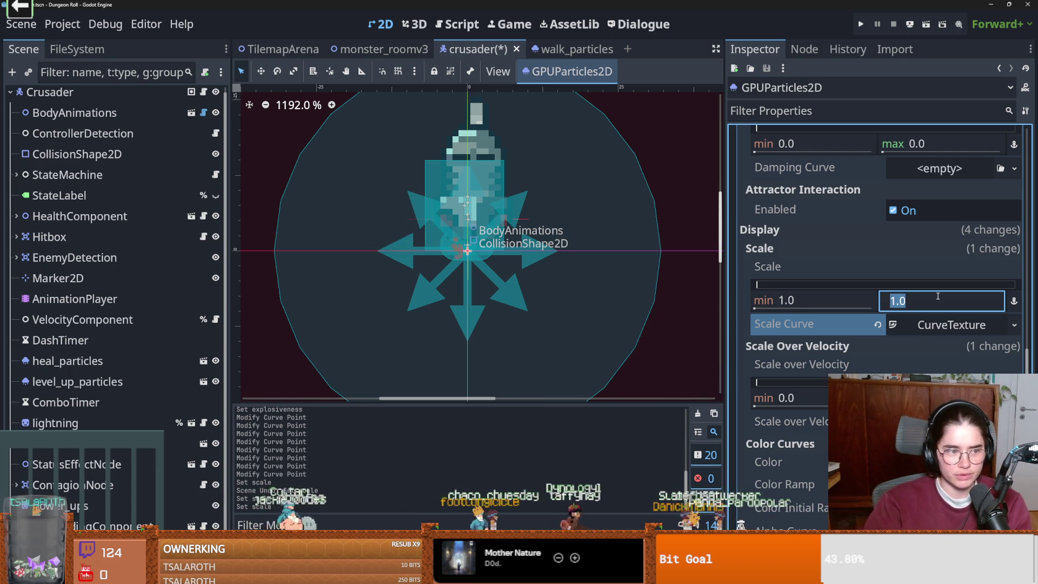
pyautogui.write('1.2')
pyautogui.press('Return')
pyautogui.scroll(2, 433, 219)
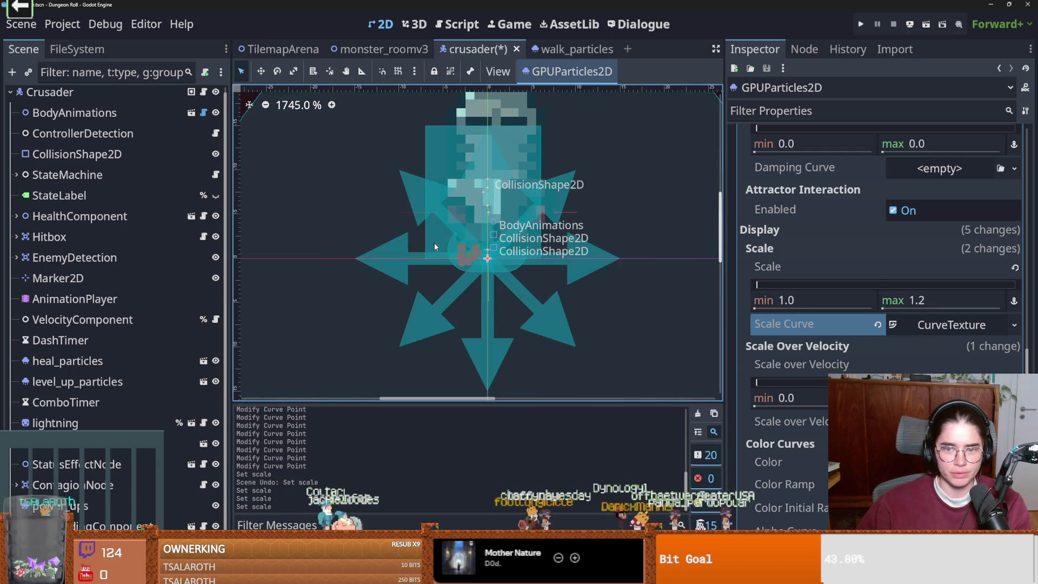
pyautogui.hotkey('ctrl', 's')
# - Reshape a Scale Curve point, save the crusader scene, and switch to Aseprite
pyautogui.click(951, 396)
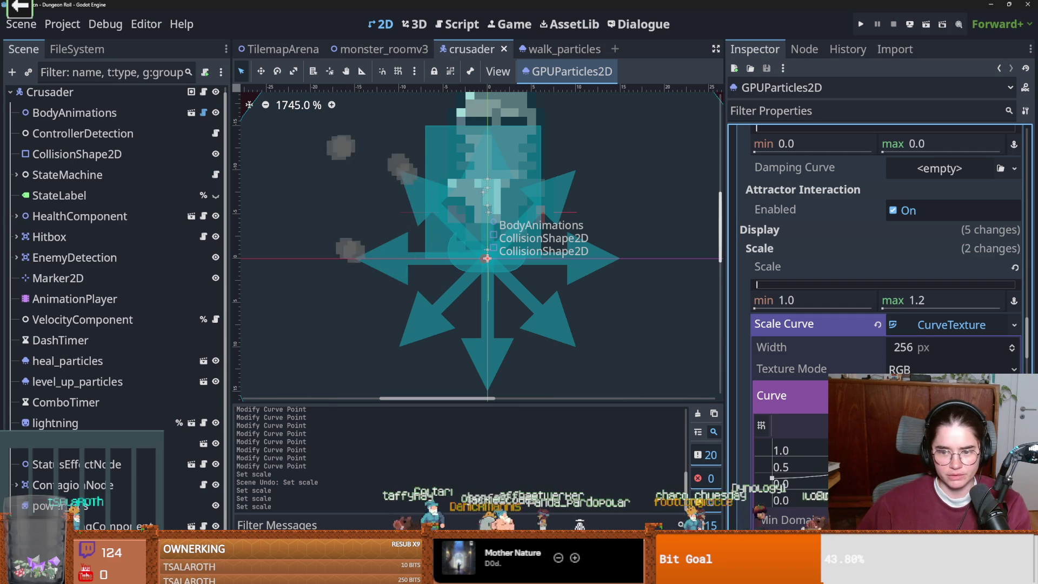
pyautogui.moveTo(844, 476); pyautogui.dragTo(826, 457)
pyautogui.scroll(-3, 581, 341)
pyautogui.scroll(1, 436, 296)
pyautogui.hotkey('ctrl', 's')
pyautogui.scroll(4, 436, 296)
pyautogui.scroll(-4, 615, 320)
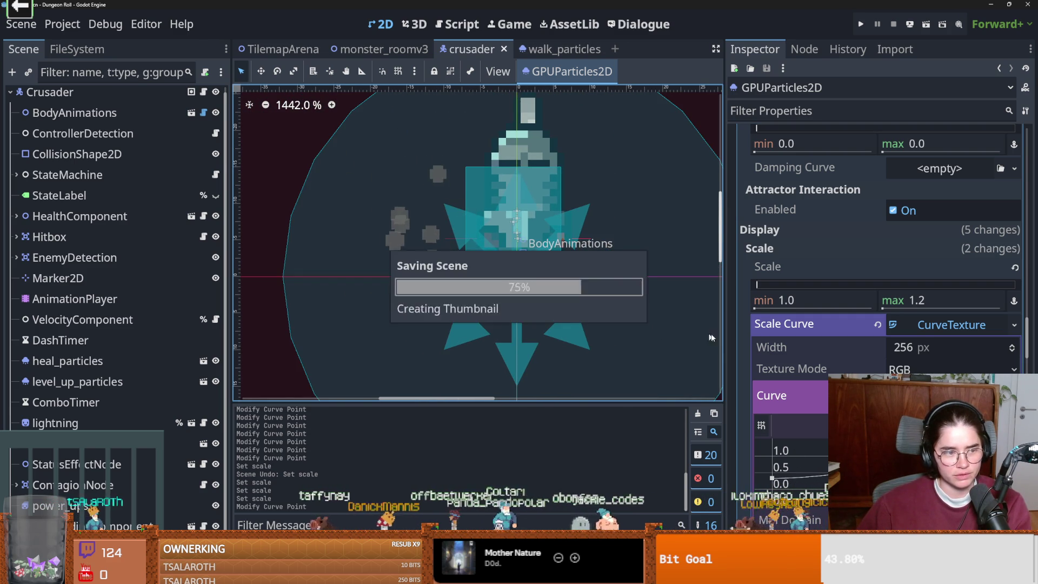
pyautogui.click(936, 330)
pyautogui.hotkey('ctrl', 's')
pyautogui.scroll(-1, 838, 344)
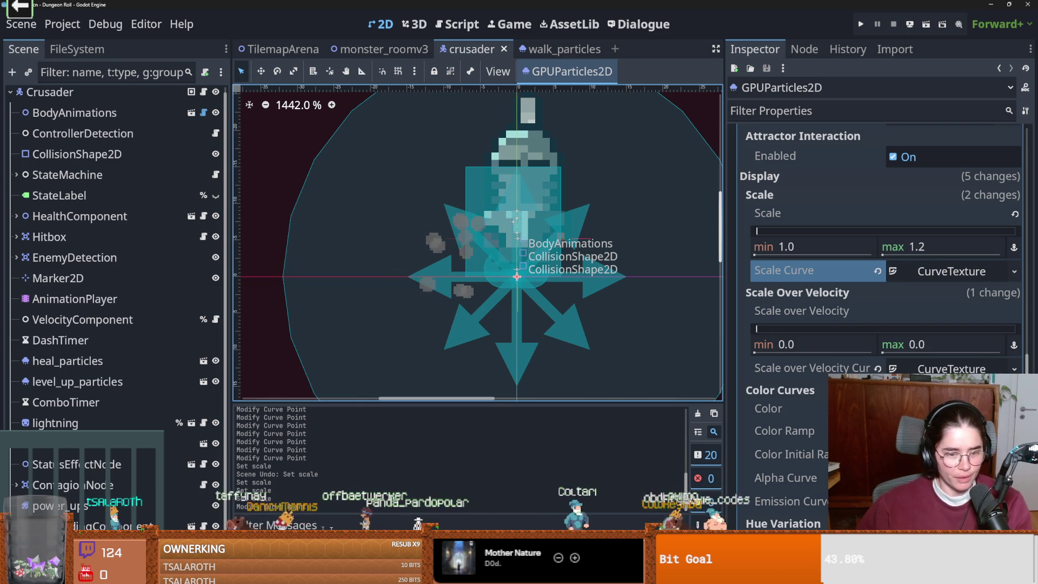
pyautogui.hotkey('alt', 'Tab')
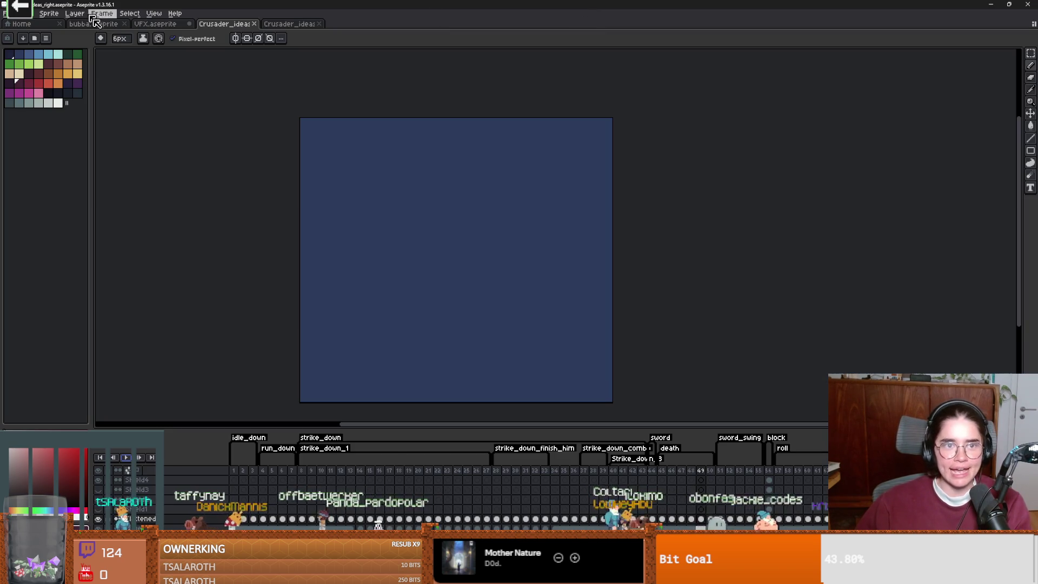
# - Create a new blank sprite in Aseprite from the File menu
pyautogui.click(273, 27)
pyautogui.click(6, 15)
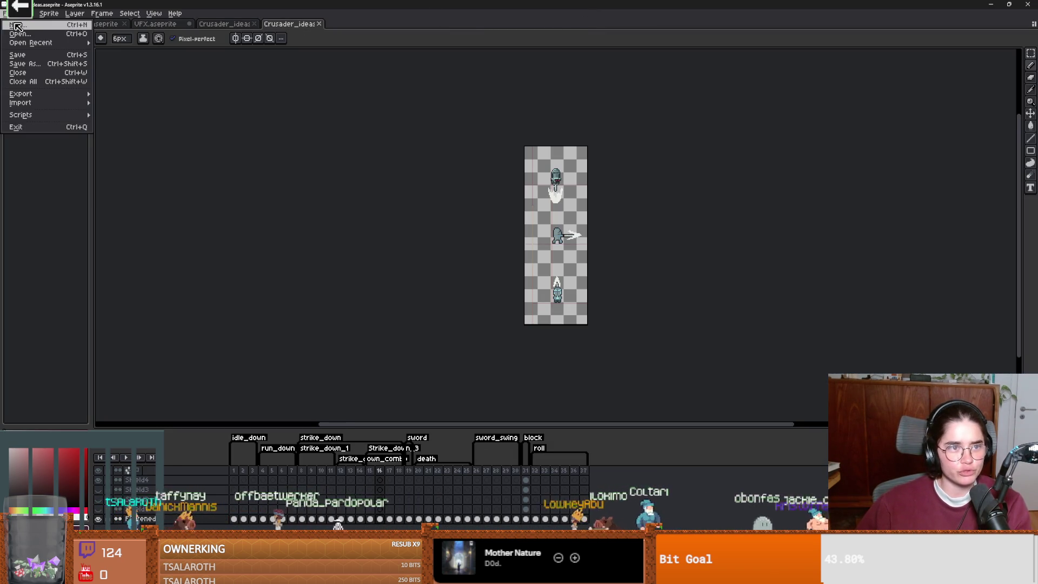
pyautogui.click(16, 25)
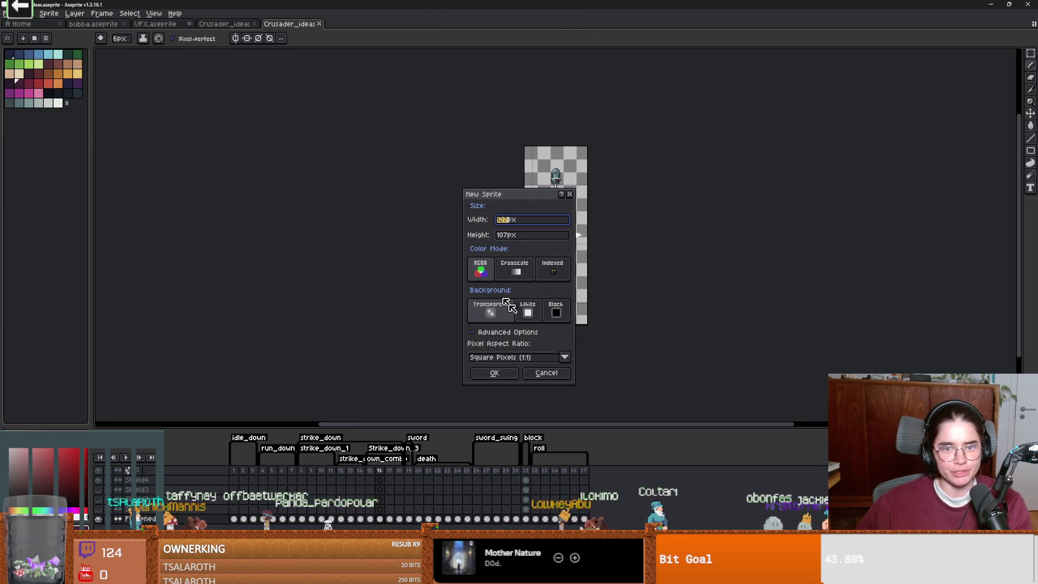
pyautogui.click(494, 373)
pyautogui.hscroll(-3, 405, 266)
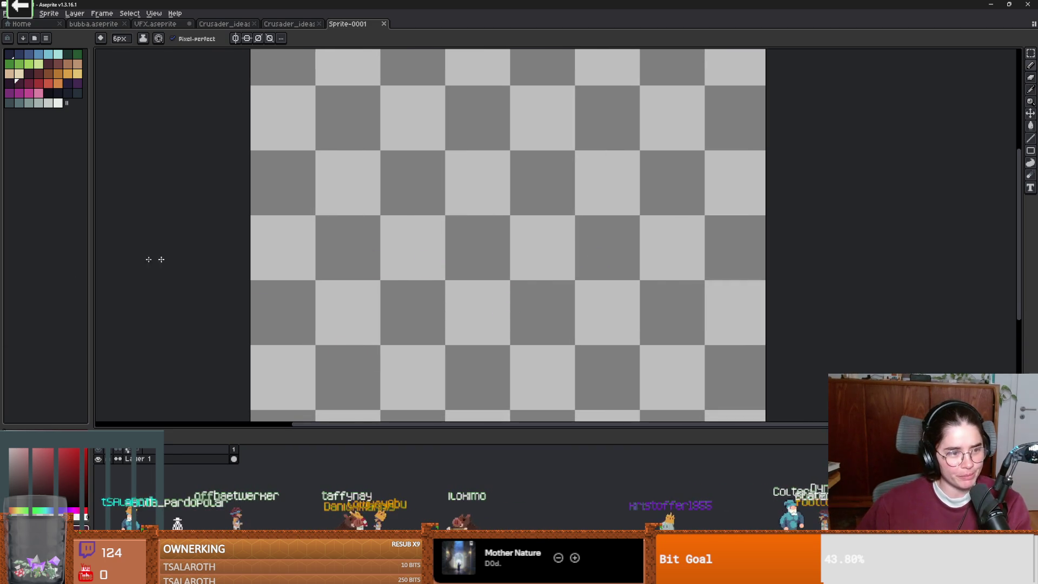
pyautogui.scroll(-2, 389, 277)
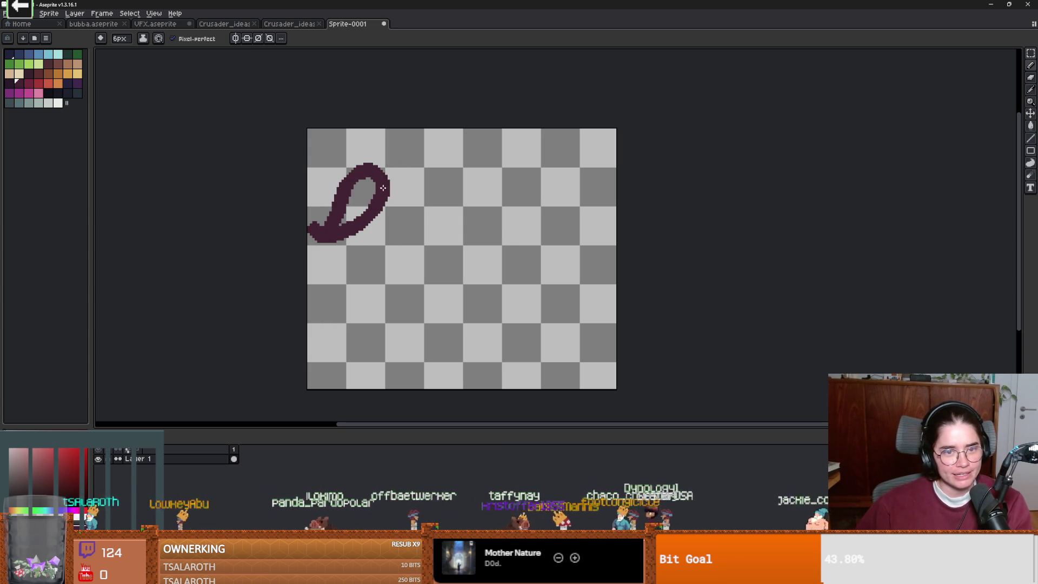
# - Draw four dark purple brush strokes on the new canvas and shrink the brush to 3px
pyautogui.moveTo(490, 170); pyautogui.dragTo(364, 371)
pyautogui.moveTo(521, 209); pyautogui.dragTo(489, 373)
pyautogui.moveTo(587, 206)
pyautogui.mouseDown()
pyautogui.moveTo(562, 244)
pyautogui.moveTo(617, 330)
pyautogui.mouseUp()
pyautogui.moveTo(527, 224); pyautogui.dragTo(611, 258)
pyautogui.scroll(-1, 356, 331)
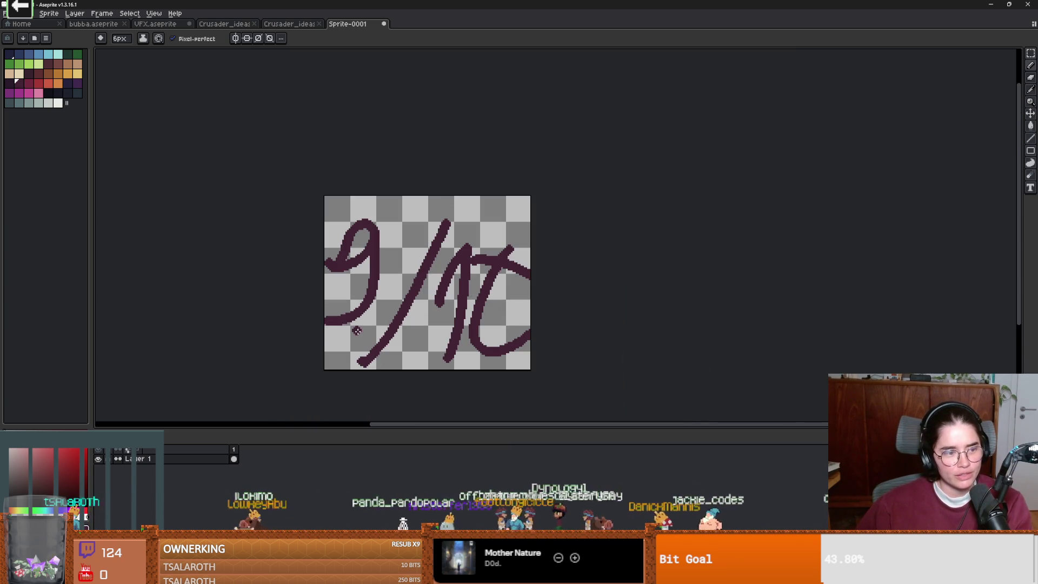
pyautogui.scroll(1, 427, 314)
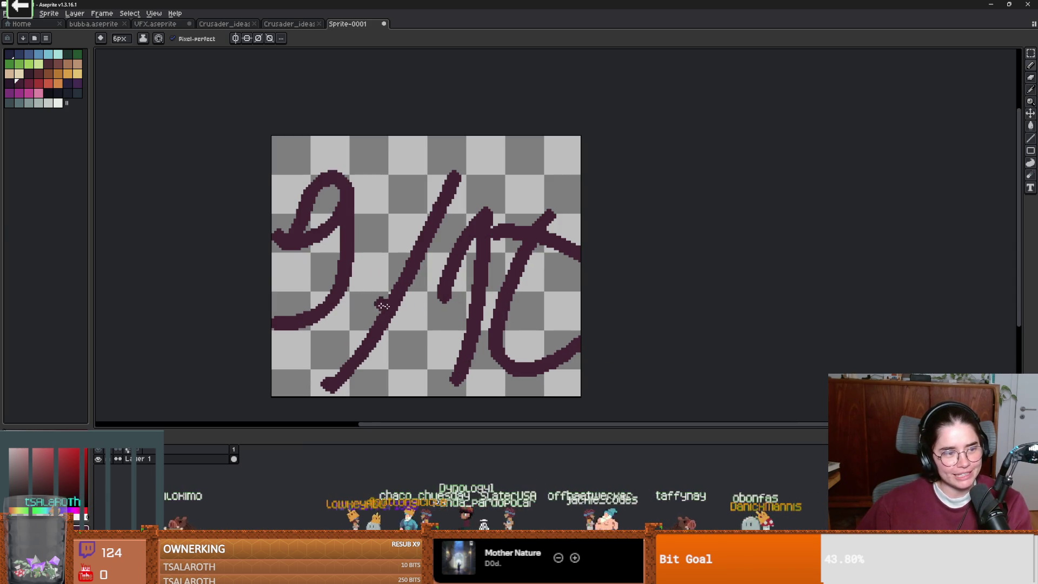
pyautogui.scroll(-1, 373, 302)
pyautogui.scroll(-1, 368, 295)
pyautogui.press('b')
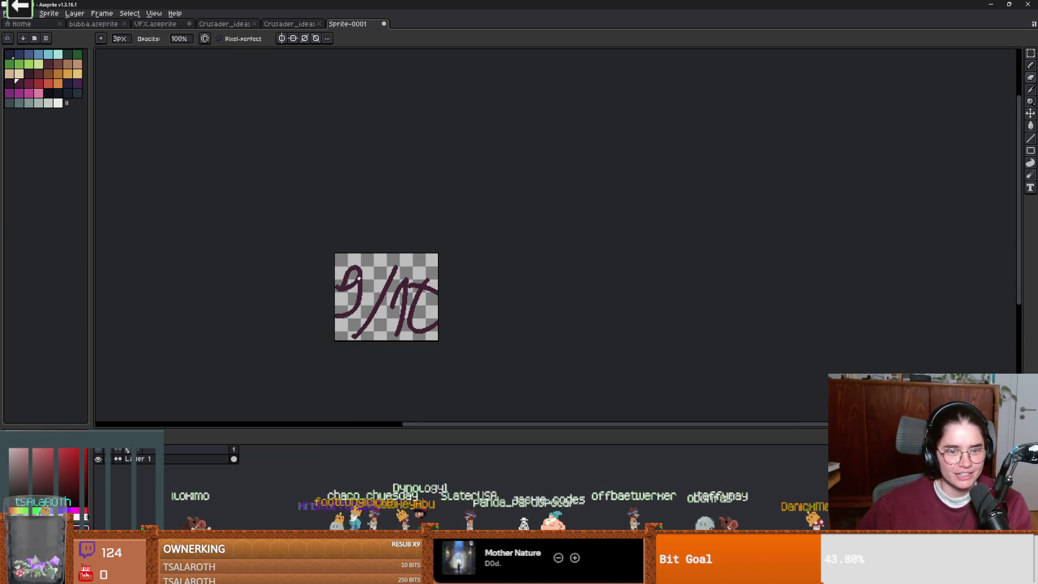
pyautogui.hscroll(-3, 115, 310)
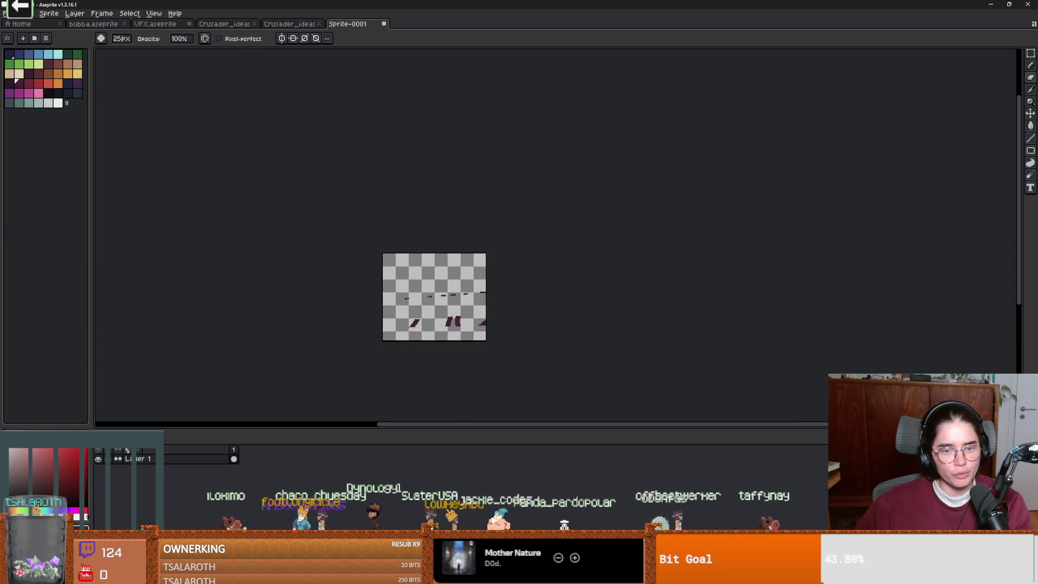
pyautogui.scroll(3, 511, 287)
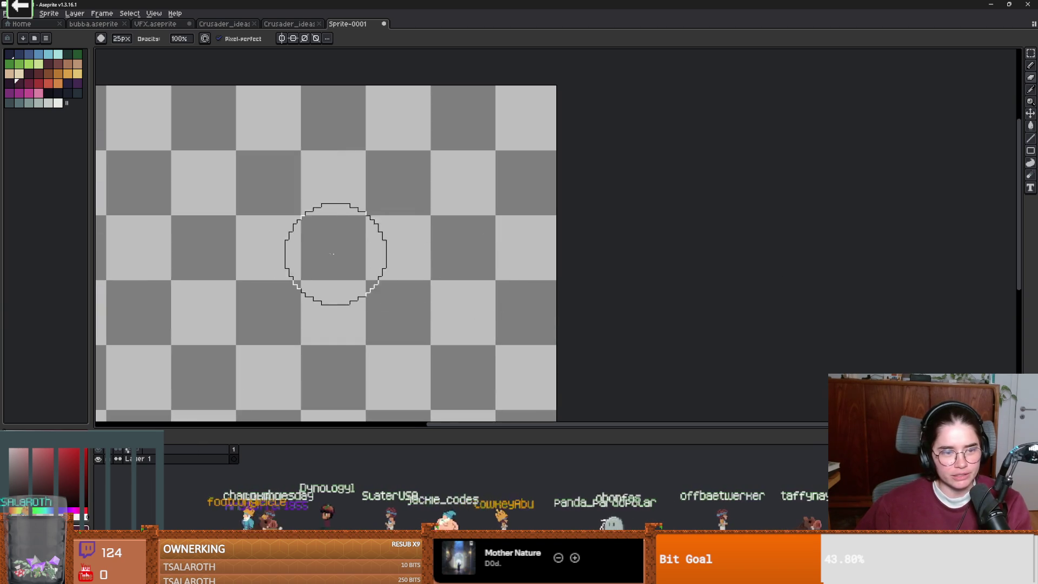
# - Cancel the Save prompt without saving and return to Godot Engine
pyautogui.hotkey('ctrl', 's')
pyautogui.press('Escape')
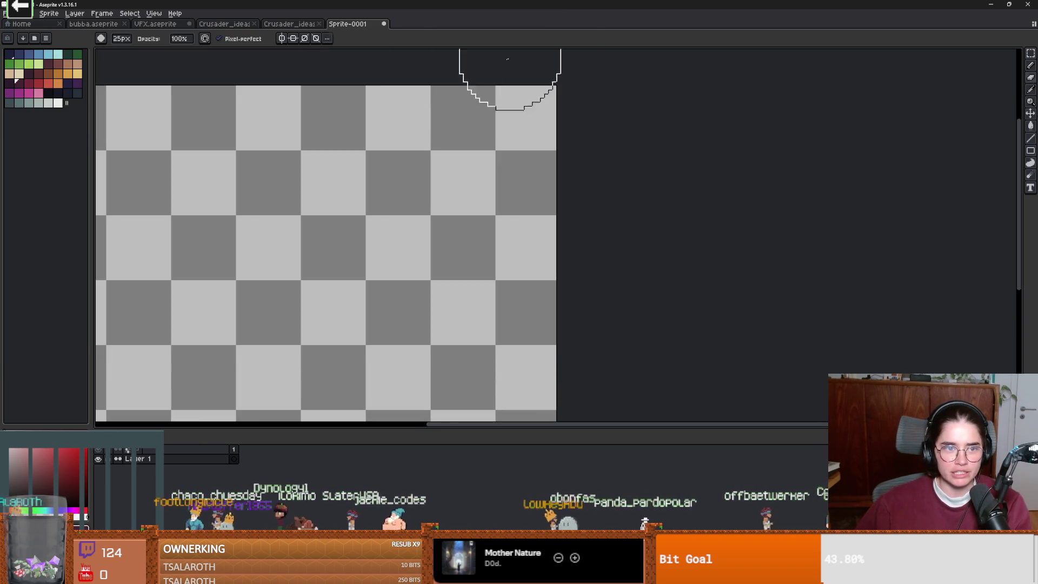
pyautogui.hotkey('alt', 'Tab')
pyautogui.scroll(-1, 511, 305)
pyautogui.scroll(1, 489, 302)
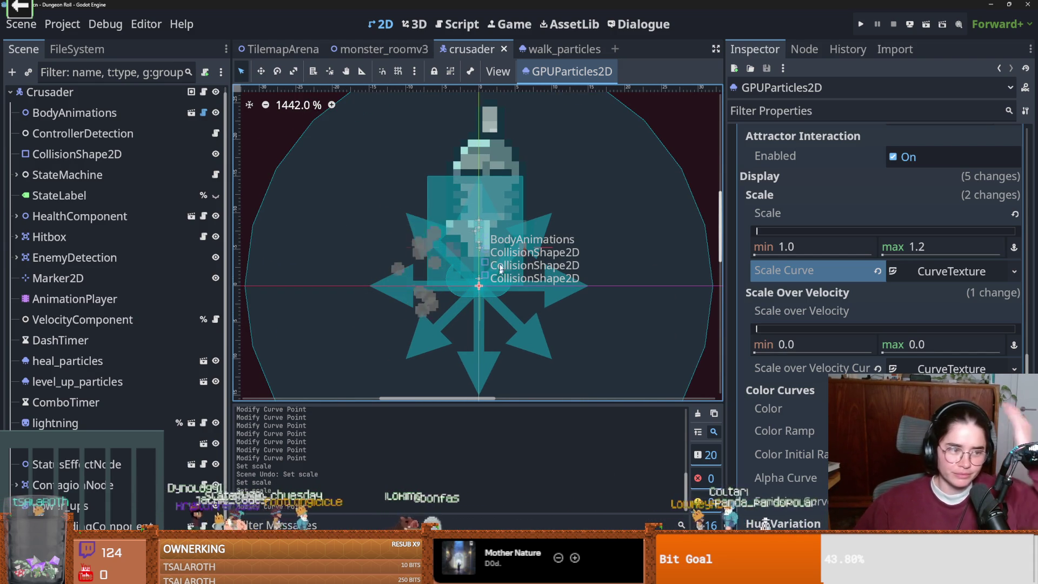
# - Run Dungeon Roll as the Crusader to check footstep dust, then save and expand Scale Curve
pyautogui.scroll(-1, 671, 285)
pyautogui.press('F5')
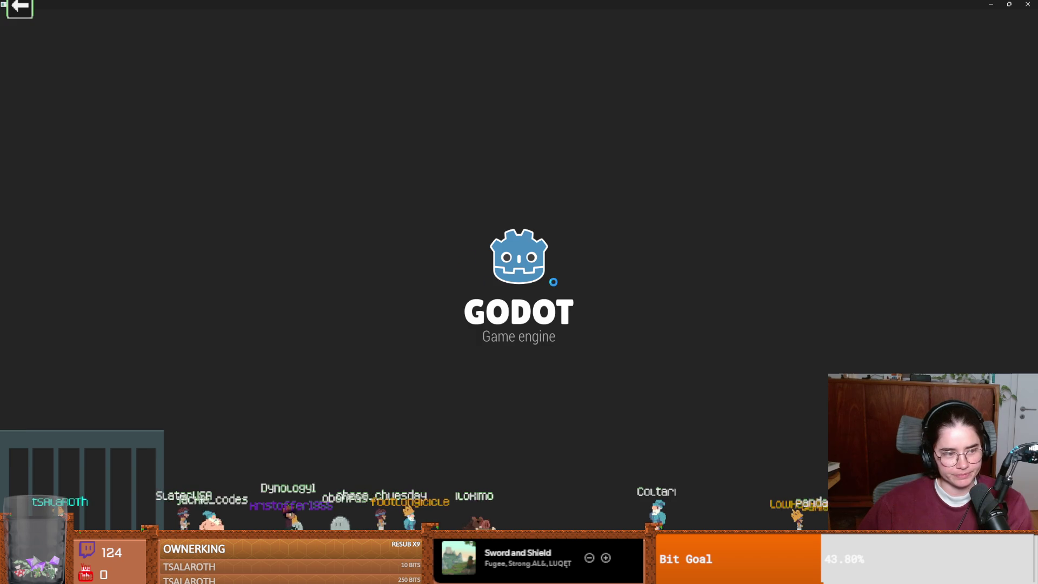
pyautogui.click(497, 268)
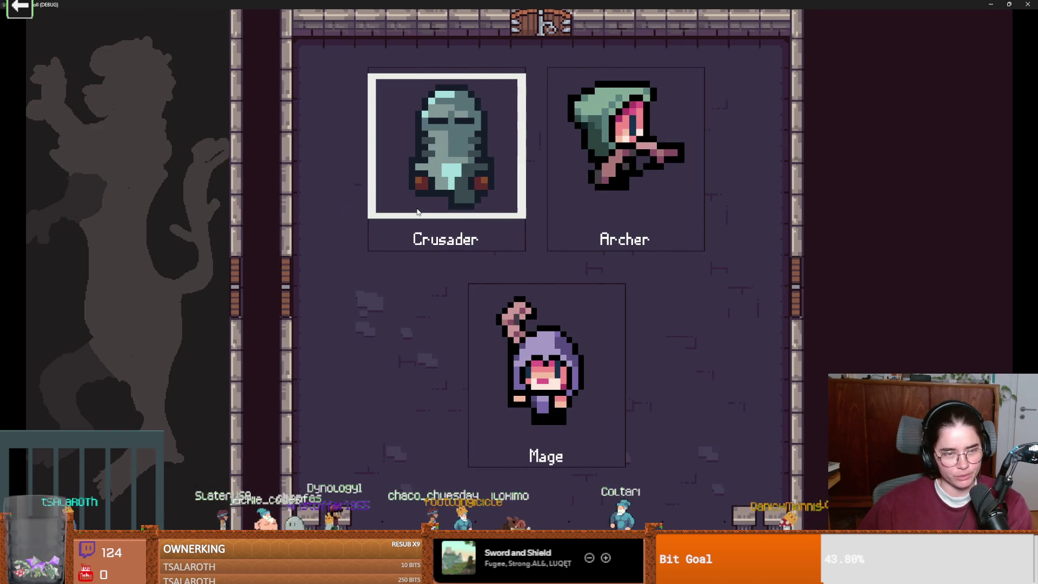
pyautogui.click(457, 234)
pyautogui.press('d')
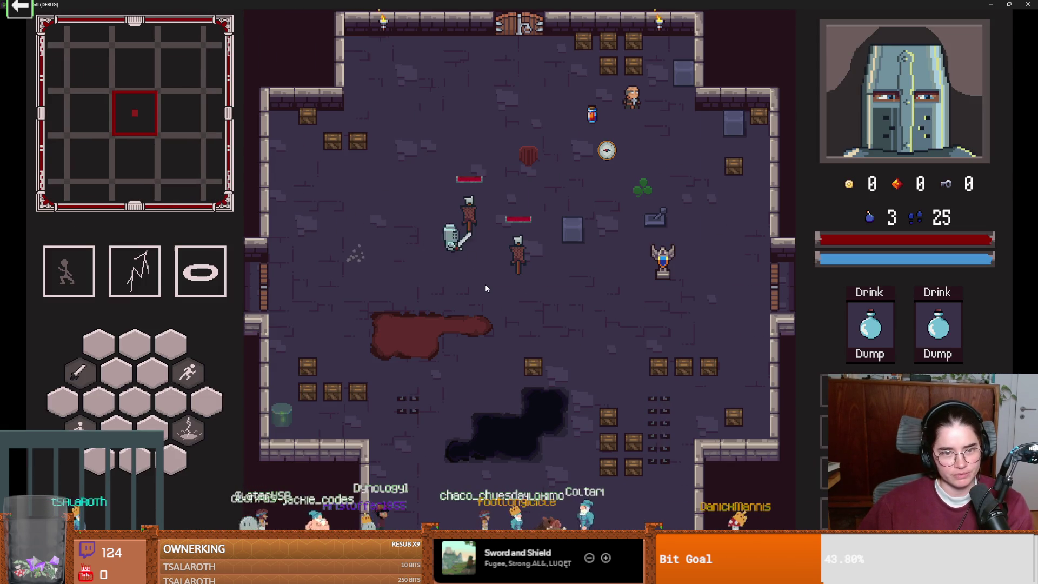
pyautogui.press('F8')
pyautogui.hotkey('ctrl', 's')
pyautogui.click(919, 271)
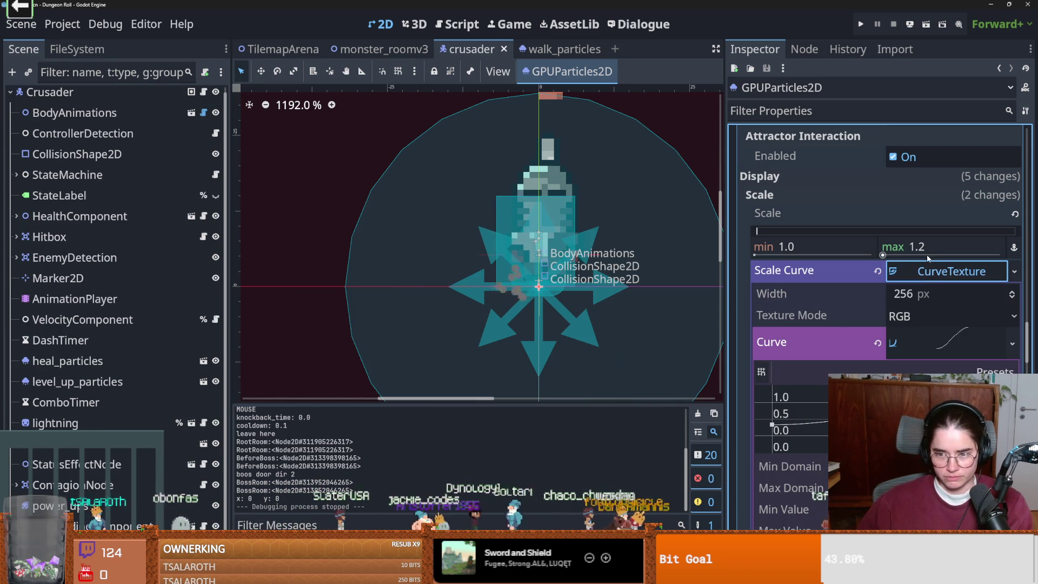
# - Remove the scale-over-velocity curve and save the crusader scene
pyautogui.click(914, 273)
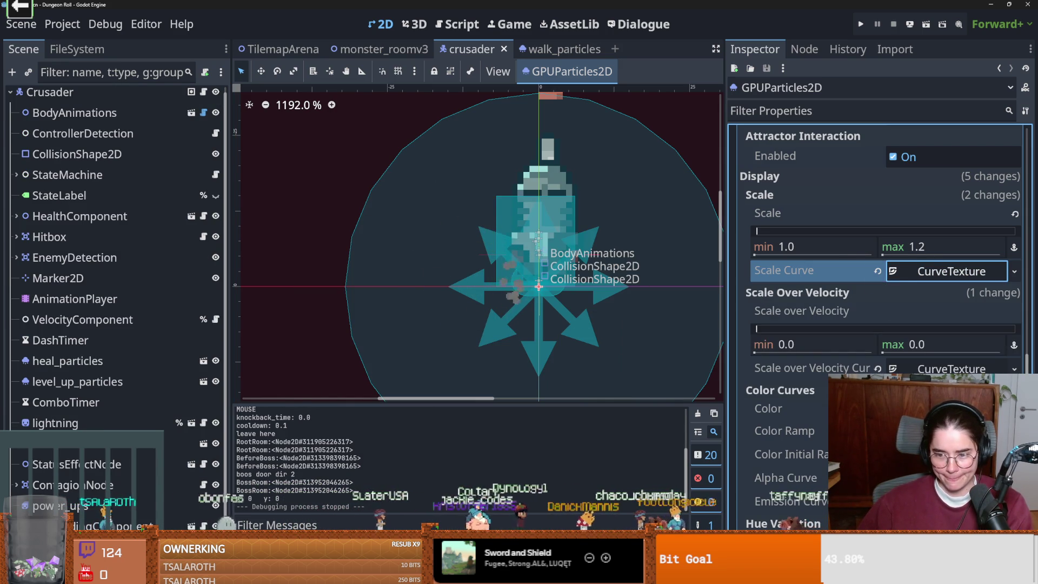
pyautogui.click(952, 368)
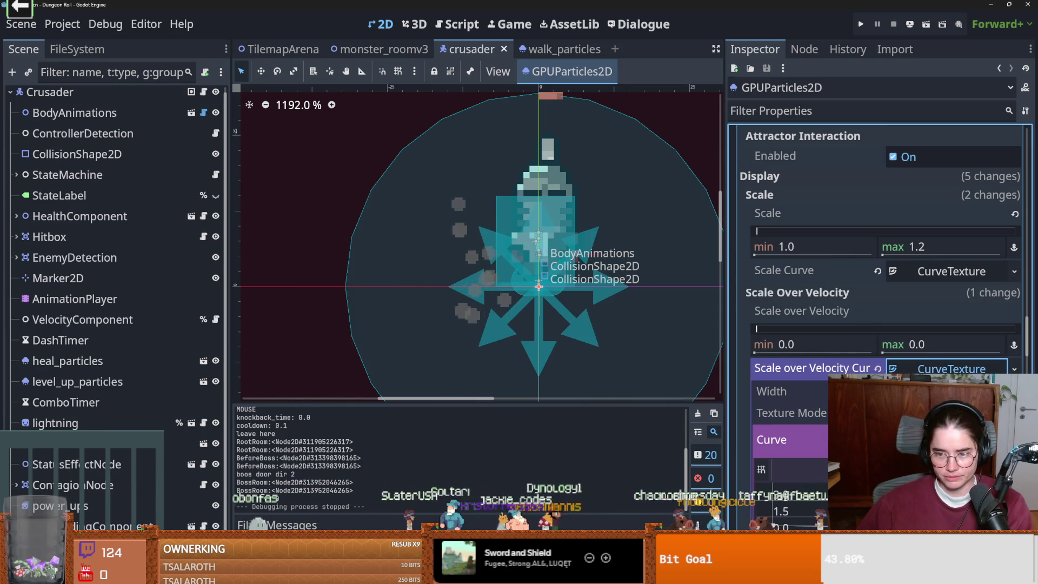
pyautogui.click(877, 368)
pyautogui.scroll(-2, 865, 357)
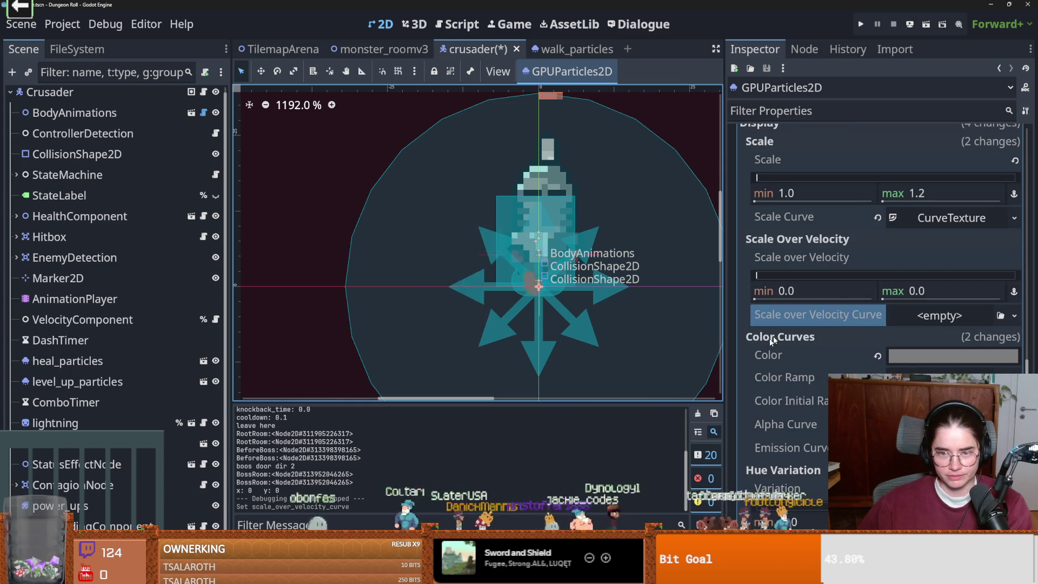
pyautogui.hotkey('ctrl', 's')
# - Set the dust particles' Scale min to 0.3, save the scene, and launch the game
pyautogui.click(951, 218)
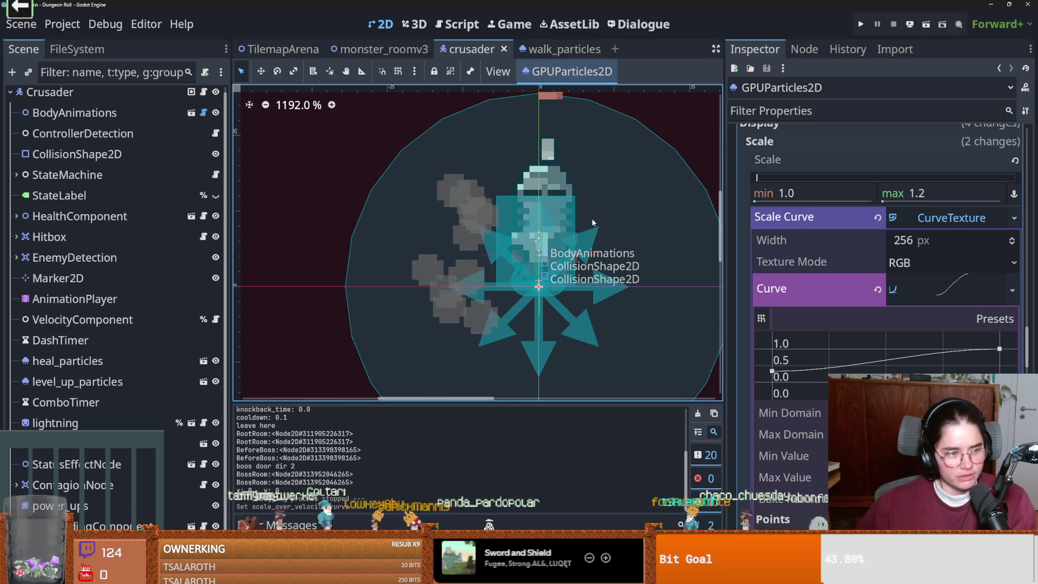
pyautogui.scroll(-2, 560, 316)
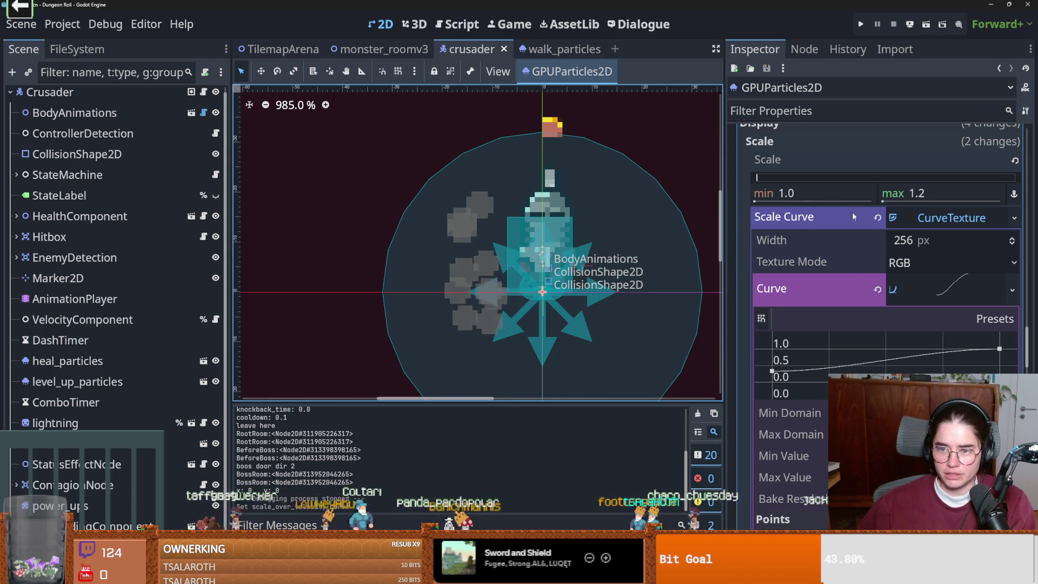
pyautogui.click(755, 202)
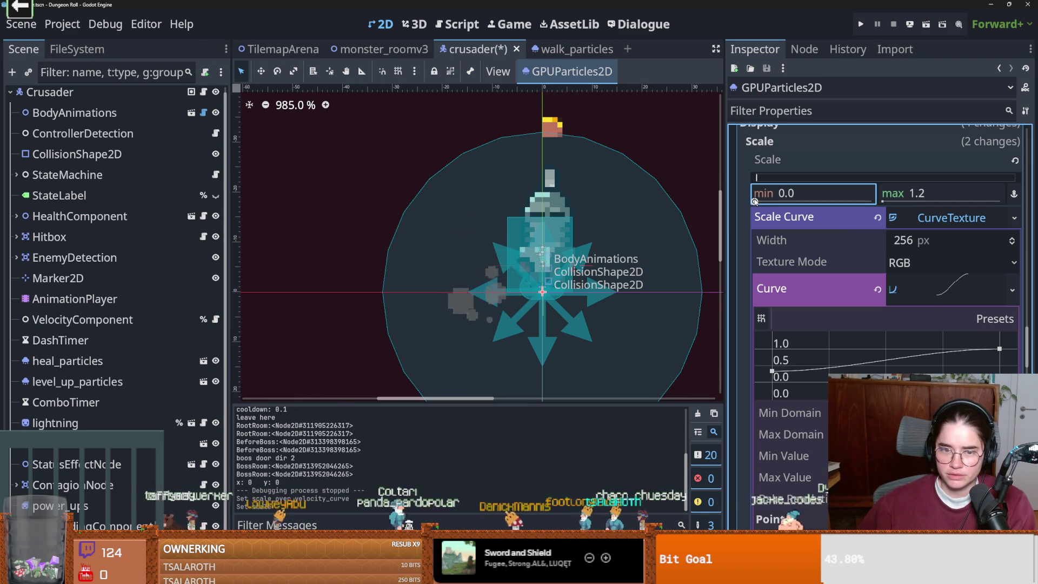
pyautogui.click(806, 190)
pyautogui.write('.3')
pyautogui.press('Return')
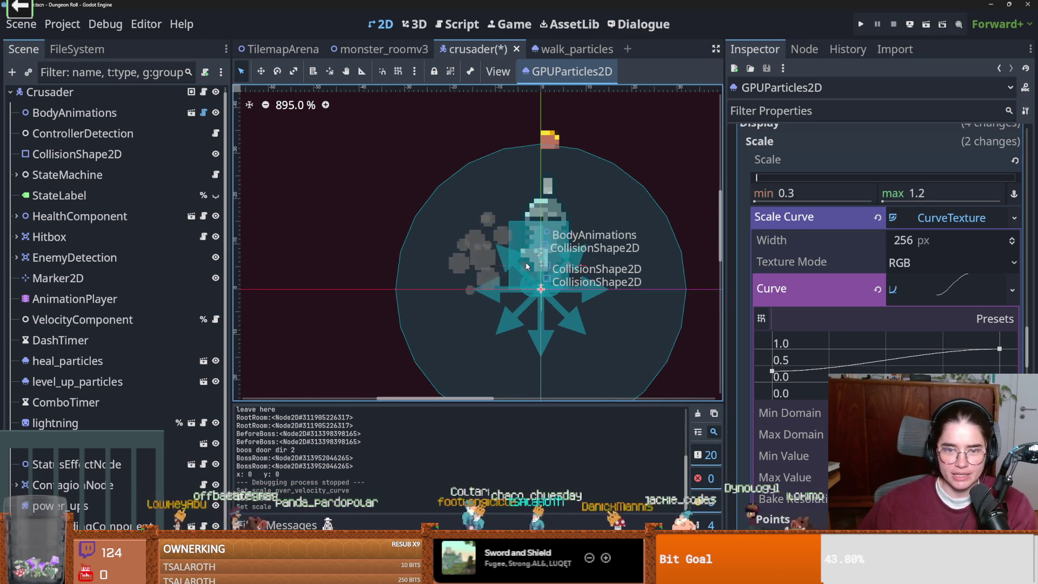
pyautogui.scroll(1, 560, 266)
pyautogui.hotkey('ctrl', 's')
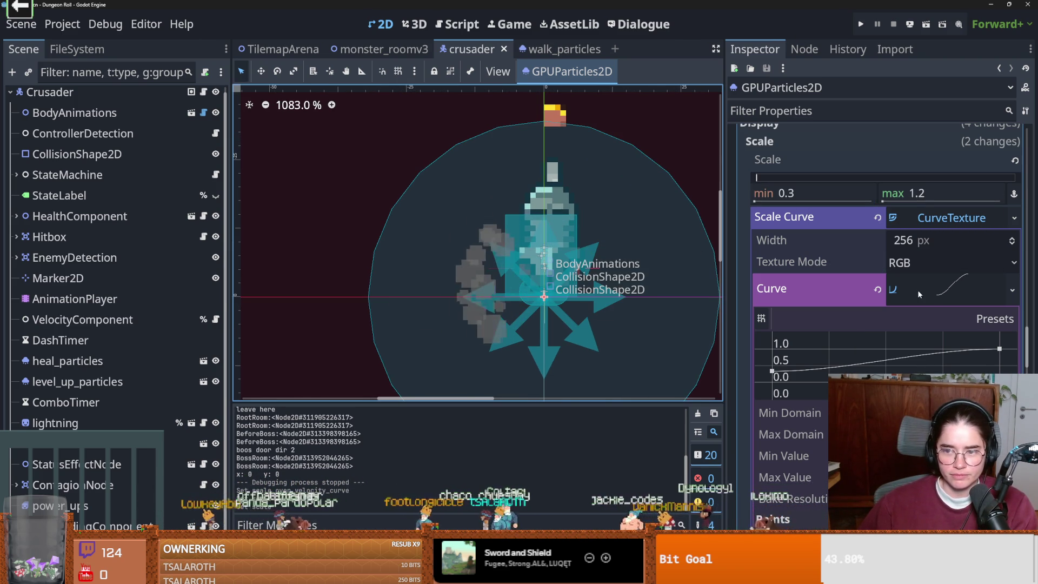
pyautogui.click(772, 372)
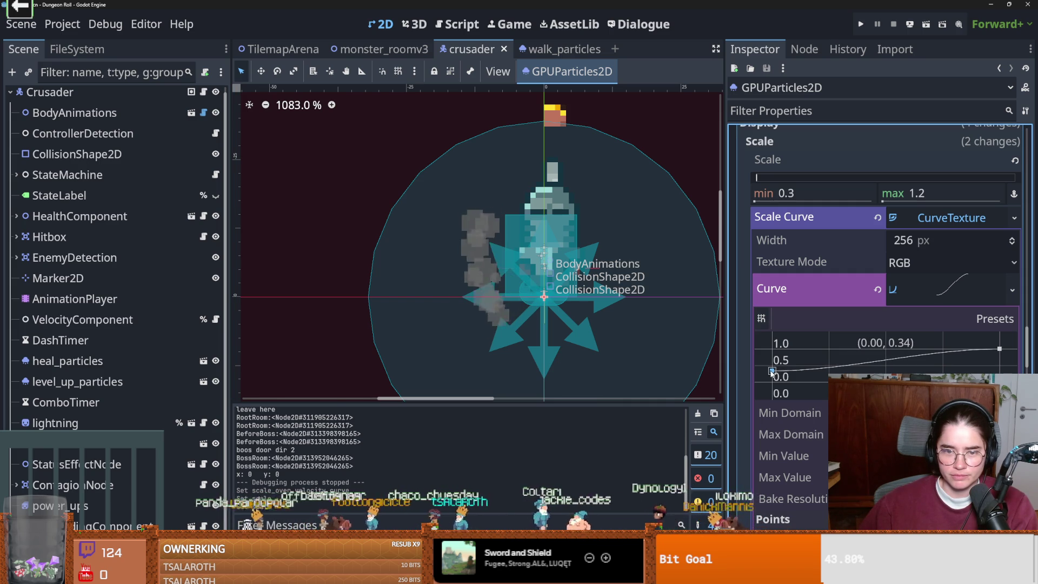
pyautogui.hotkey('ctrl', 's')
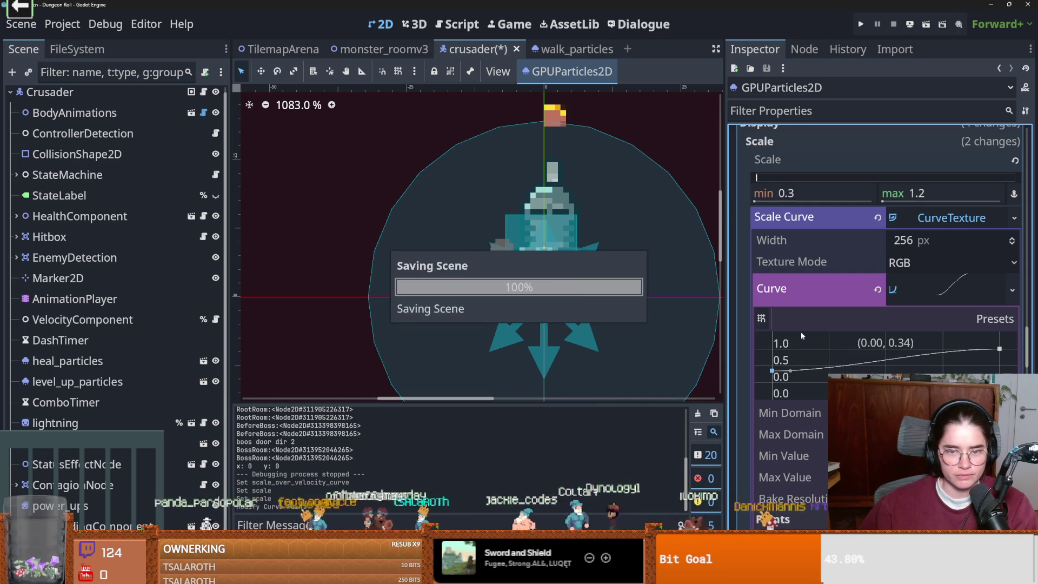
pyautogui.press('F5')
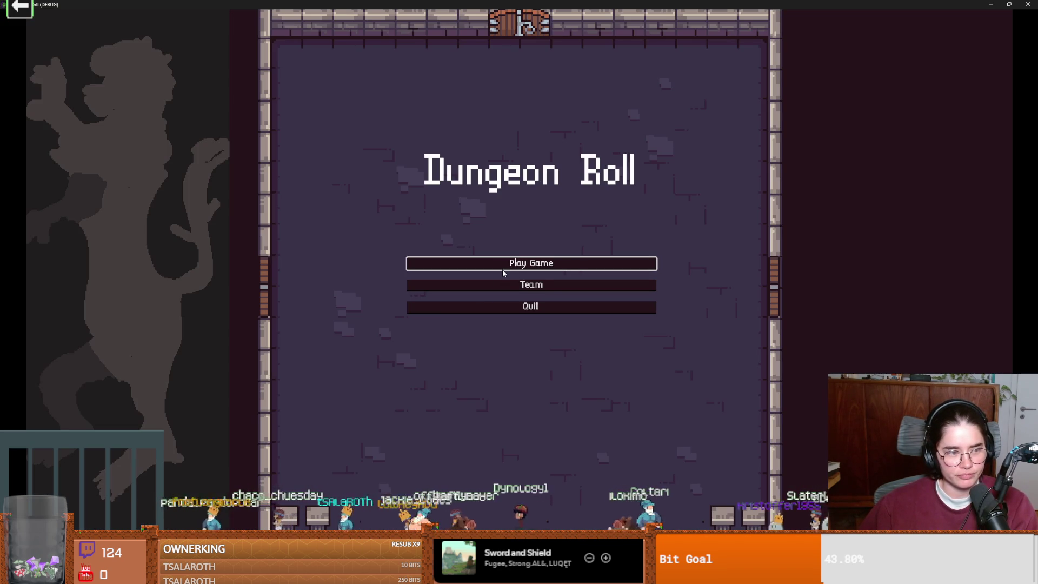
# - Start a game as the Crusader, walk left and right across the room, and leave fullscreen
pyautogui.click(502, 265)
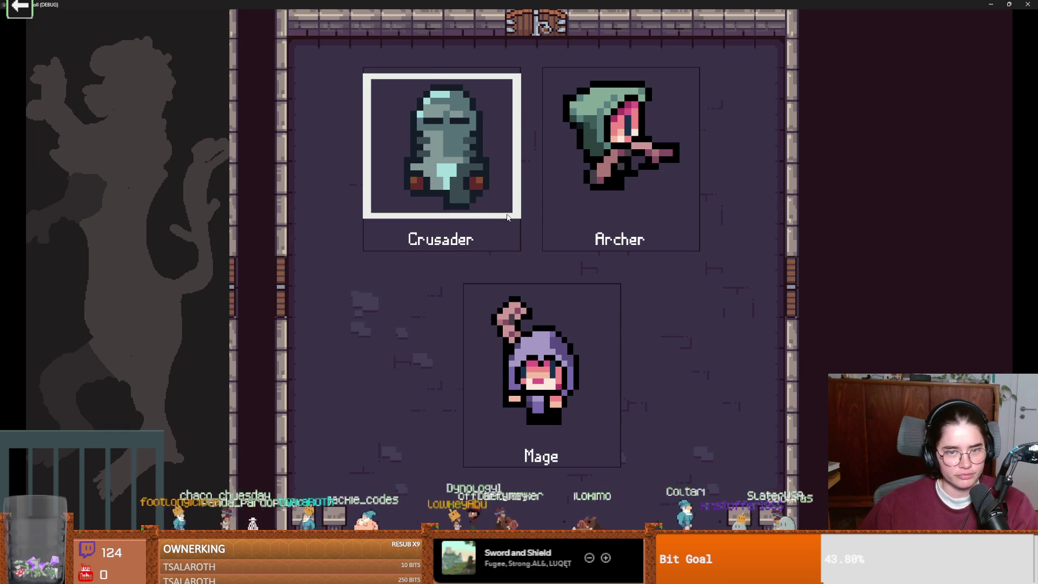
pyautogui.click(507, 216)
pyautogui.press('d')
pyautogui.press('a')
pyautogui.press('a')
pyautogui.press('d')
pyautogui.press('a')
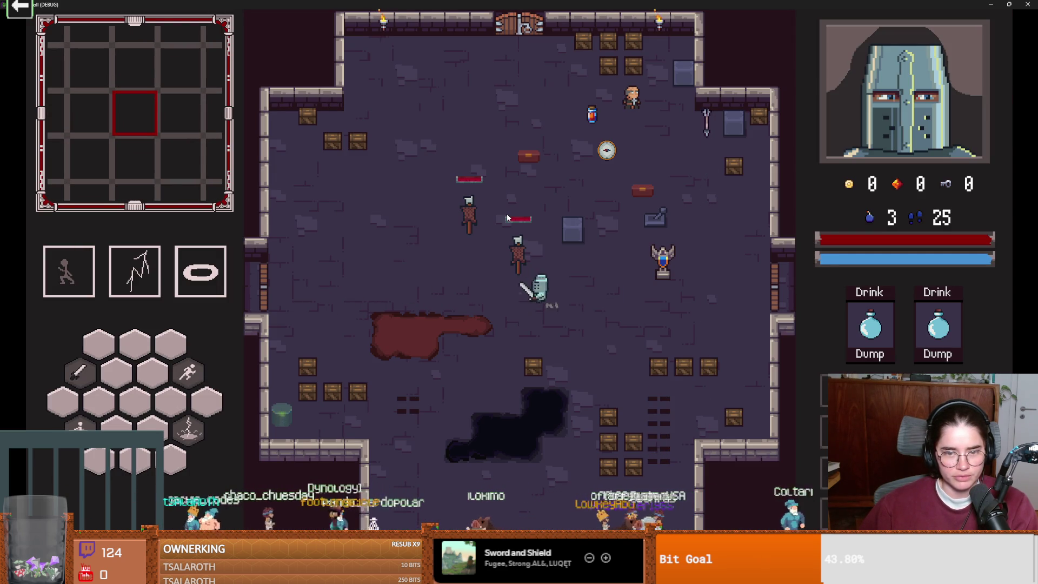
pyautogui.press('super+Down')
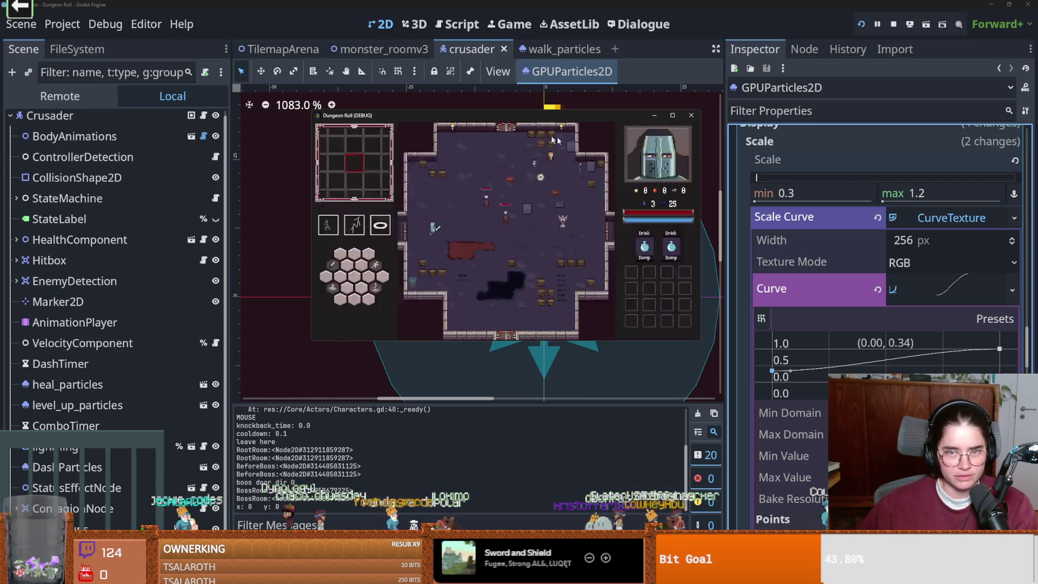
# - Close the test run, collapse the Scale Curve texture, and save the scene
pyautogui.click(692, 118)
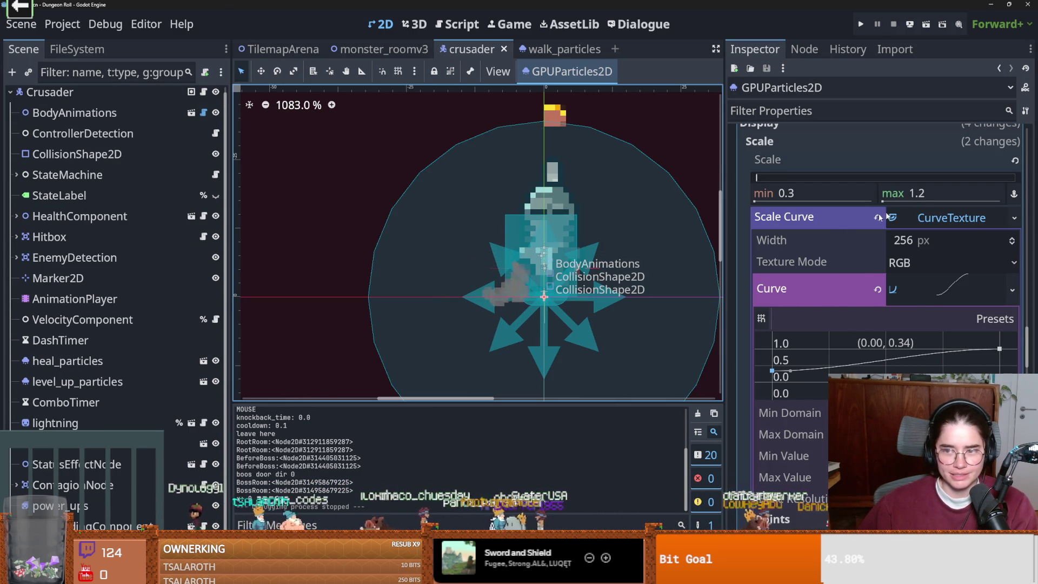
pyautogui.click(898, 218)
pyautogui.hotkey('ctrl', 's')
pyautogui.scroll(15, 805, 351)
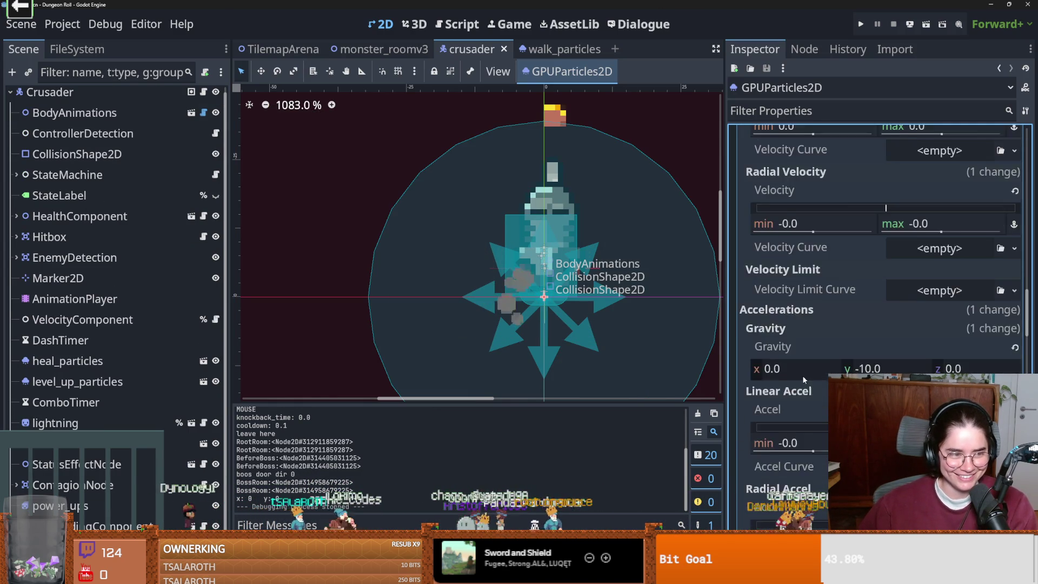
pyautogui.scroll(2, 804, 378)
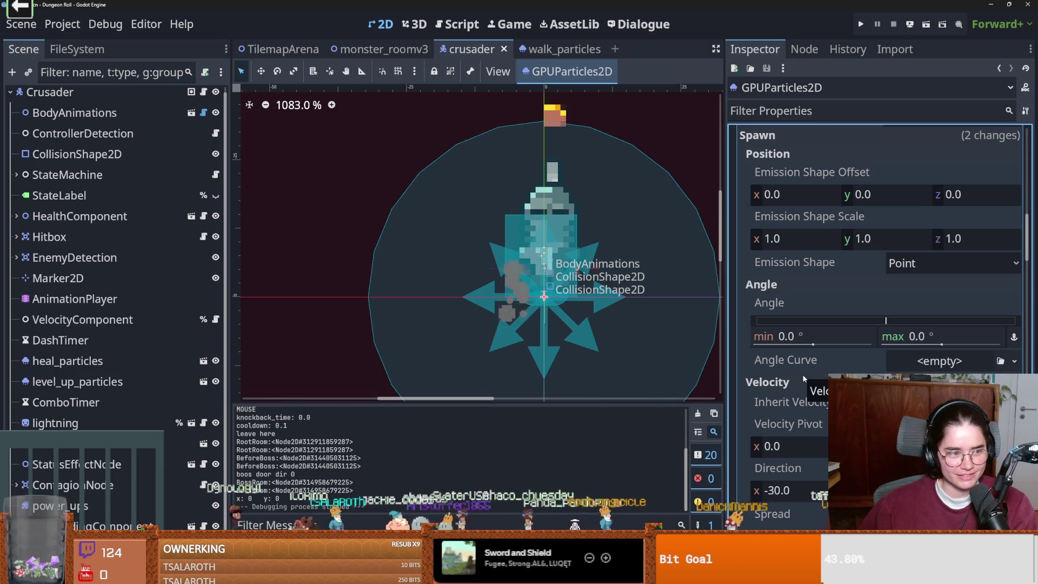
pyautogui.scroll(5, 833, 371)
pyautogui.hotkey('ctrl', 's')
# - Collapse the ParticleProcessMaterial settings, save, and relaunch the game
pyautogui.click(927, 257)
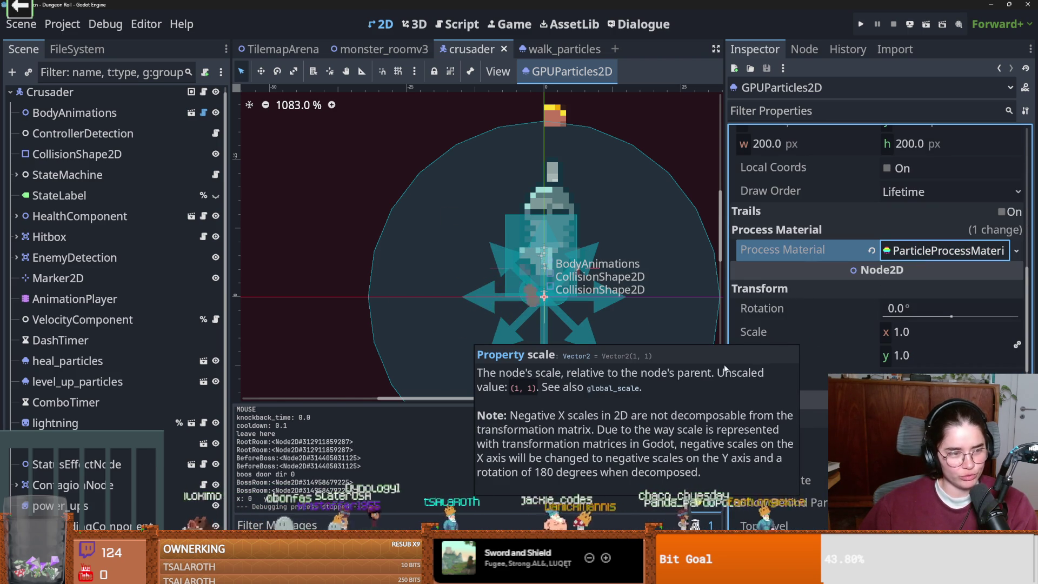
pyautogui.click(704, 346)
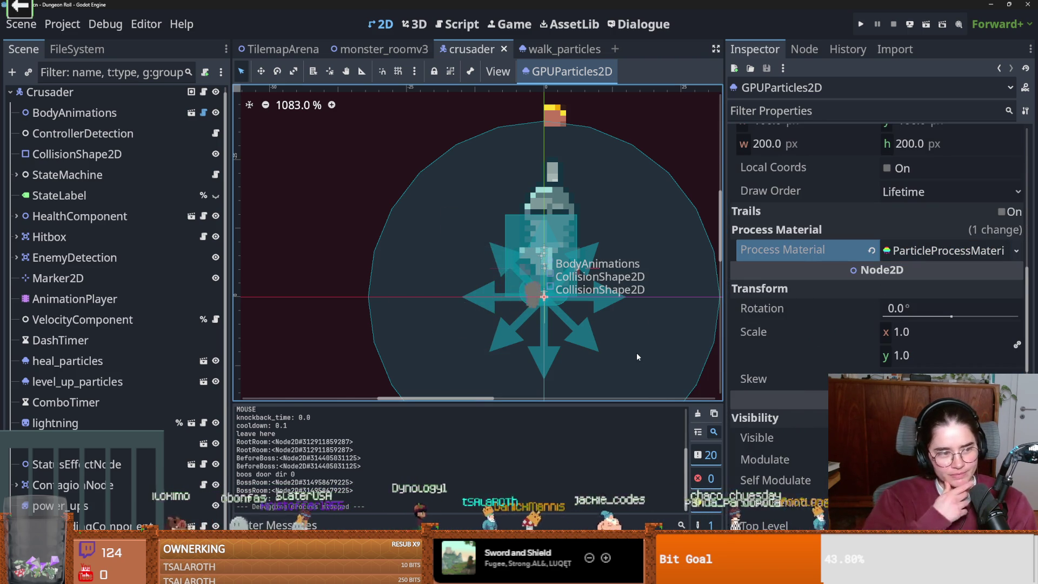
pyautogui.hotkey('ctrl', 's')
pyautogui.scroll(-1, 517, 311)
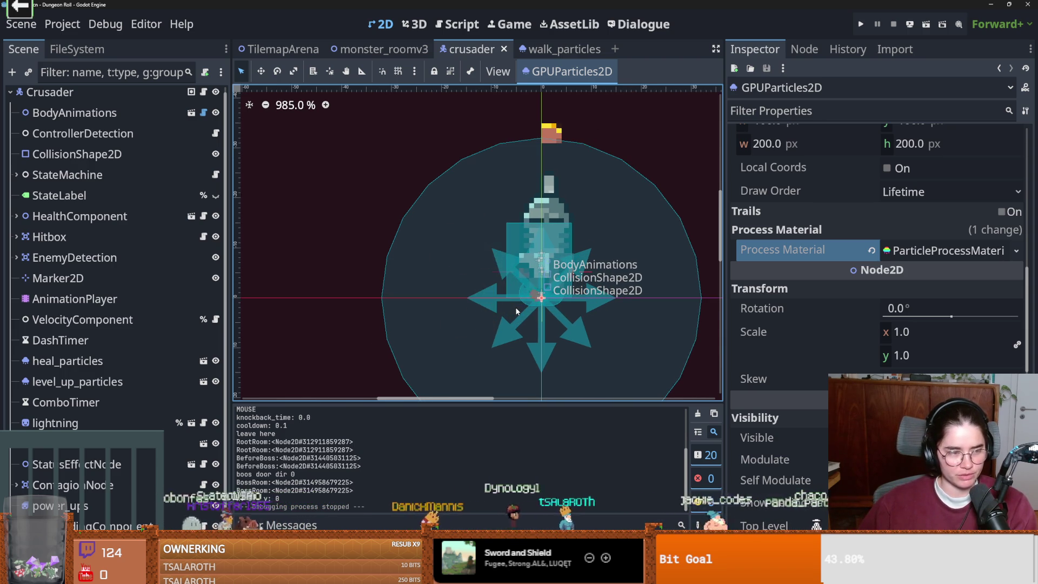
pyautogui.scroll(-1, 573, 330)
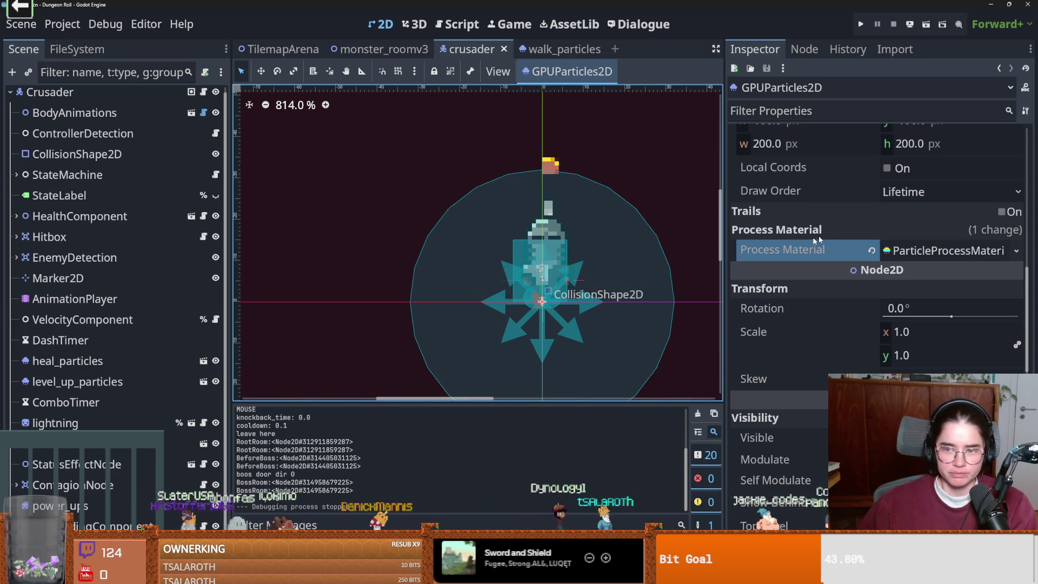
pyautogui.scroll(-2, 825, 325)
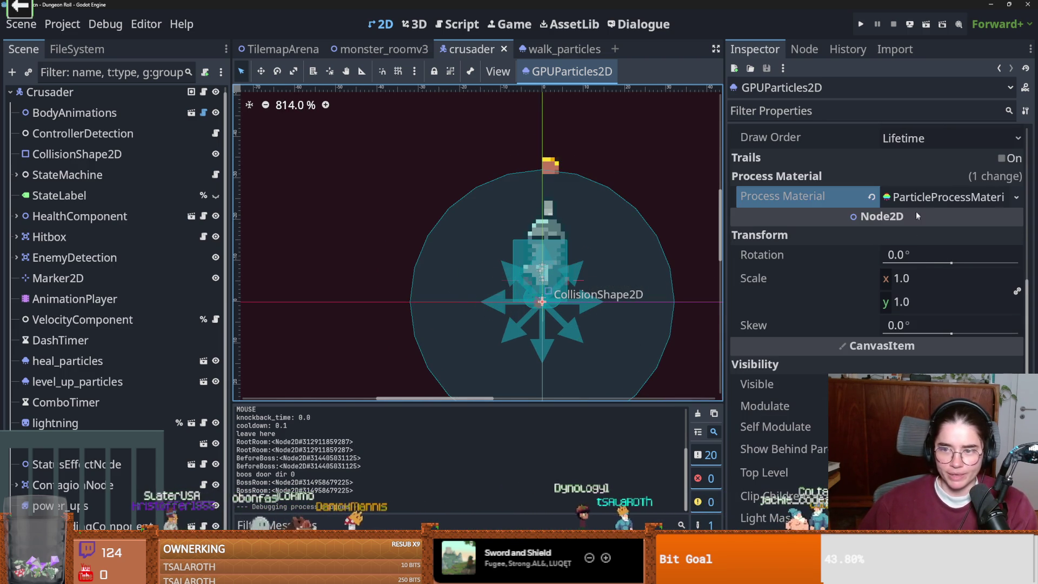
pyautogui.click(861, 26)
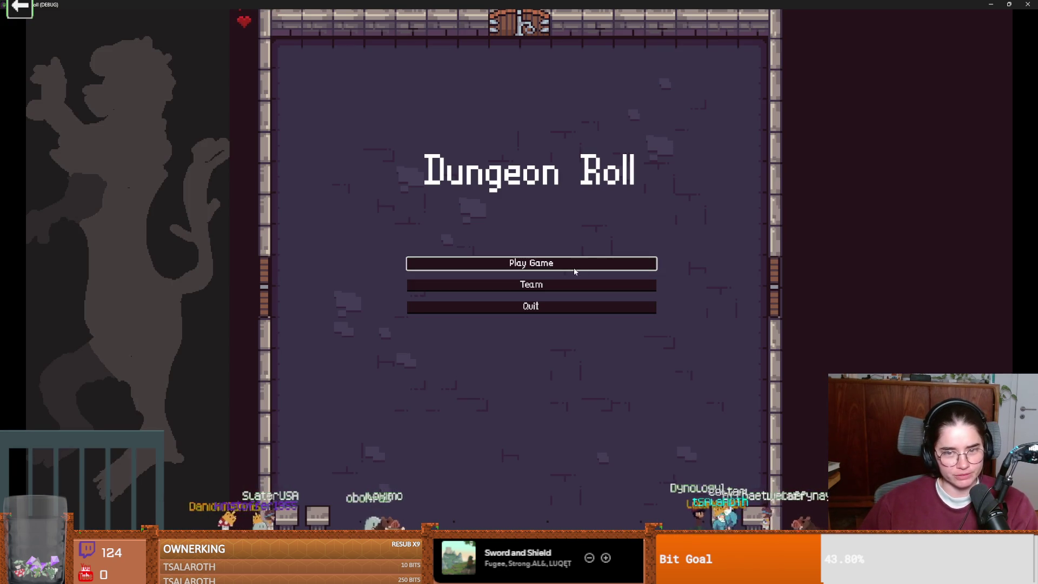
# - Play as the Crusader, walk left across the room, then stop the test run
pyautogui.click(574, 269)
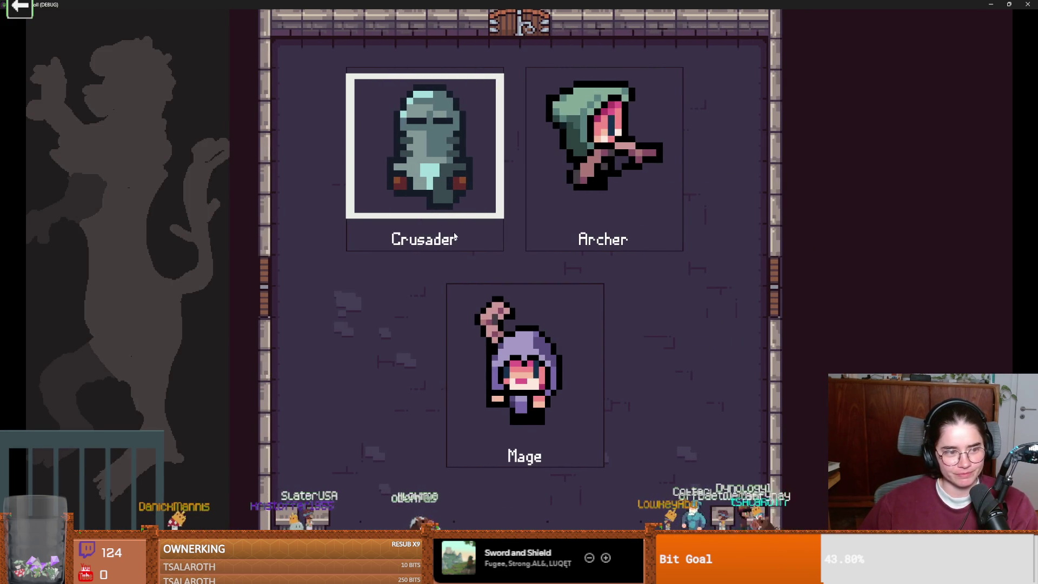
pyautogui.click(454, 236)
pyautogui.press('a')
pyautogui.press('F11')
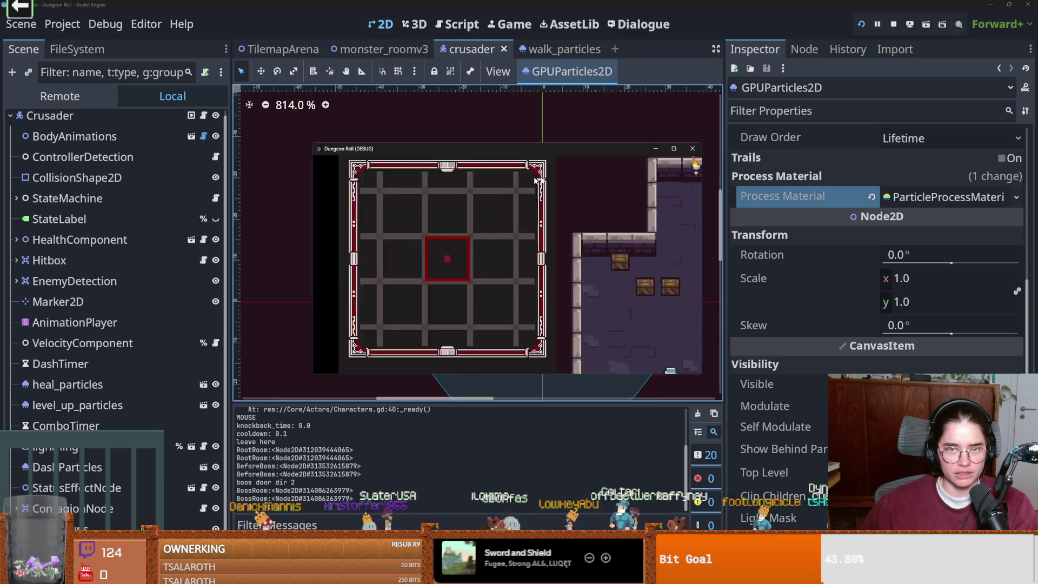
pyautogui.press('F8')
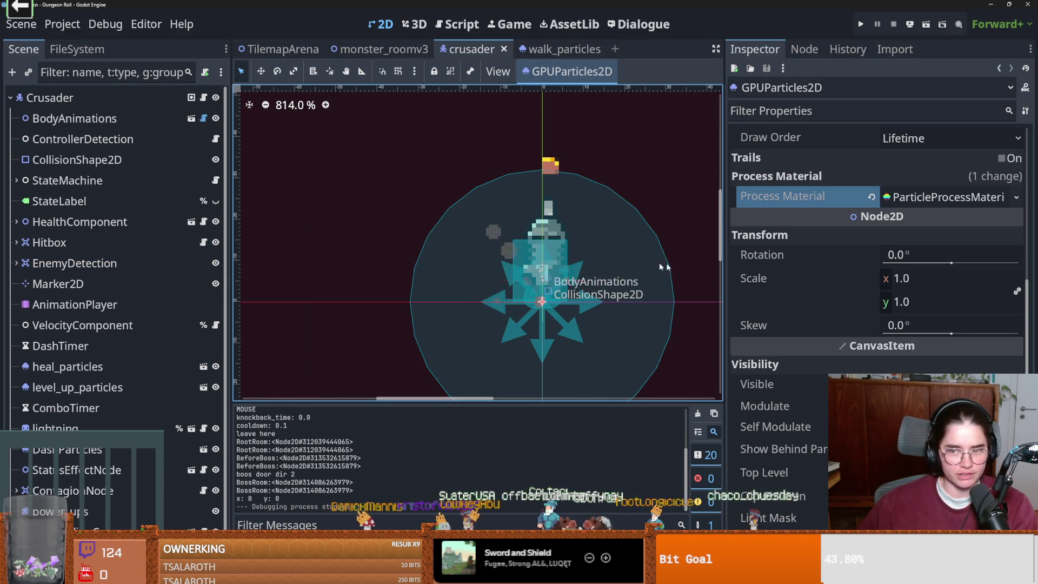
# - Expand the ParticleProcessMaterial settings to show Particle Flags and Spawn, and save the scene
pyautogui.click(949, 196)
pyautogui.hotkey('ctrl', 's')
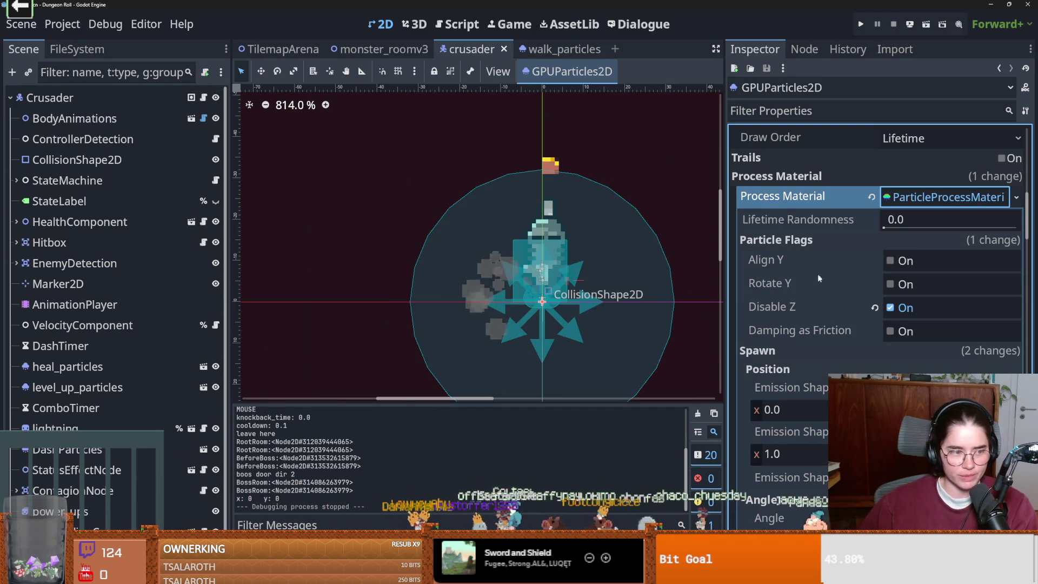
pyautogui.scroll(-3, 787, 316)
pyautogui.scroll(4, 783, 330)
pyautogui.hotkey('ctrl', 's')
pyautogui.scroll(2, 799, 339)
pyautogui.scroll(-4, 799, 335)
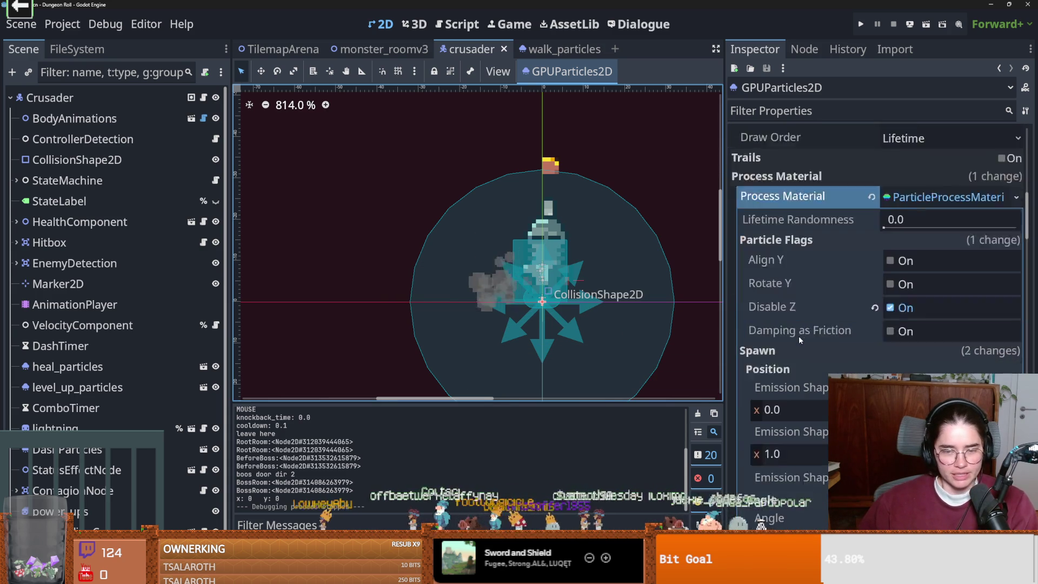
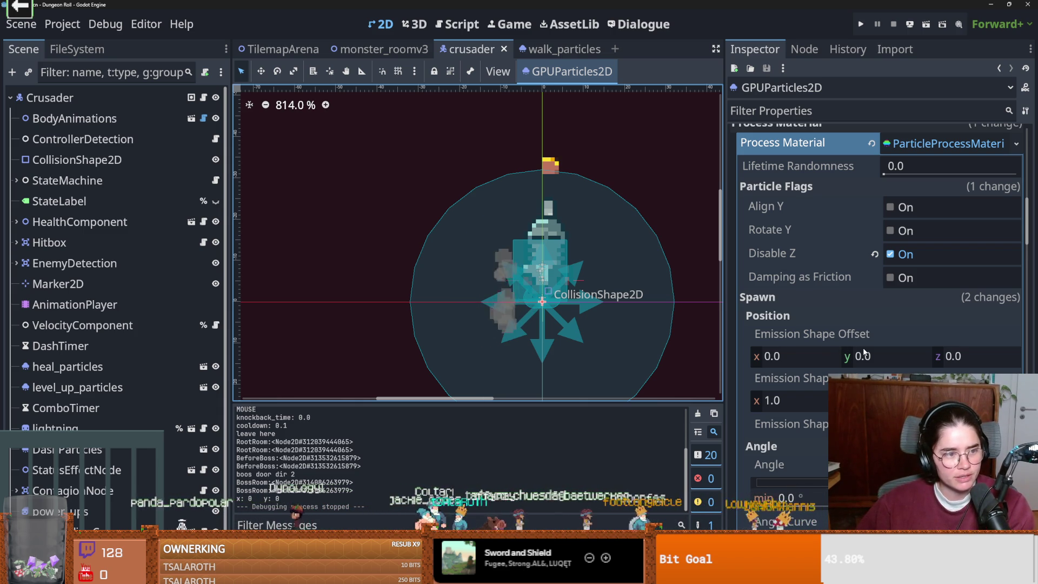
# - Expand the dust particles' Alpha Curve texture under Color Curves, then save and run the game
pyautogui.scroll(3, 549, 323)
pyautogui.scroll(-2, 549, 324)
pyautogui.moveTo(550, 322); pyautogui.dragTo(508, 324)
pyautogui.scroll(2, 512, 323)
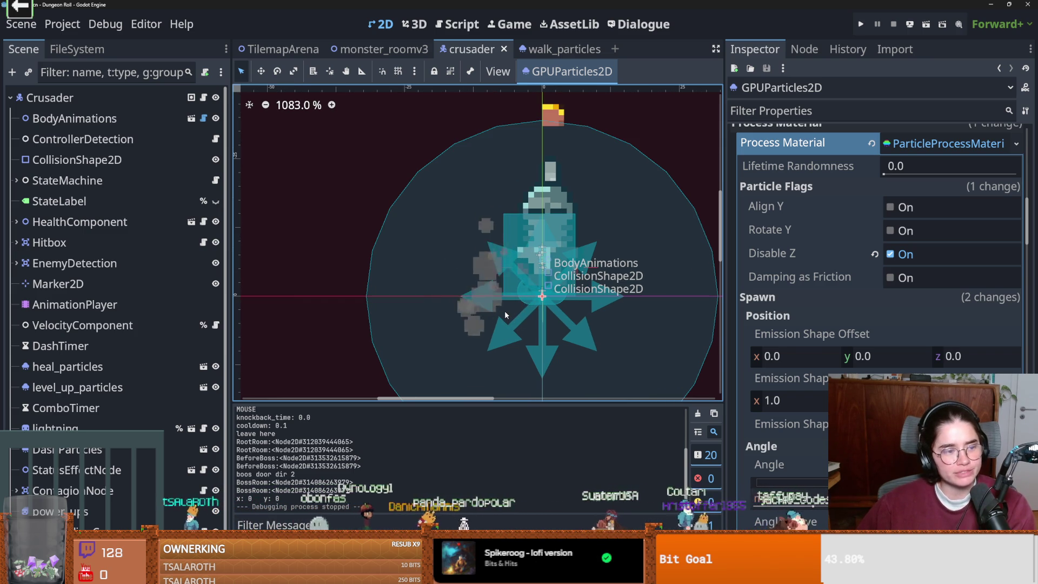
pyautogui.scroll(-10, 850, 347)
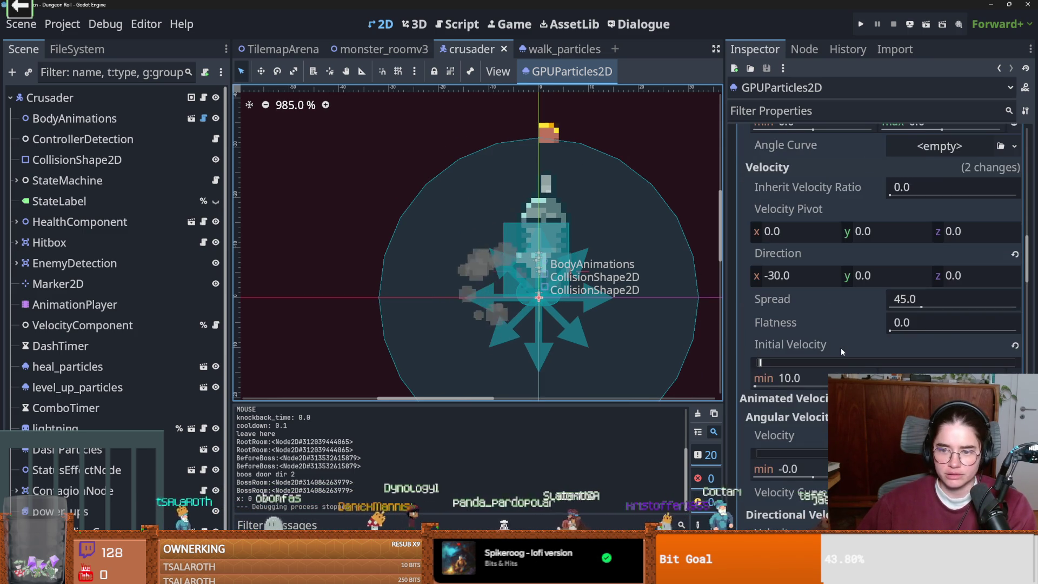
pyautogui.scroll(-15, 859, 363)
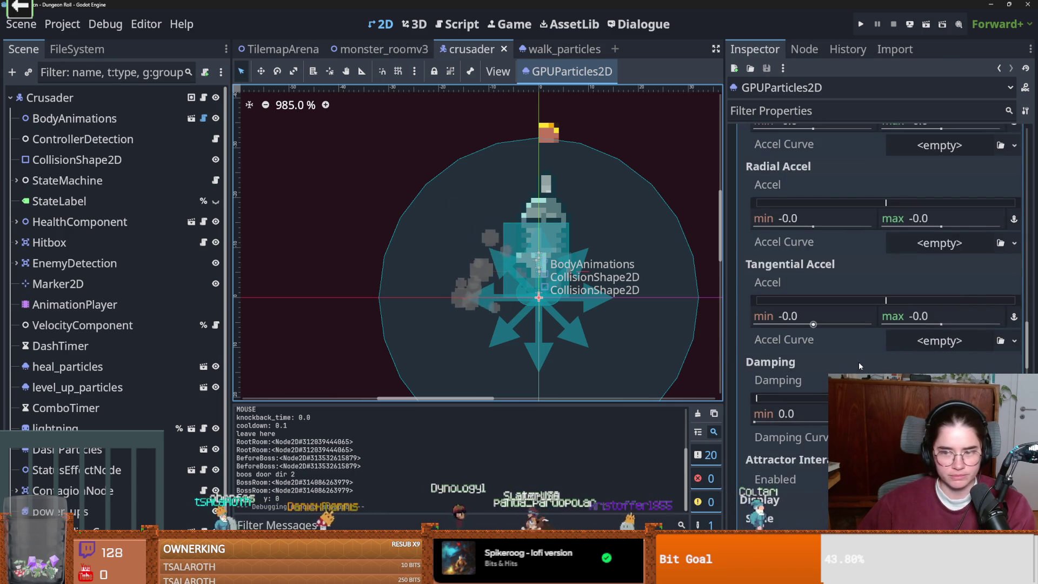
pyautogui.scroll(-8, 859, 362)
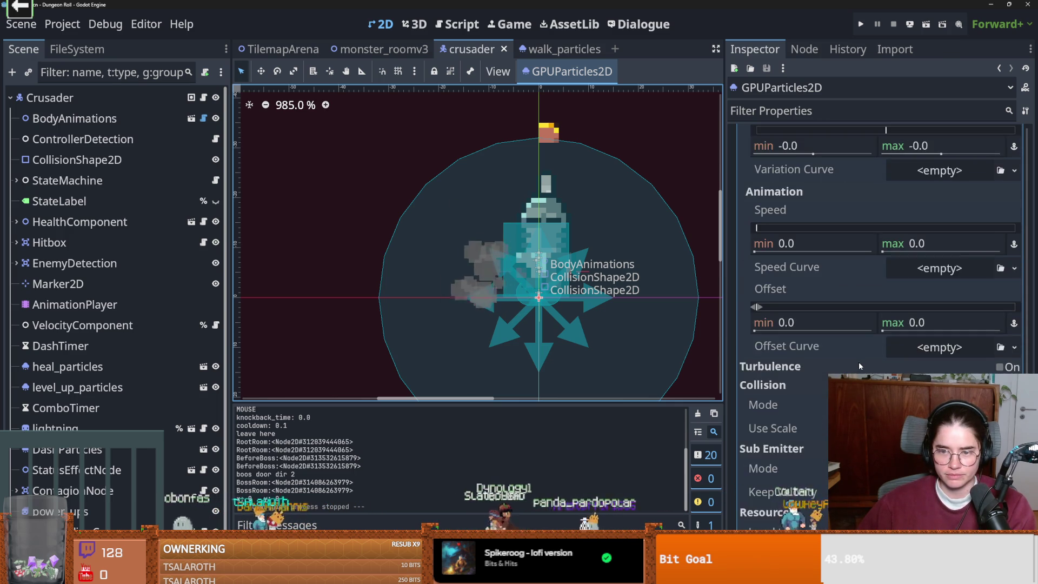
pyautogui.scroll(18, 858, 361)
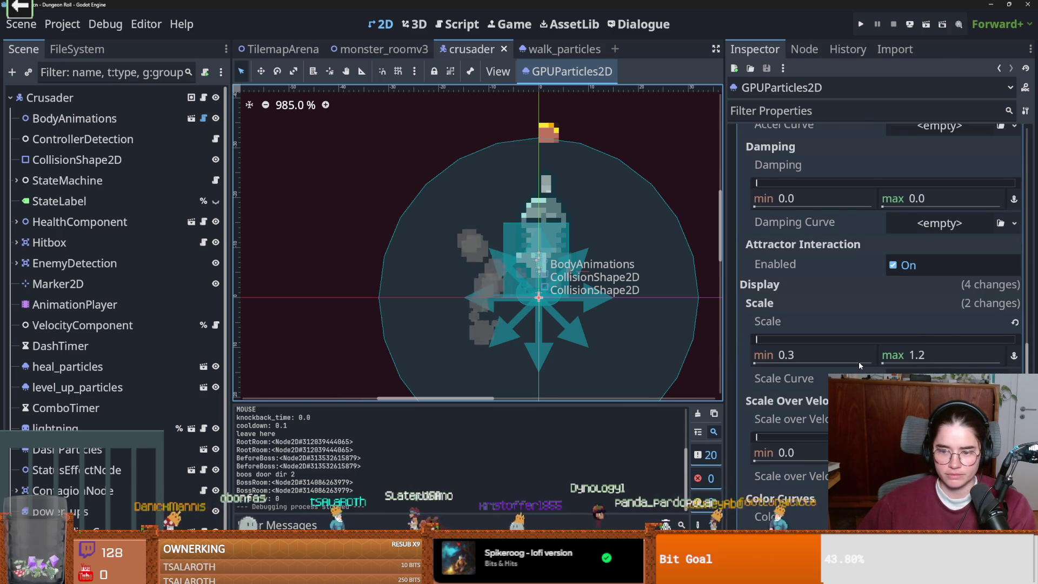
pyautogui.scroll(-5, 858, 361)
pyautogui.click(951, 424)
pyautogui.scroll(-3, 858, 361)
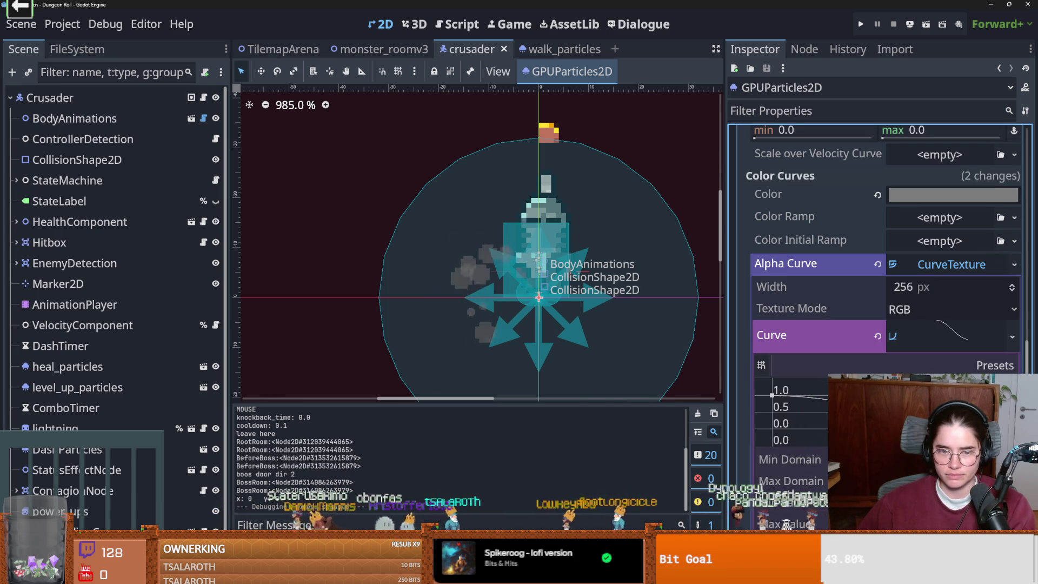
pyautogui.hotkey('ctrl', 's')
pyautogui.press('F5')
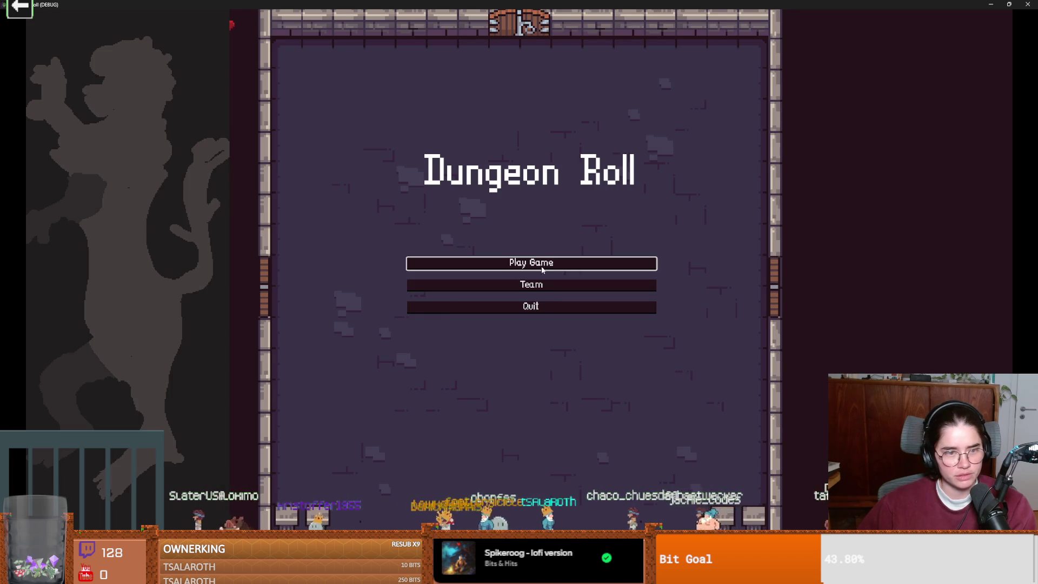
pyautogui.click(542, 267)
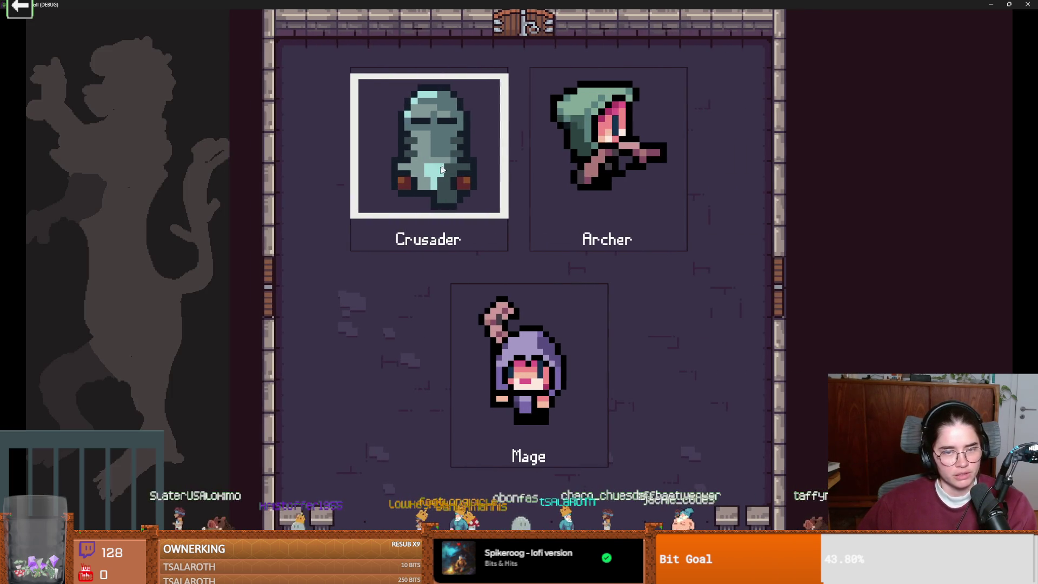
pyautogui.click(479, 246)
pyautogui.press('s')
pyautogui.press('d')
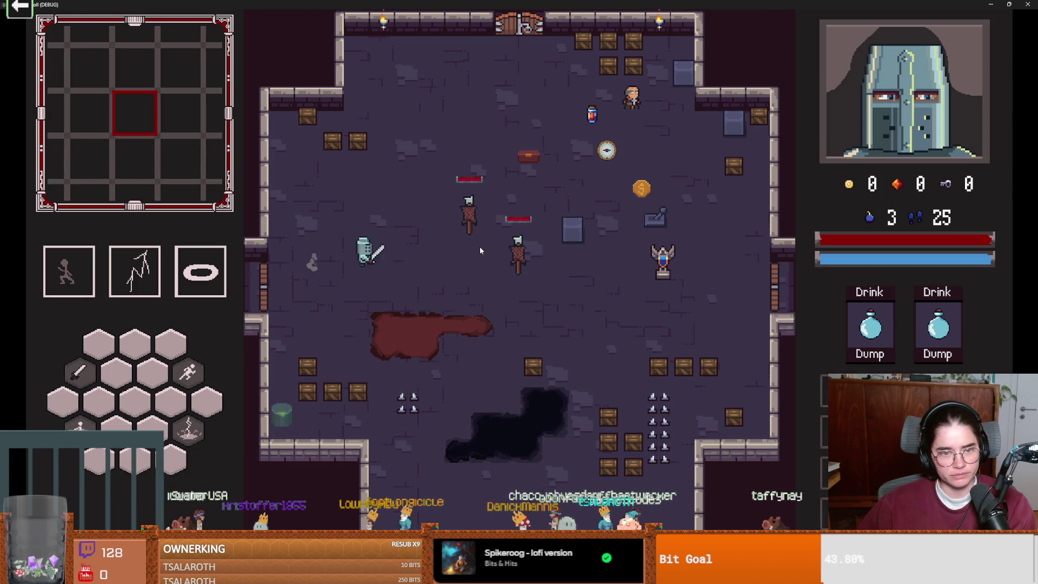
pyautogui.press('a')
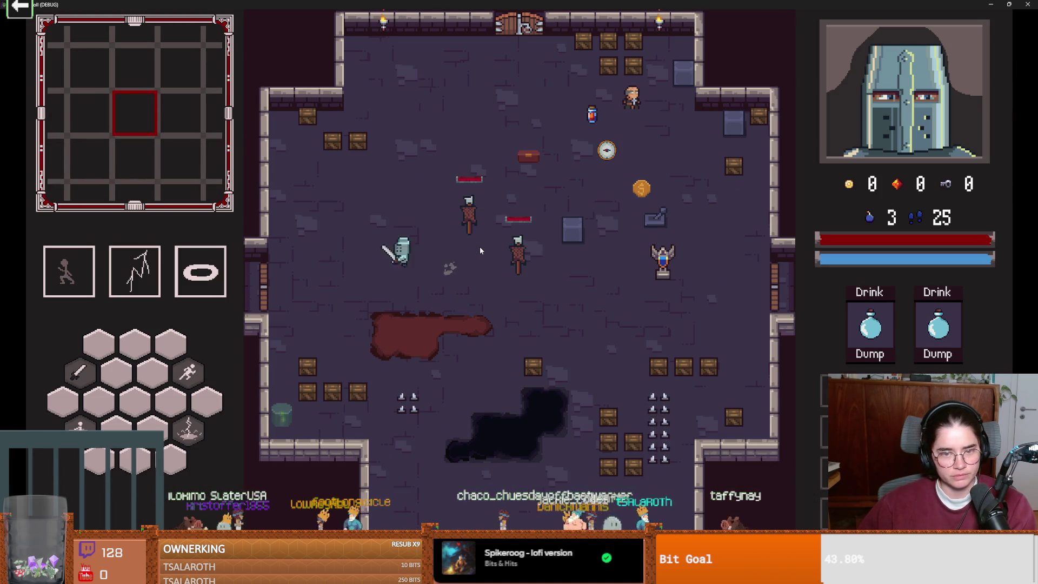
pyautogui.press('d')
pyautogui.press('a')
pyautogui.press('a')
pyautogui.press('d')
pyautogui.press('w')
pyautogui.press('s')
pyautogui.press('a')
pyautogui.press('d')
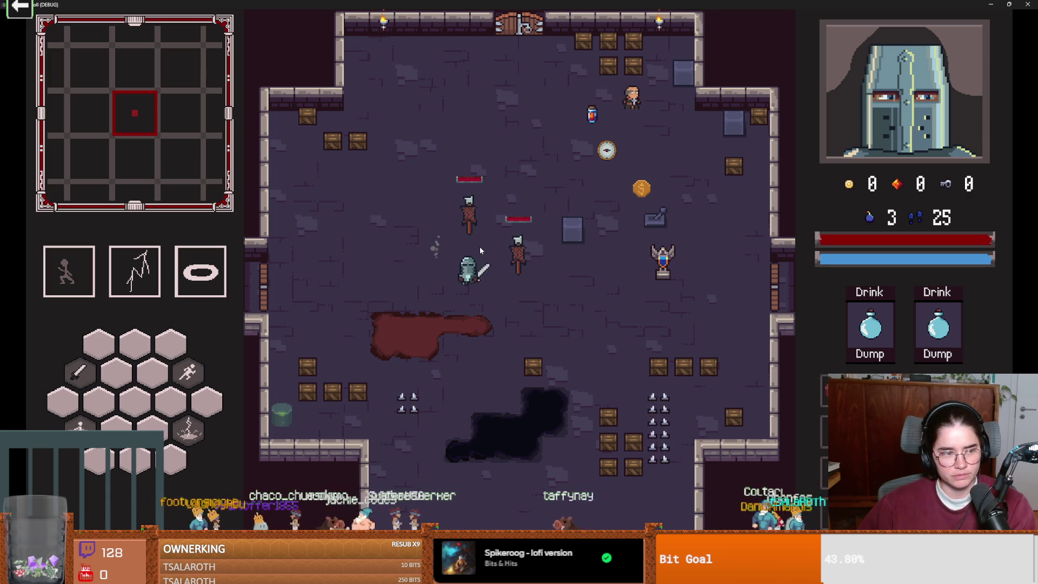
pyautogui.press('a')
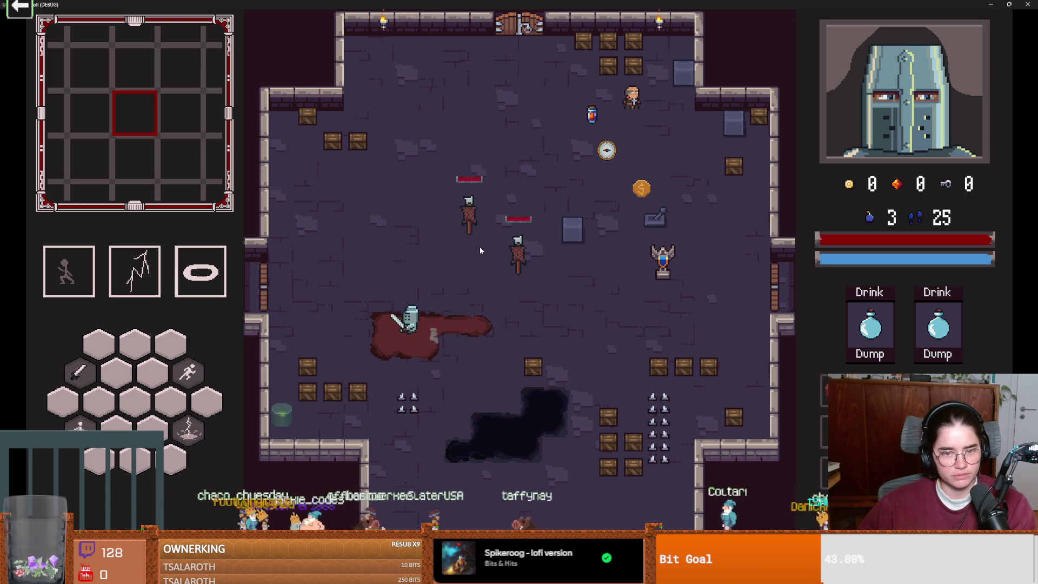
pyautogui.press('w')
pyautogui.press('d')
pyautogui.press('w')
pyautogui.press('a')
pyautogui.press('s')
pyautogui.press('d')
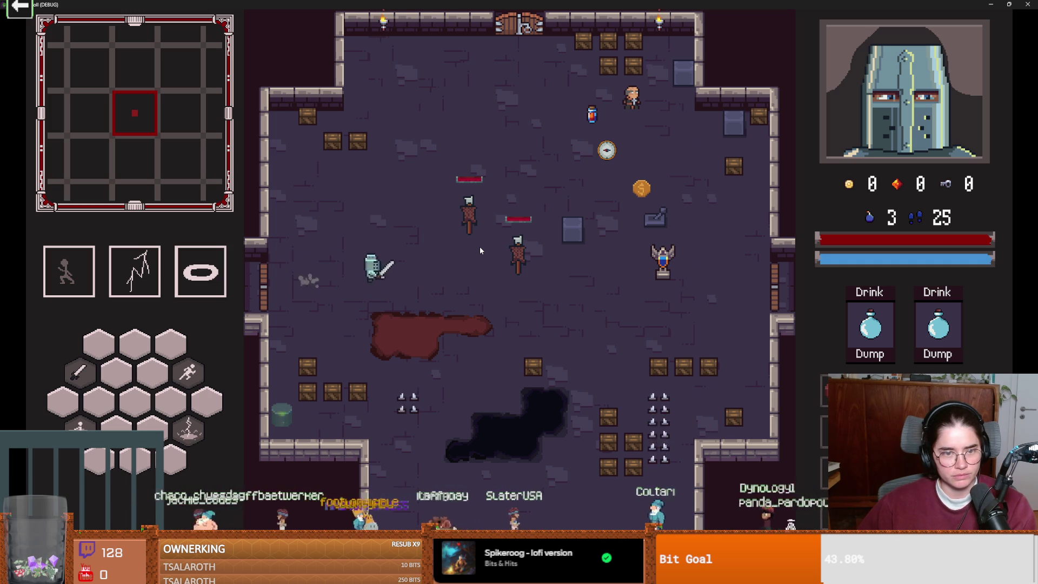
pyautogui.press('a')
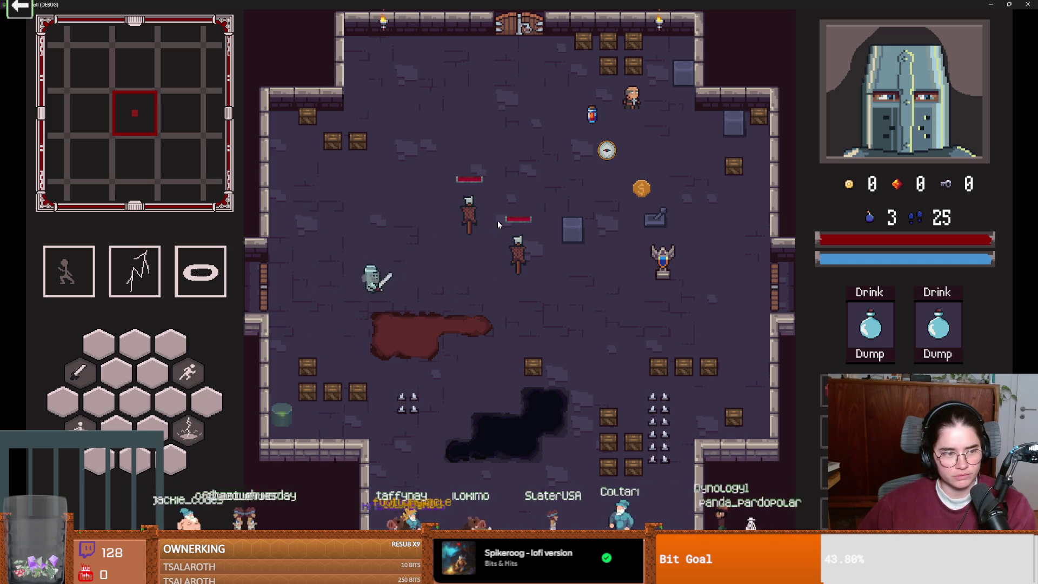
pyautogui.press('s')
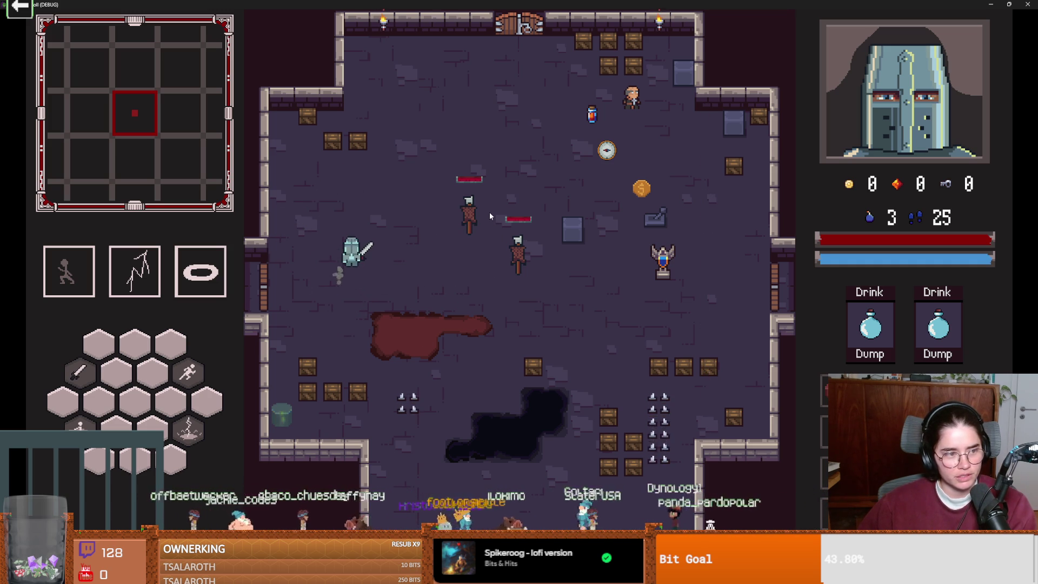
pyautogui.press('d')
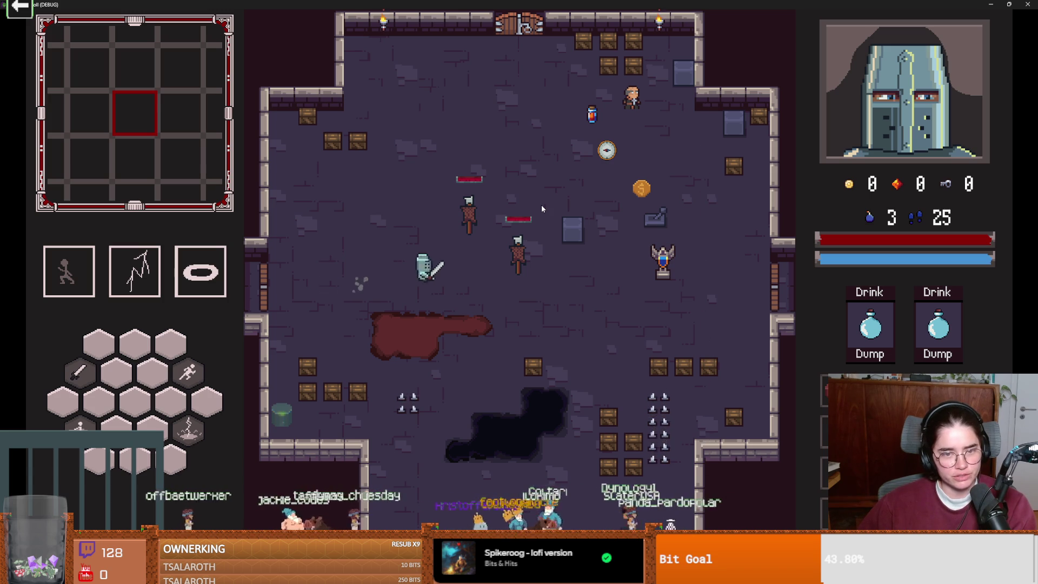
pyautogui.press('a')
pyautogui.press('d')
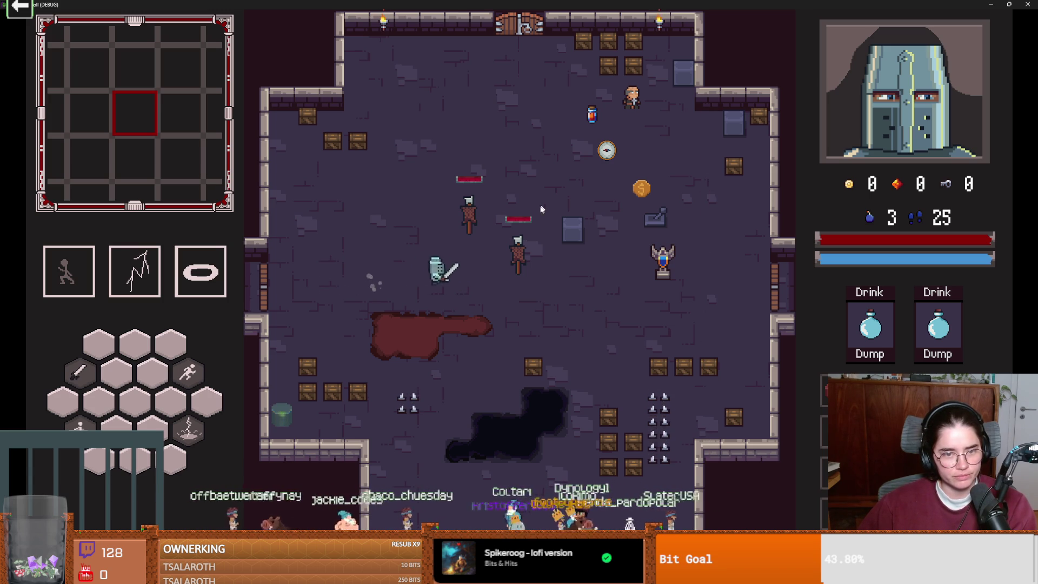
pyautogui.press('super+Down')
pyautogui.click(614, 165)
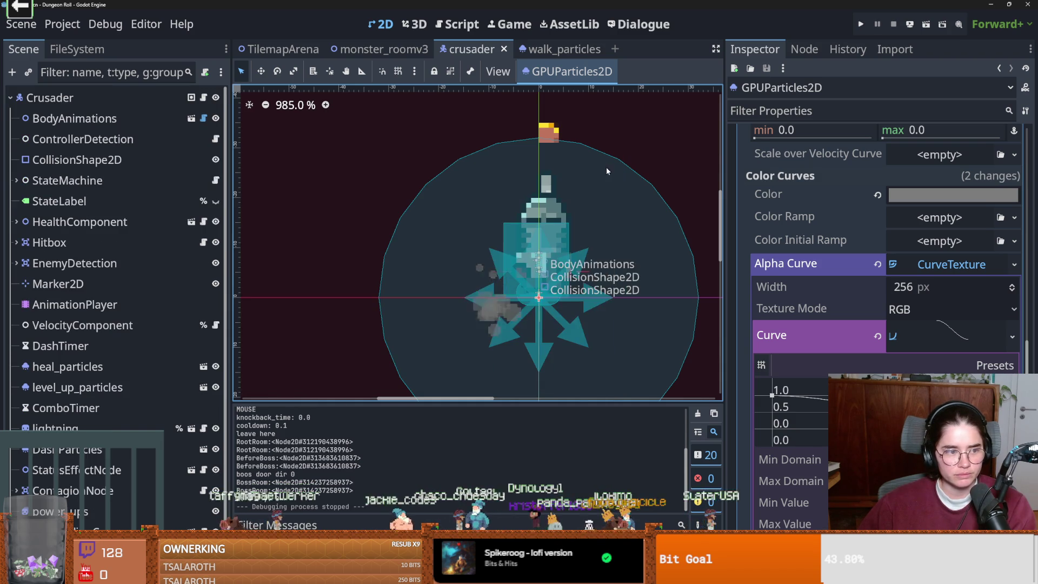
# - Collapse the Alpha Curve texture settings in the Inspector
pyautogui.click(926, 266)
pyautogui.scroll(5, 886, 324)
pyautogui.scroll(2, 822, 371)
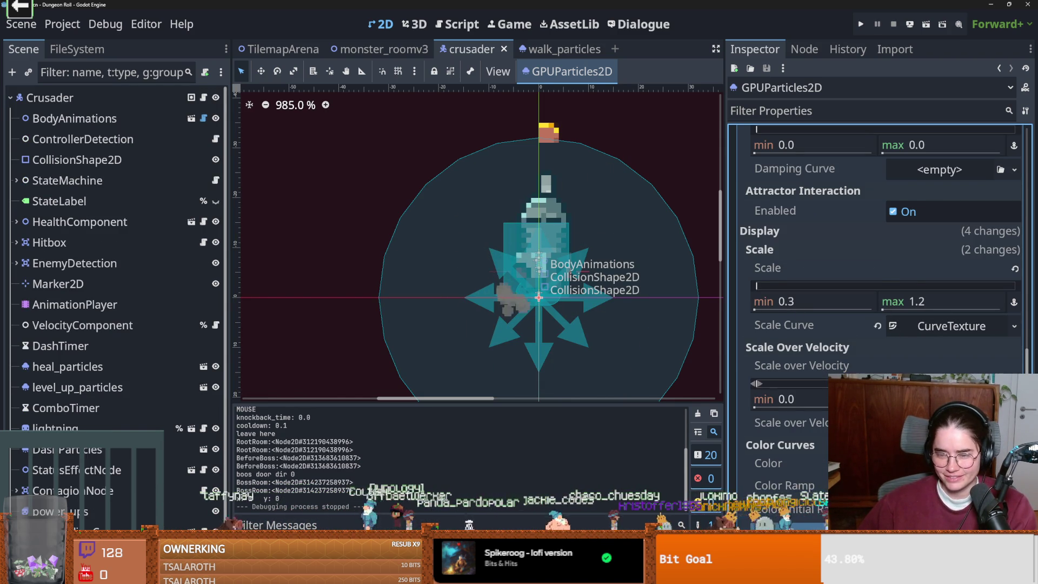
pyautogui.scroll(-2, 947, 327)
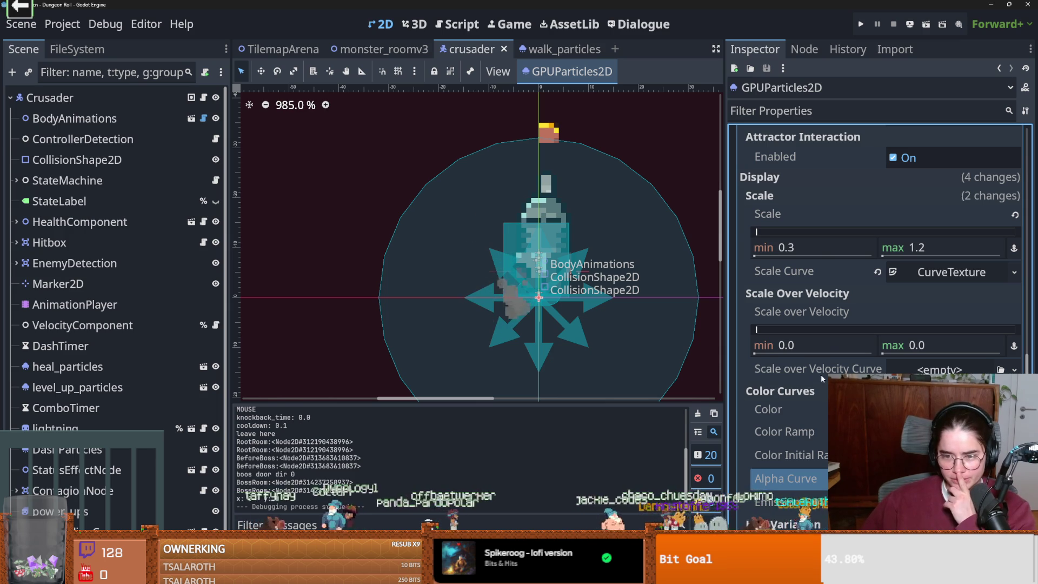
pyautogui.scroll(4, 836, 371)
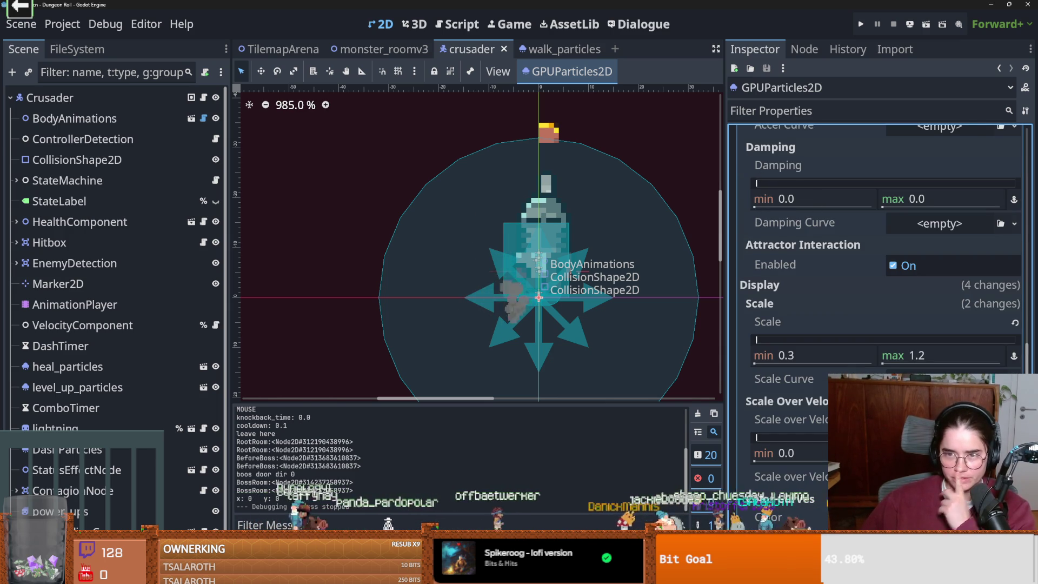
# - Filter the Inspector properties by 'scale' and expand the Scale Curve texture
pyautogui.click(796, 111)
pyautogui.write('scale')
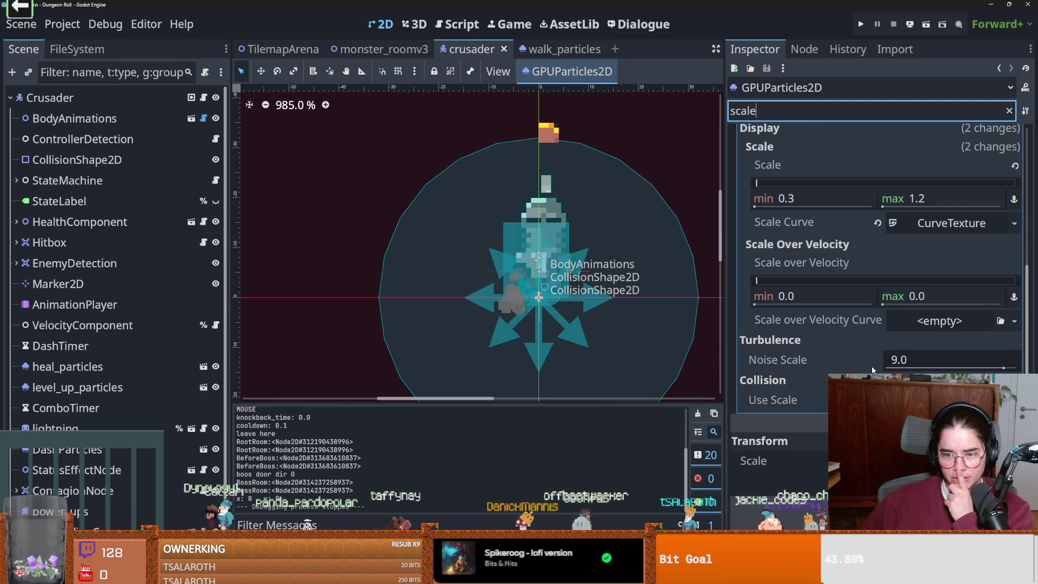
pyautogui.scroll(4, 871, 370)
pyautogui.scroll(3, 852, 357)
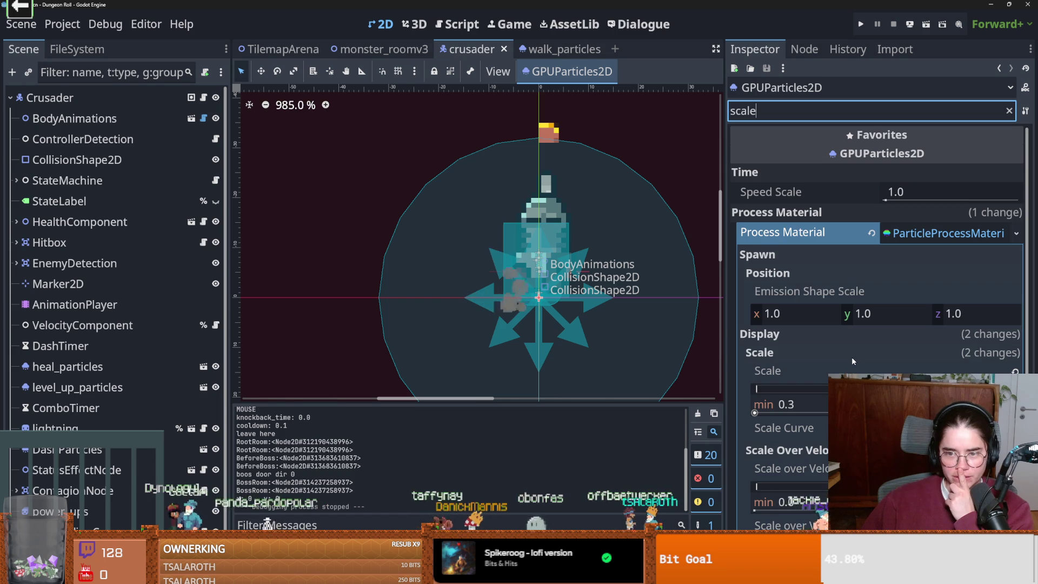
pyautogui.scroll(-3, 851, 357)
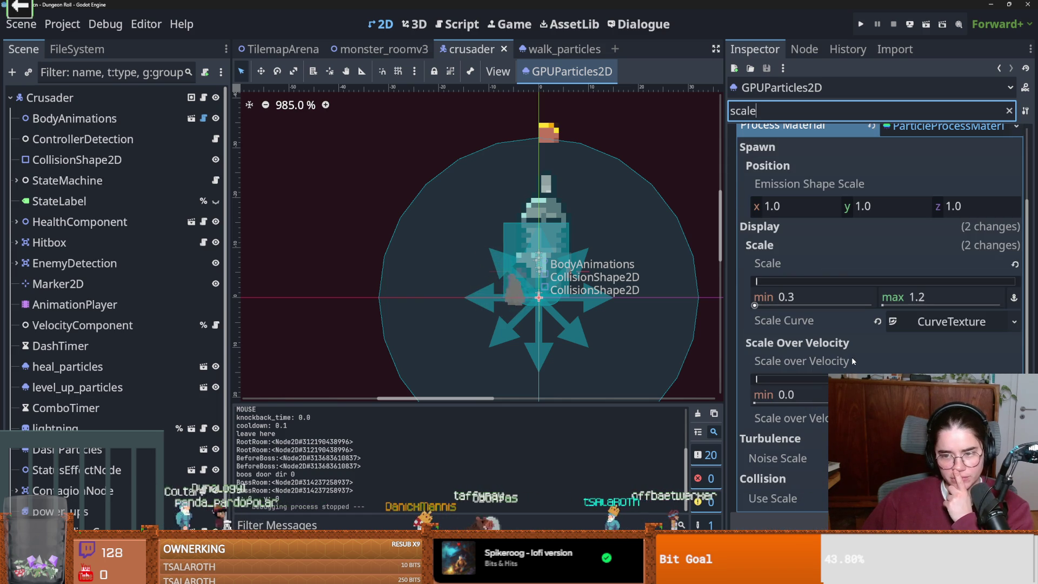
pyautogui.click(922, 328)
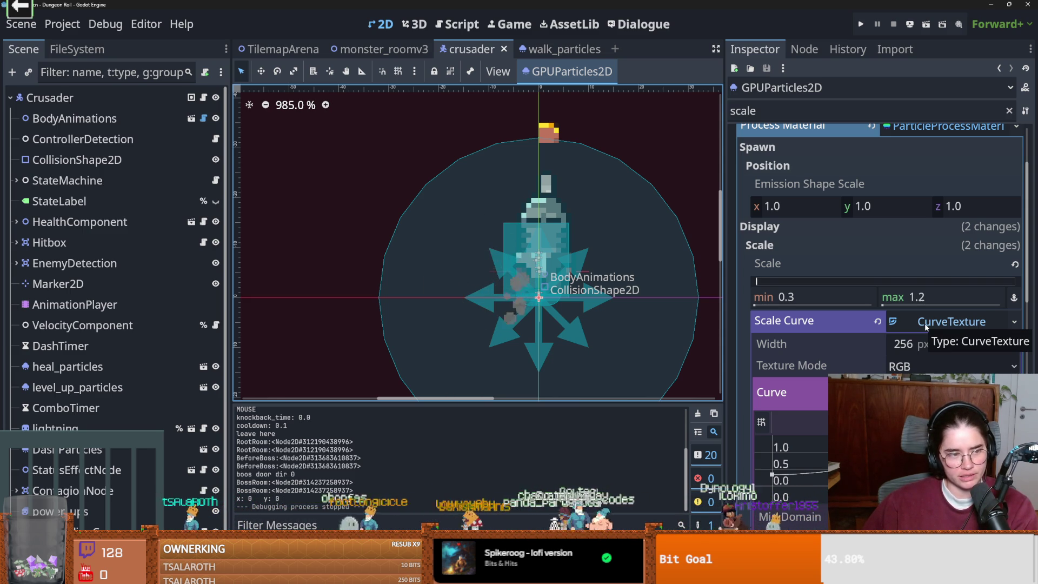
# - Collapse the Scale Curve editor and save the crusader scene
pyautogui.click(935, 322)
pyautogui.scroll(3, 904, 352)
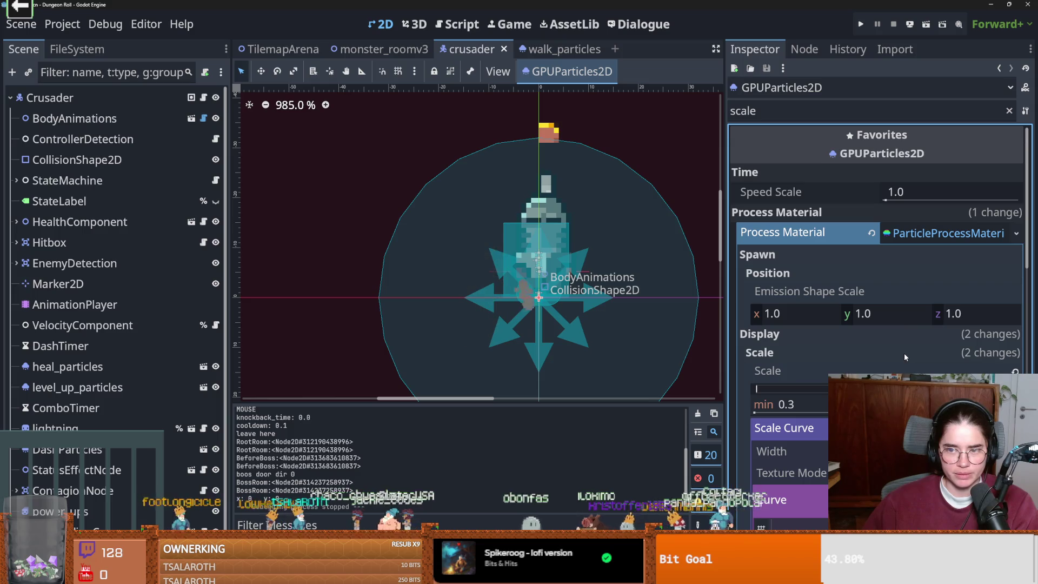
pyautogui.click(919, 233)
pyautogui.click(950, 233)
pyautogui.hotkey('ctrl', 's')
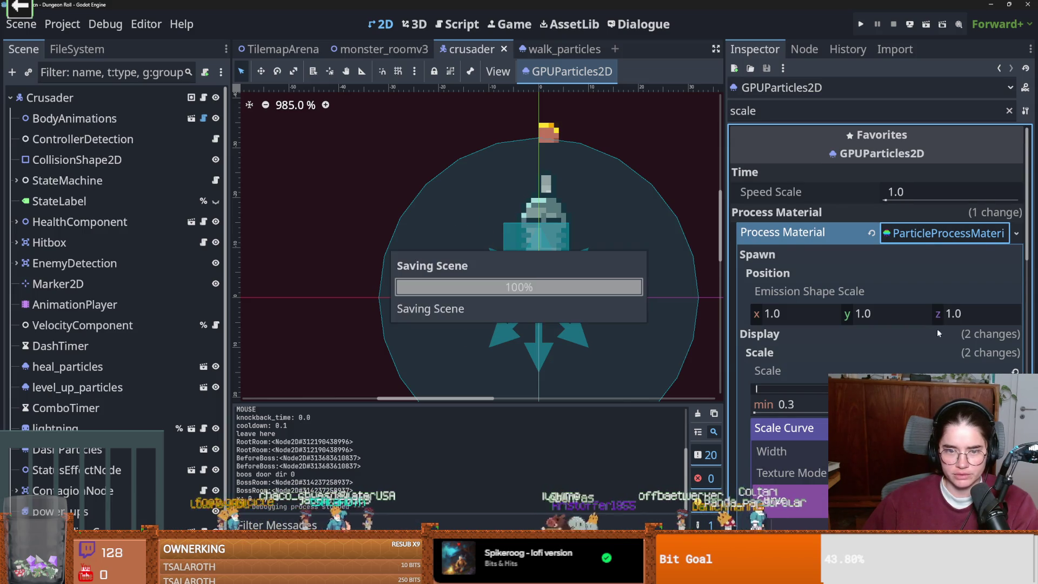
# - Raise the particles' Scale max to 1.5, then to 2.0, and save and run the game
pyautogui.scroll(-2, 936, 329)
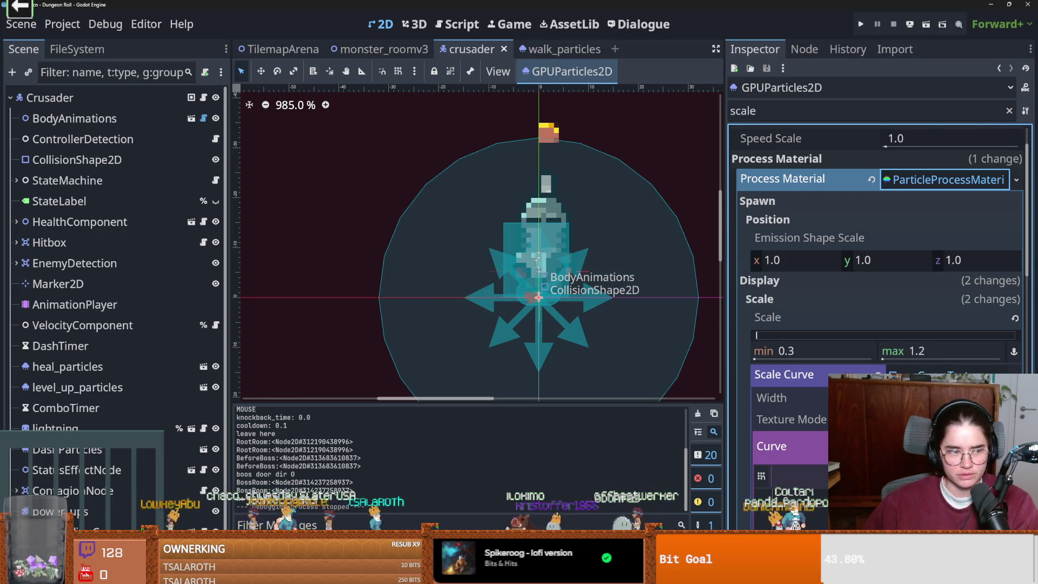
pyautogui.scroll(-1, 933, 323)
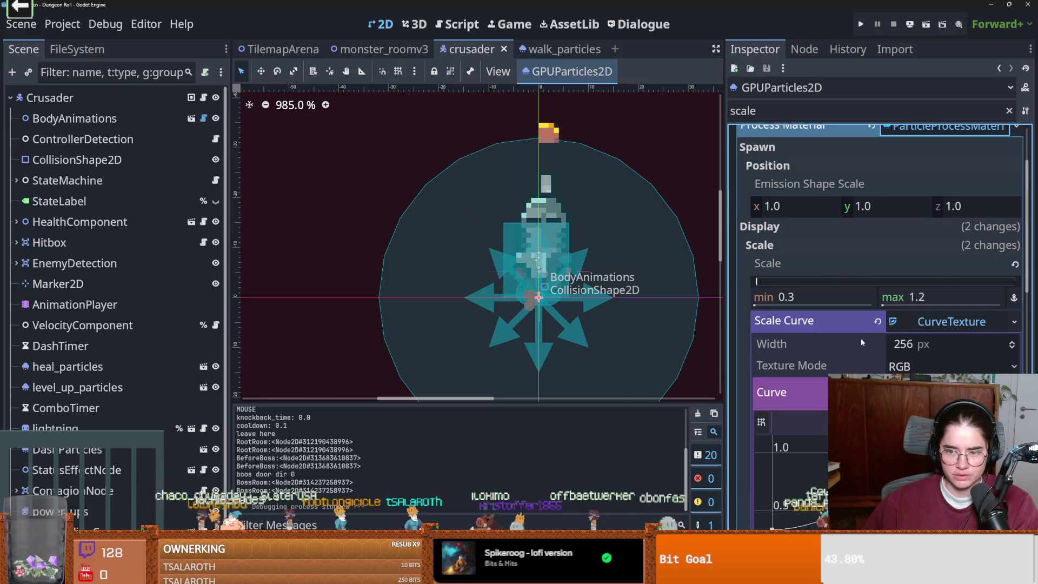
pyautogui.scroll(-1, 909, 327)
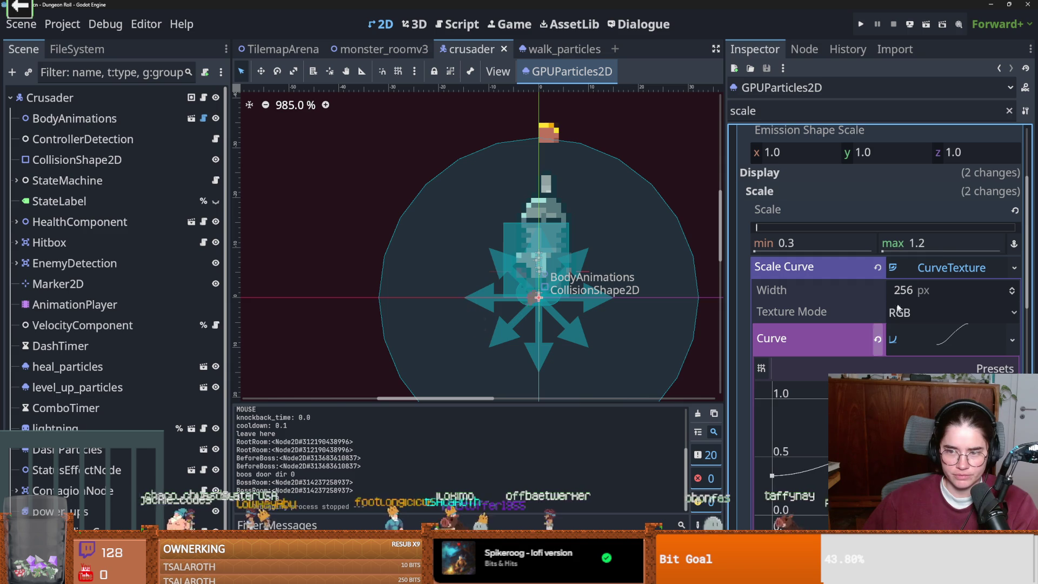
pyautogui.click(927, 241)
pyautogui.write('1.5')
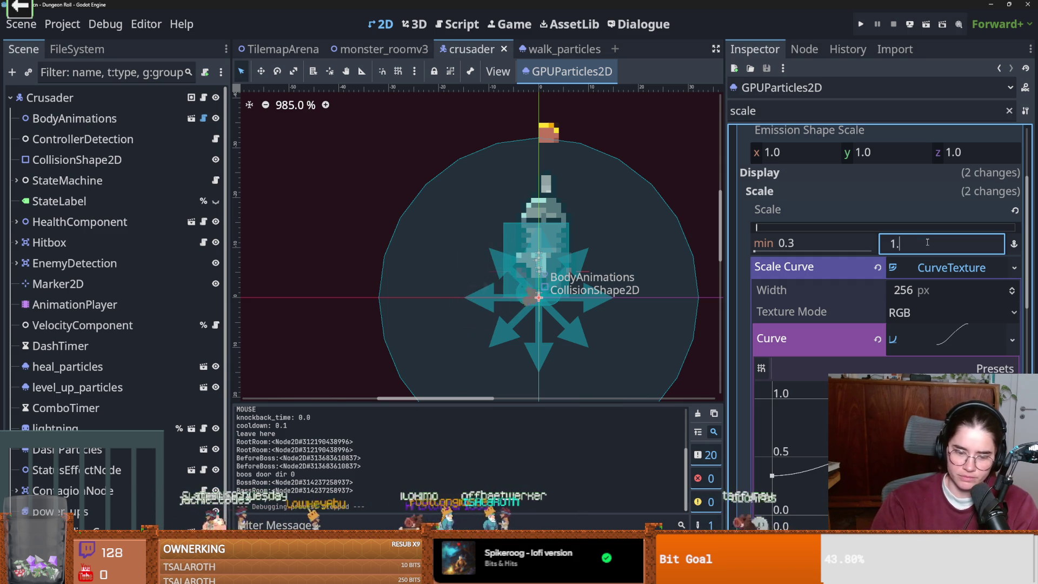
pyautogui.press('Return')
pyautogui.click(959, 243)
pyautogui.press('BackSpace')
pyautogui.write('2')
pyautogui.press('Return')
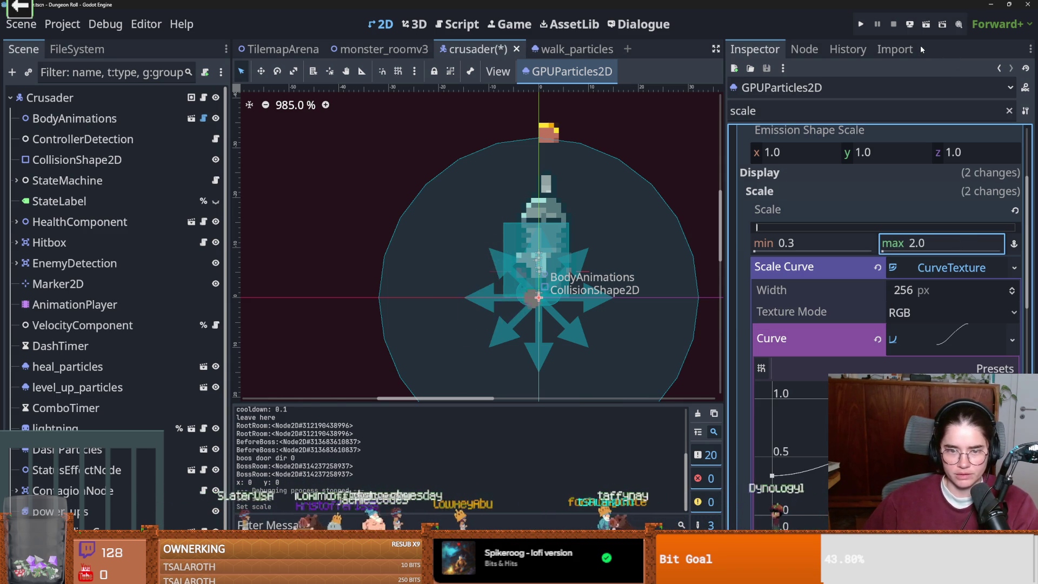
pyautogui.click(860, 24)
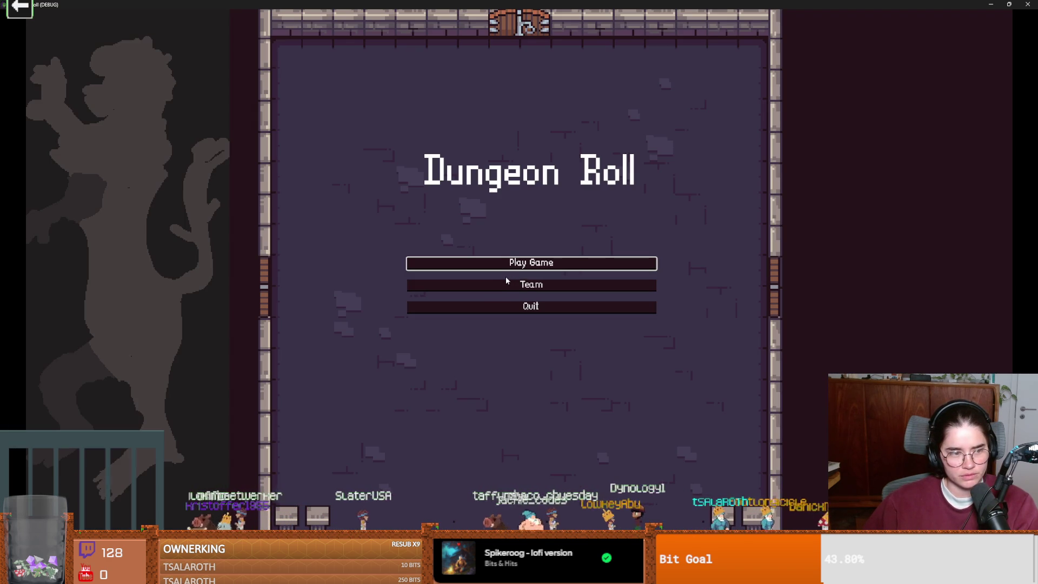
# - Start a new game as the Crusader, walk right to watch the dust, then close the game
pyautogui.click(531, 265)
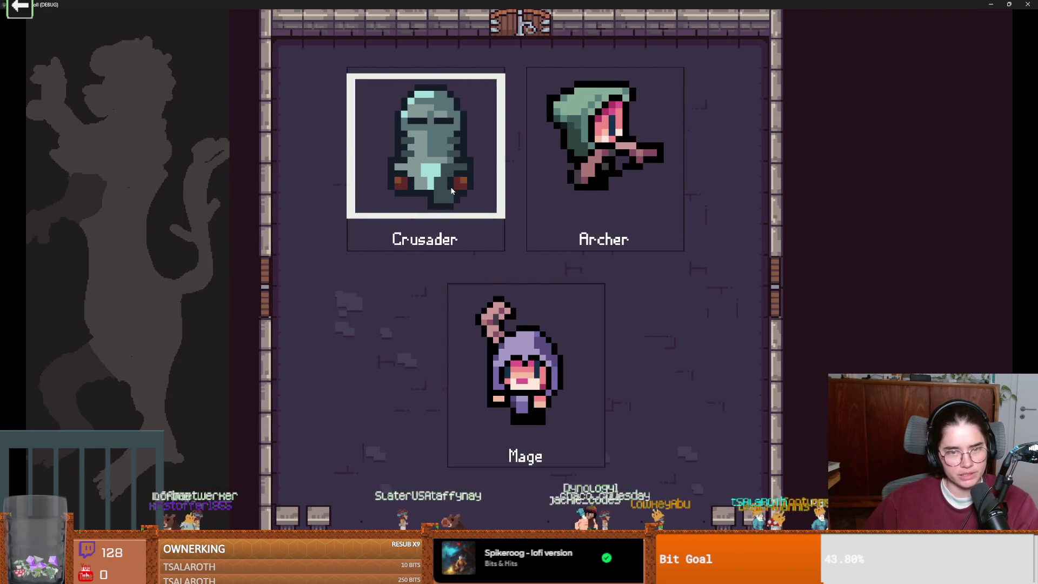
pyautogui.press('Return')
pyautogui.press('d')
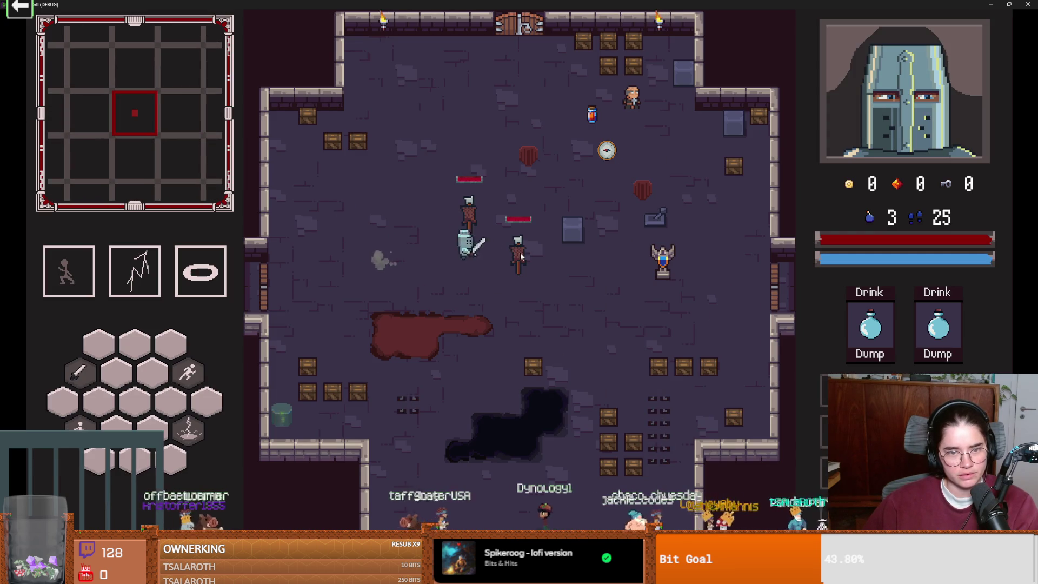
pyautogui.doubleClick(543, 7)
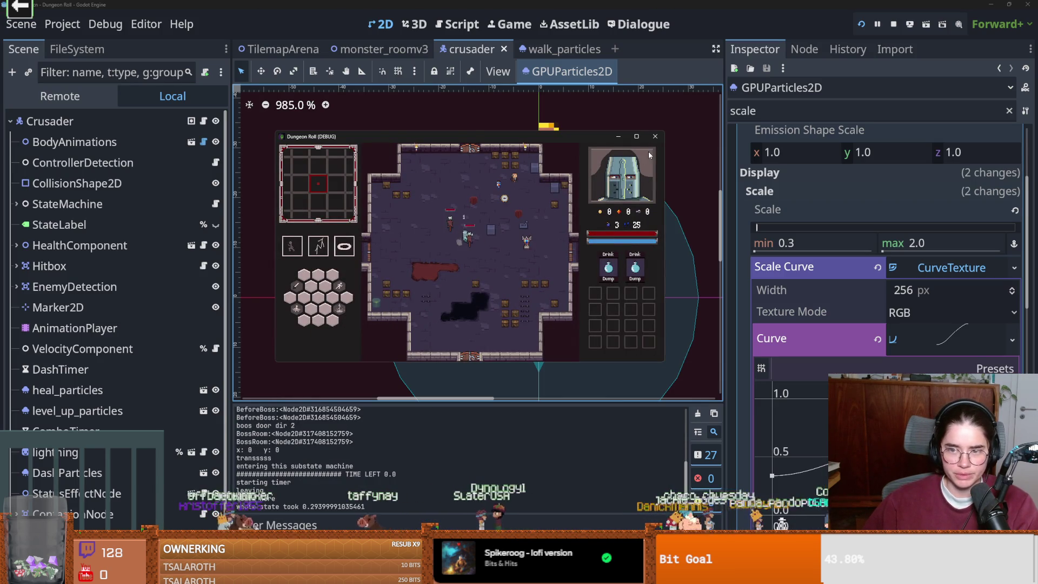
pyautogui.click(653, 136)
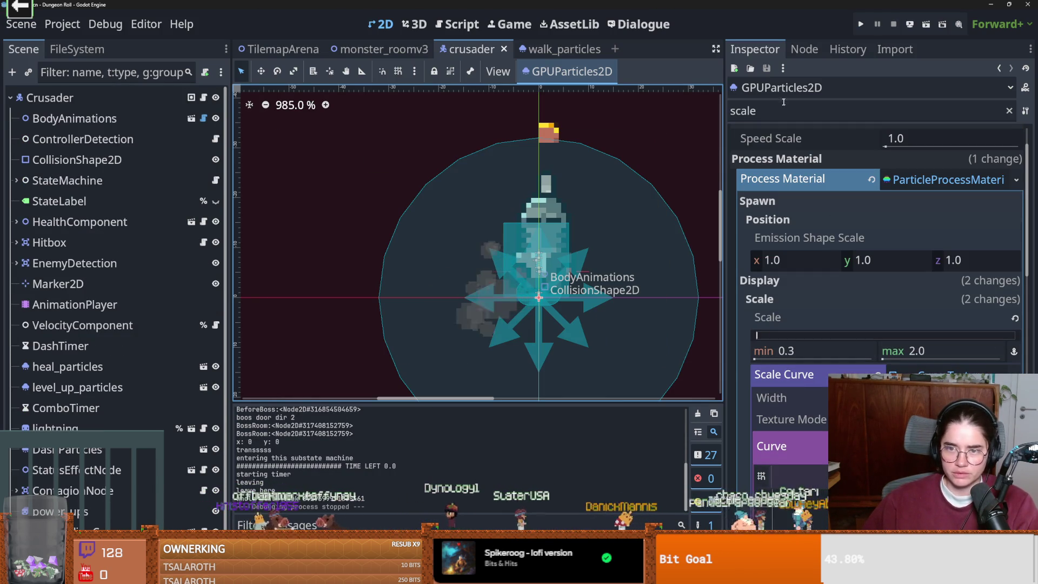
# - Filter properties by 'speed' and give the Speed Curve a new CurveTexture
pyautogui.click(780, 108)
pyautogui.press('BackSpace')
pyautogui.press('BackSpace')
pyautogui.press('BackSpace')
pyautogui.press('BackSpace')
pyautogui.write('peed')
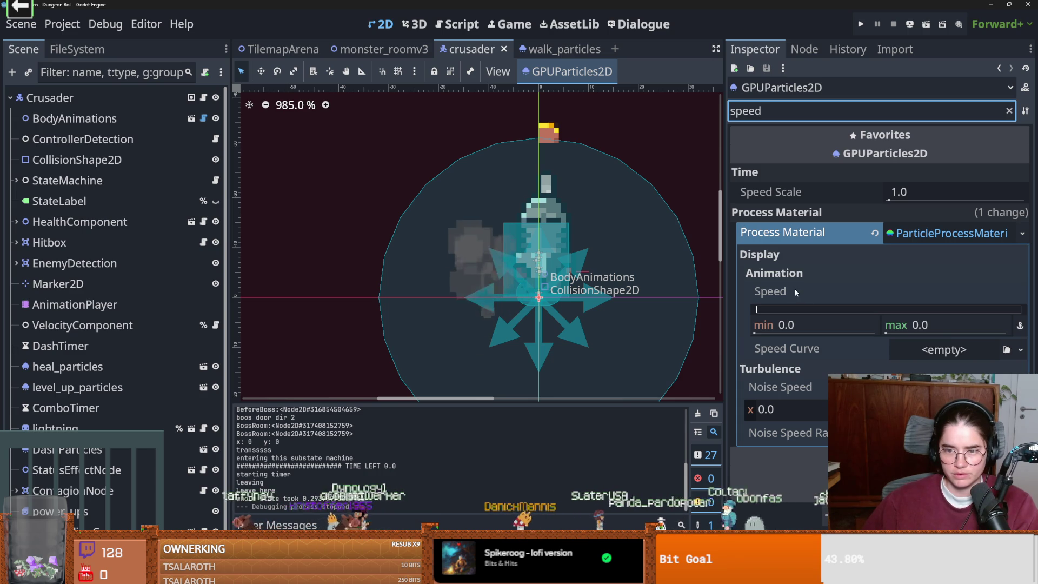
pyautogui.click(944, 349)
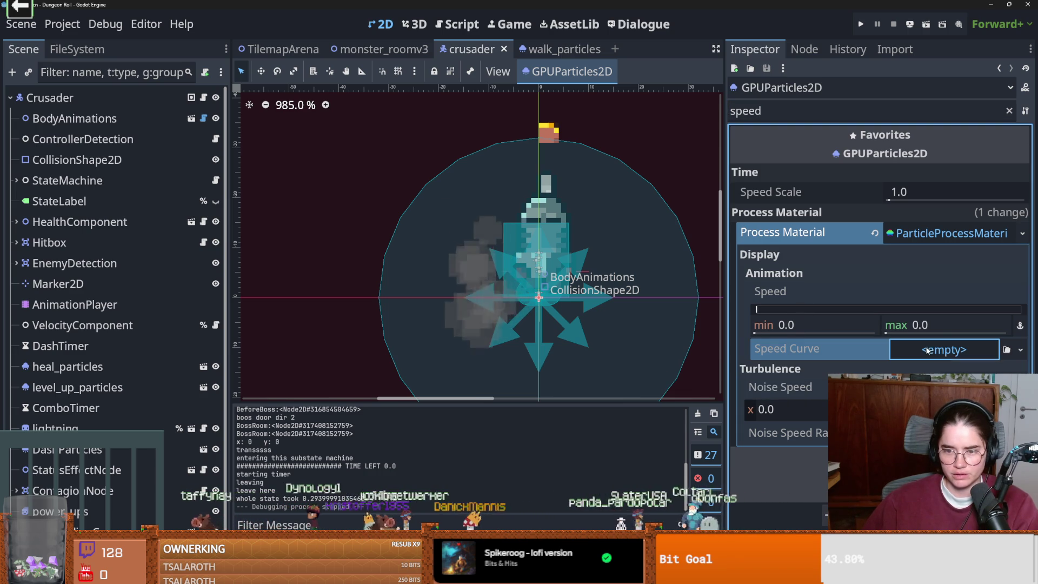
pyautogui.click(967, 371)
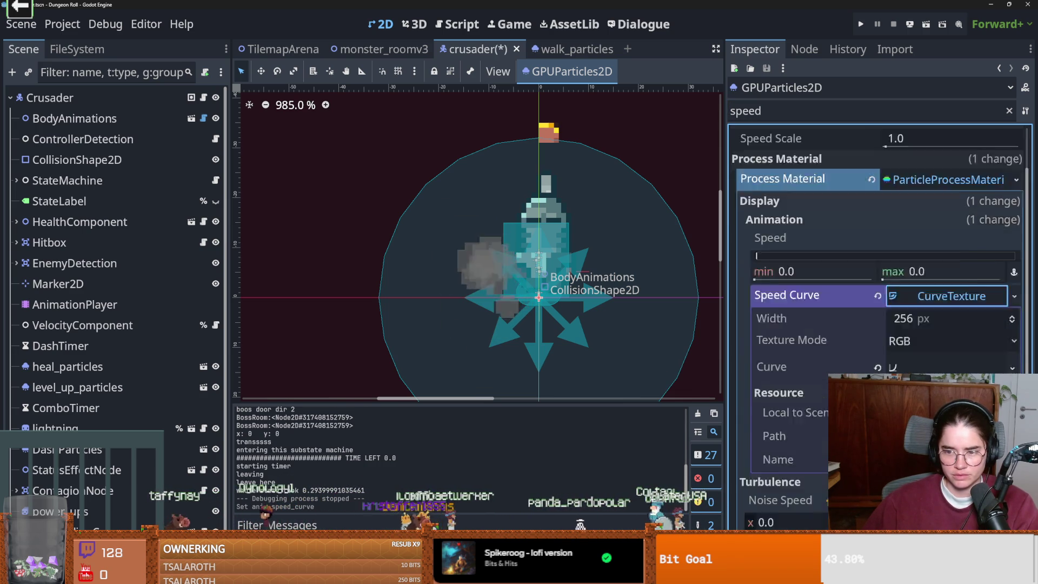
pyautogui.click(930, 314)
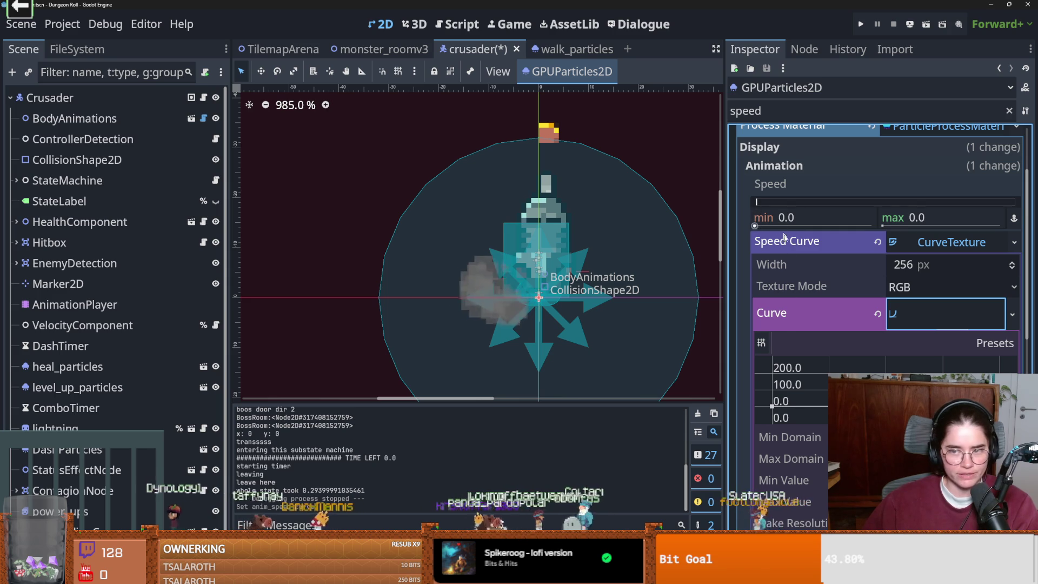
# - Reshape the Speed Curve so it starts high, near 200, and falls off
pyautogui.click(772, 406)
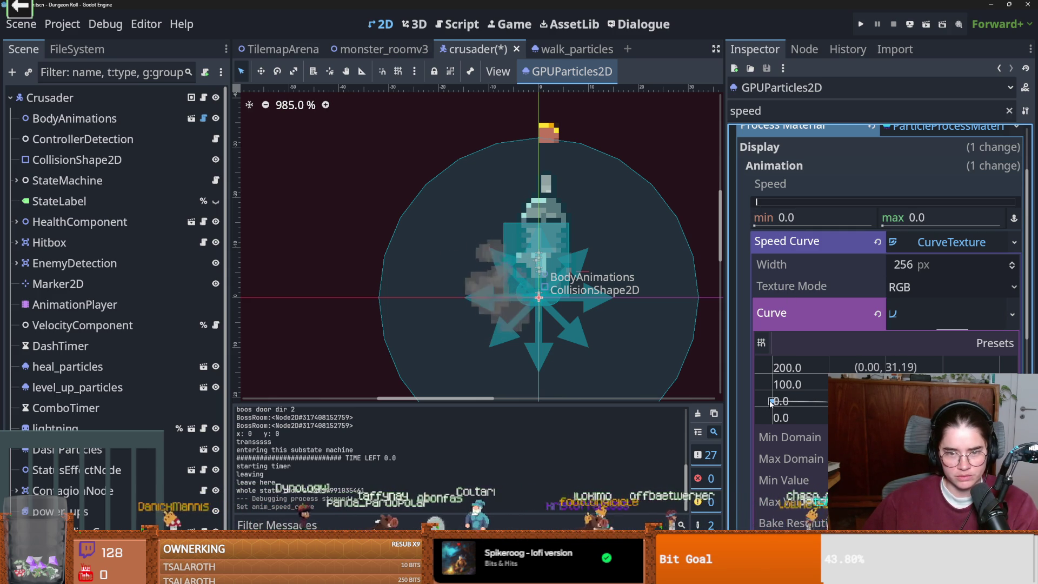
pyautogui.moveTo(772, 403); pyautogui.dragTo(772, 401)
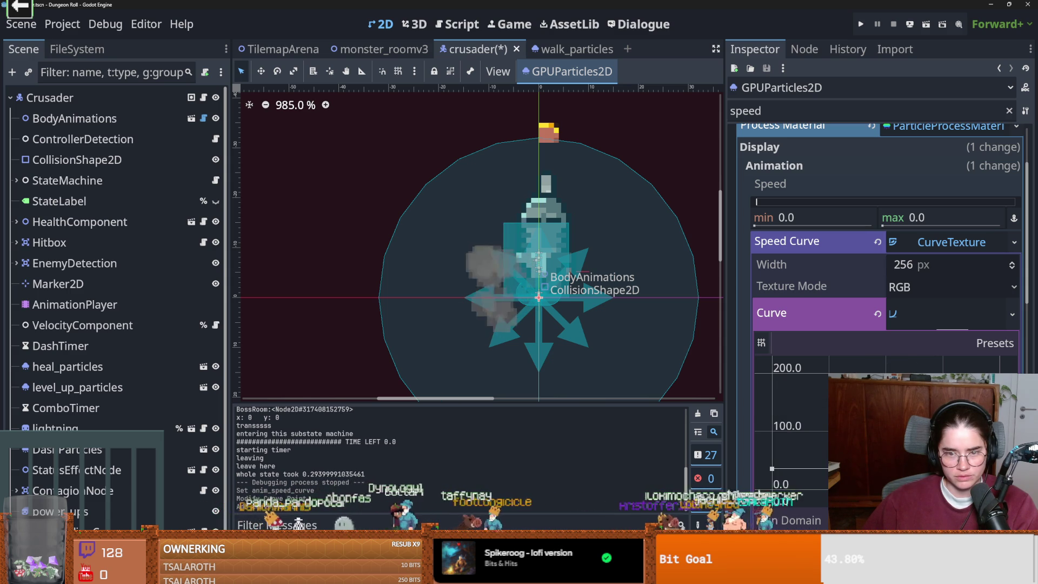
pyautogui.click(771, 469)
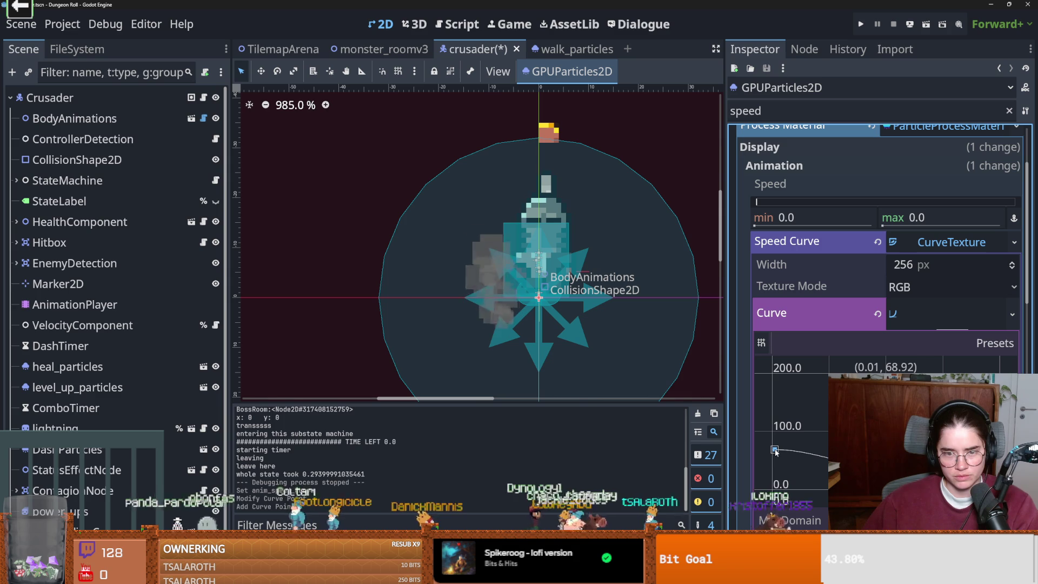
pyautogui.moveTo(775, 452); pyautogui.dragTo(774, 451)
pyautogui.rightClick(774, 451)
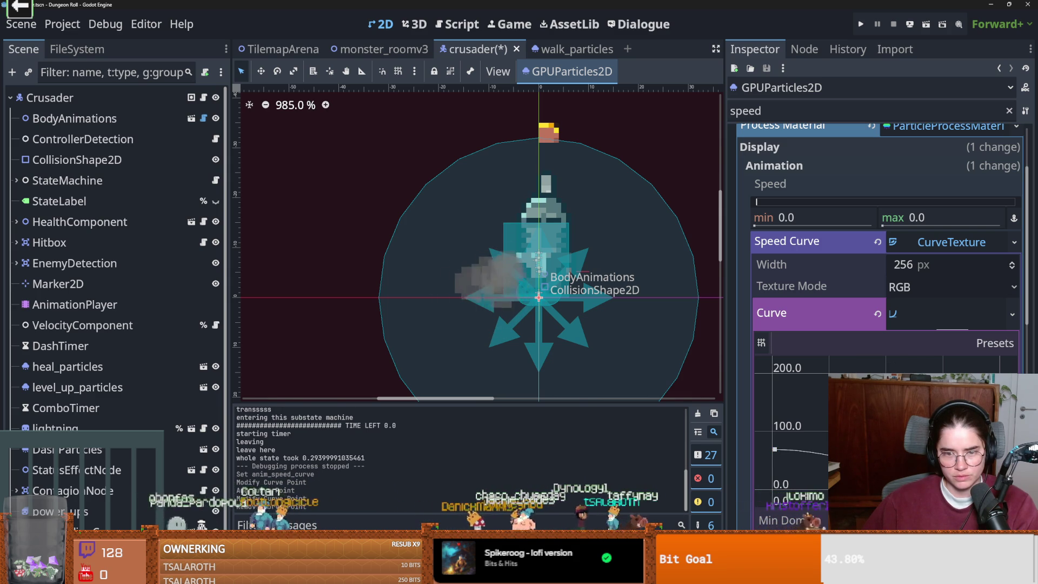
pyautogui.moveTo(776, 452)
pyautogui.moveTo(773, 433)
pyautogui.mouseDown()
pyautogui.moveTo(770, 380)
pyautogui.moveTo(786, 483)
pyautogui.moveTo(772, 380)
pyautogui.moveTo(772, 391)
pyautogui.mouseUp()
# - Set the Animation Speed max to 1
pyautogui.scroll(-1, 800, 405)
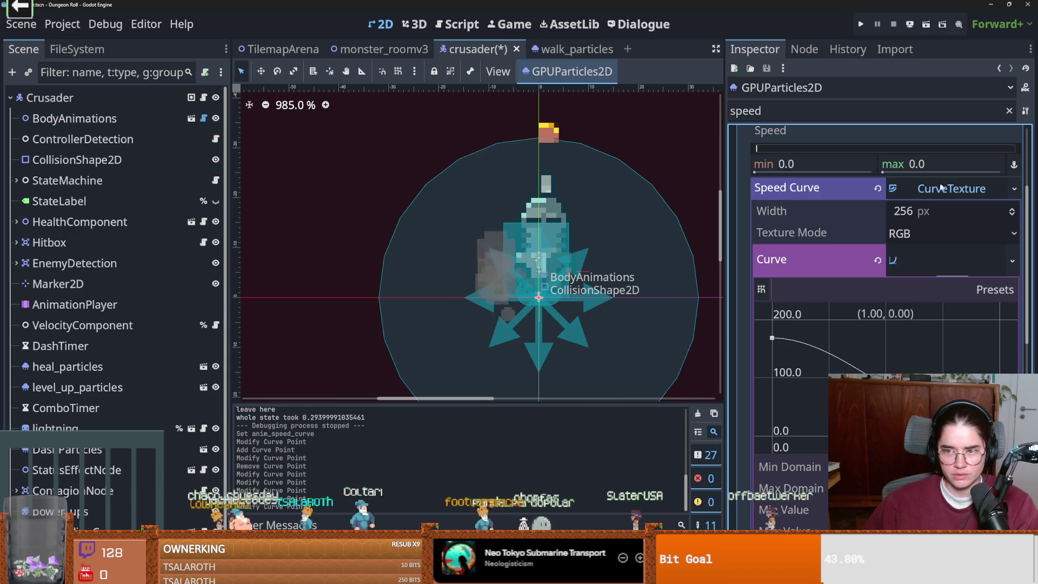
pyautogui.scroll(2, 851, 280)
pyautogui.click(898, 272)
pyautogui.write('1')
pyautogui.press('Return')
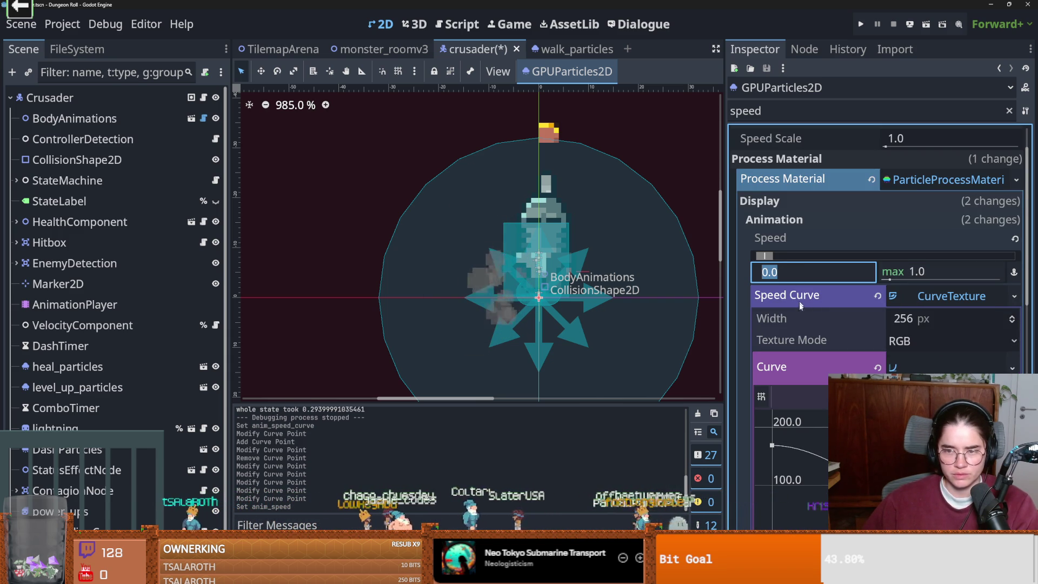
# - Push the Speed Curve's starting point up to 200
pyautogui.click(783, 447)
pyautogui.rightClick(777, 444)
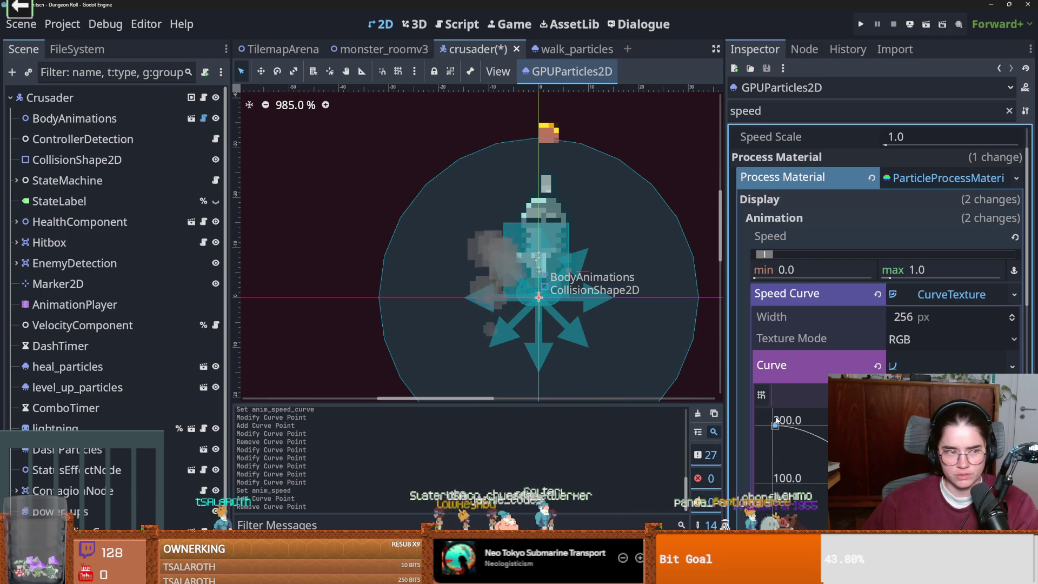
pyautogui.moveTo(776, 424); pyautogui.dragTo(777, 400)
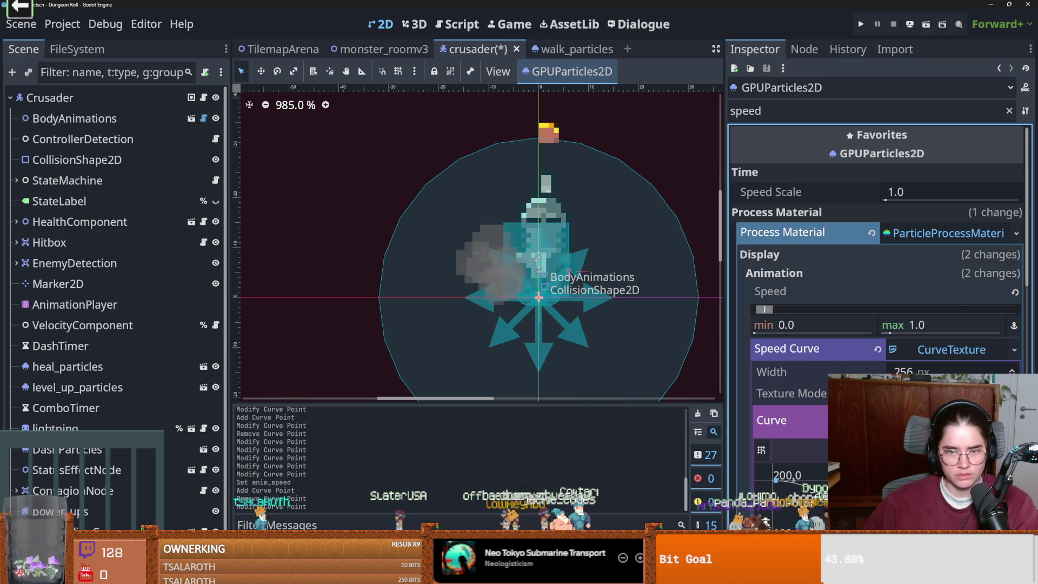
# - Clear the property filter, set the particle Lifetime to 5.0 s, and save and run
pyautogui.click(1009, 110)
pyautogui.scroll(-2, 892, 311)
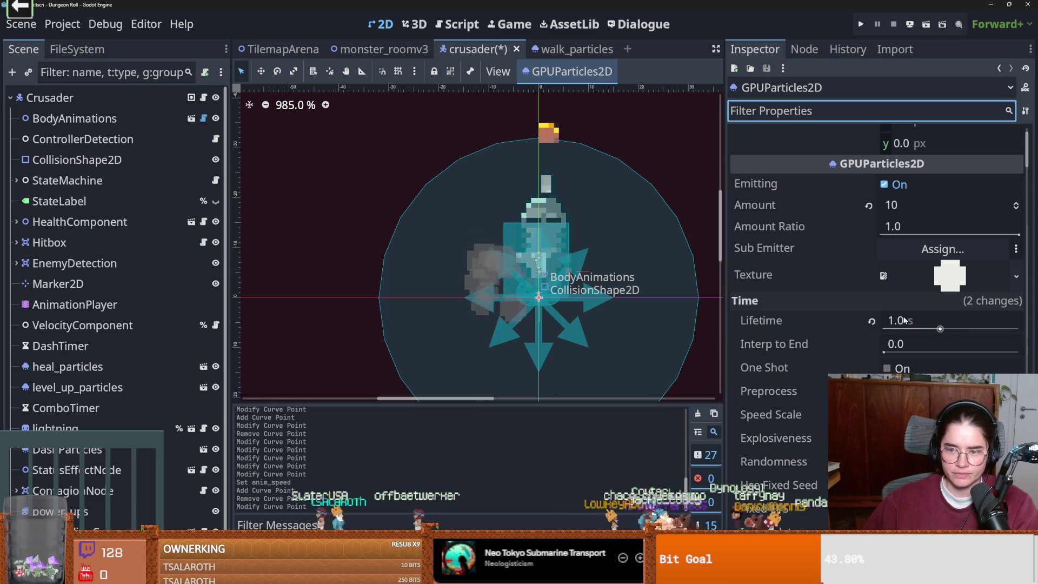
pyautogui.click(900, 320)
pyautogui.write('5')
pyautogui.press('Return')
pyautogui.scroll(-8, 551, 318)
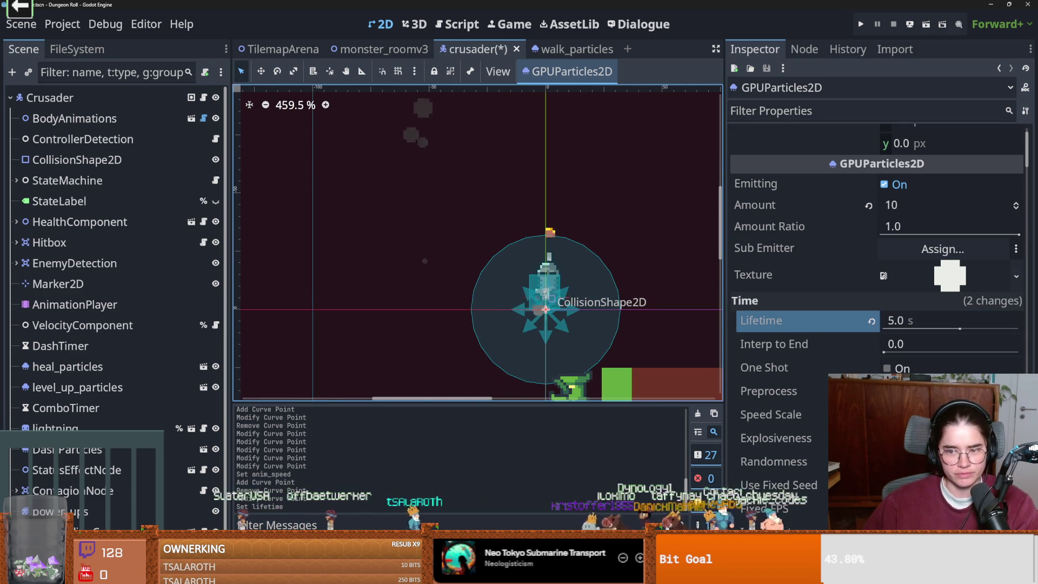
pyautogui.scroll(-2, 798, 358)
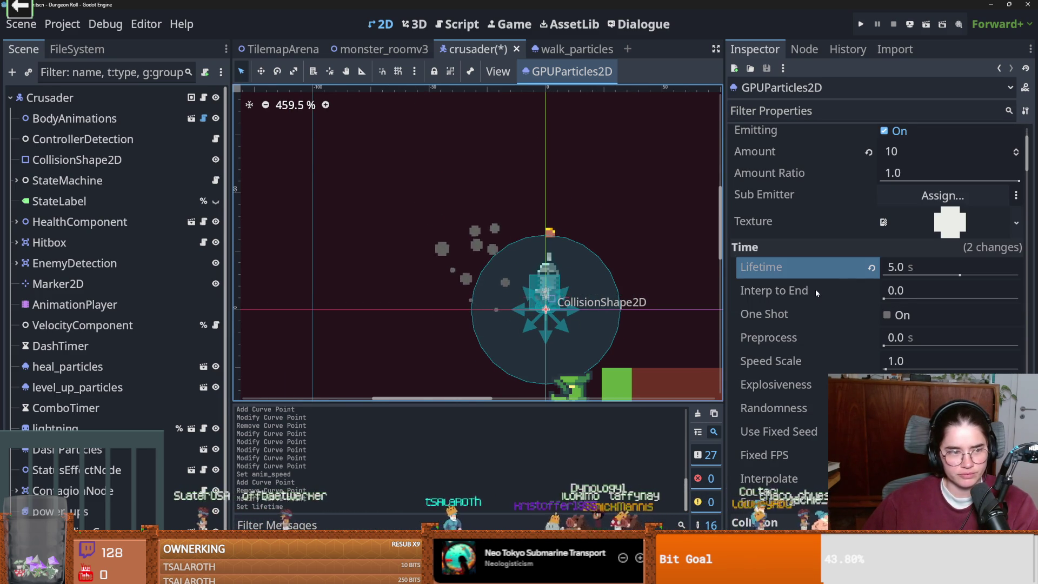
pyautogui.click(865, 24)
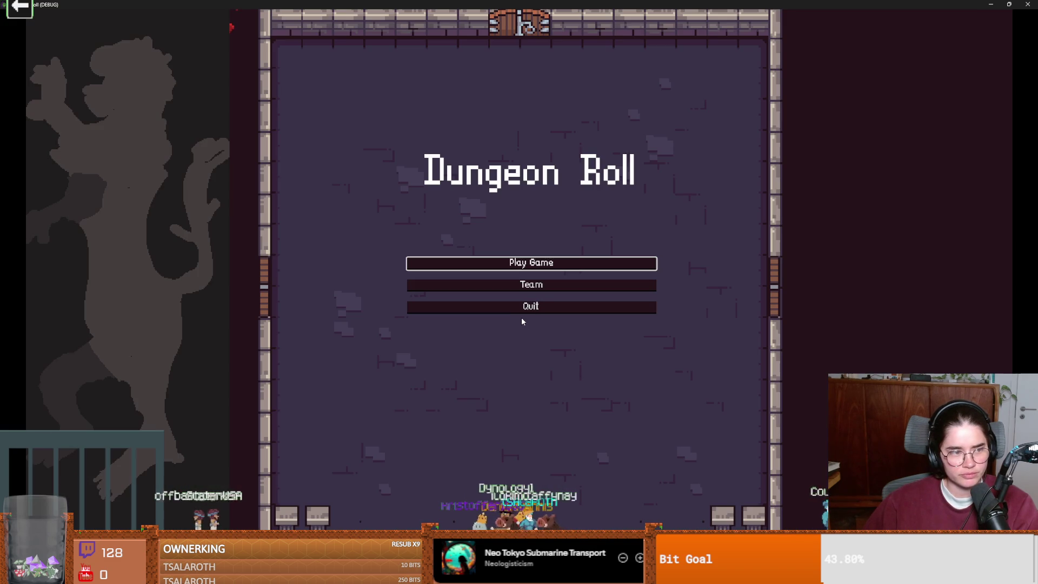
# - Play as the Crusader, walking left and right to watch the dust, then exit the game
pyautogui.click(490, 265)
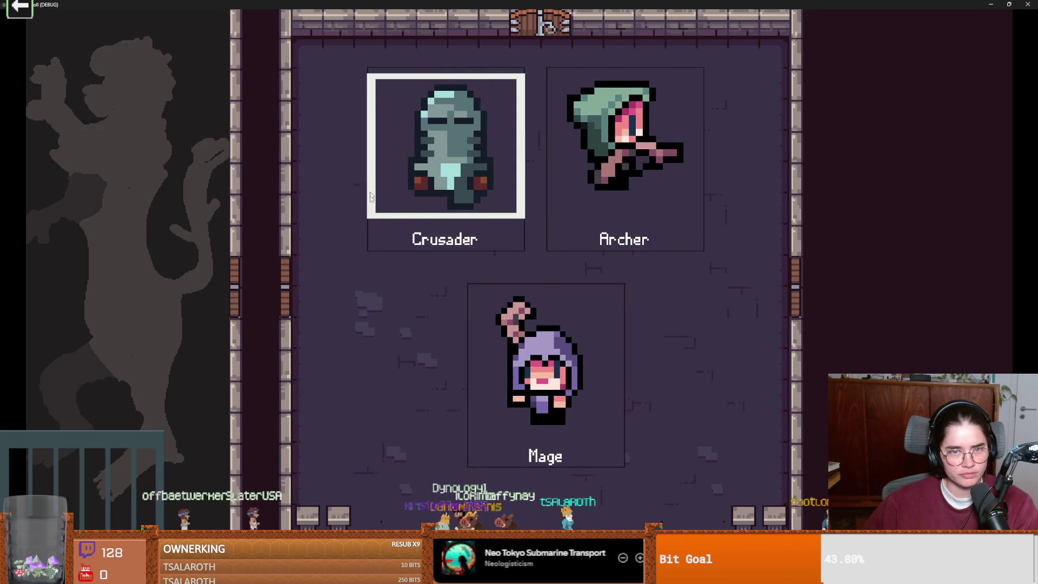
pyautogui.click(452, 241)
pyautogui.press('s')
pyautogui.press('d')
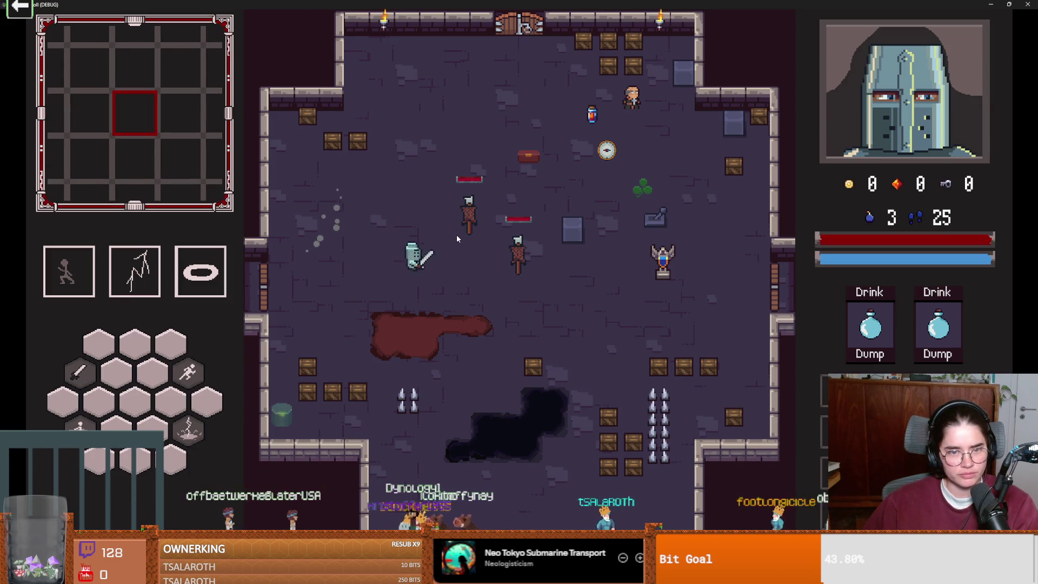
pyautogui.press('d')
pyautogui.press('a')
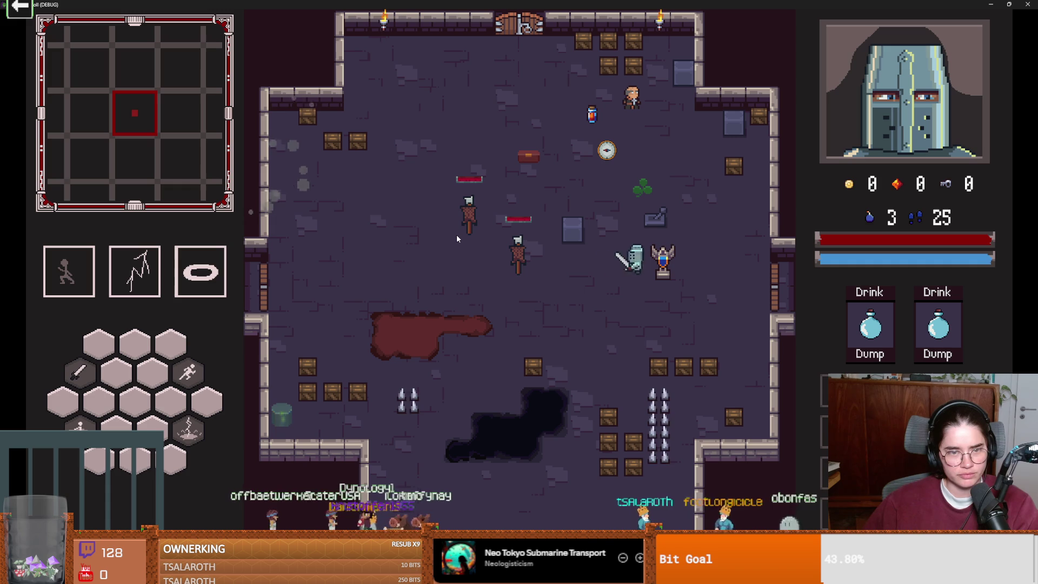
pyautogui.press('a')
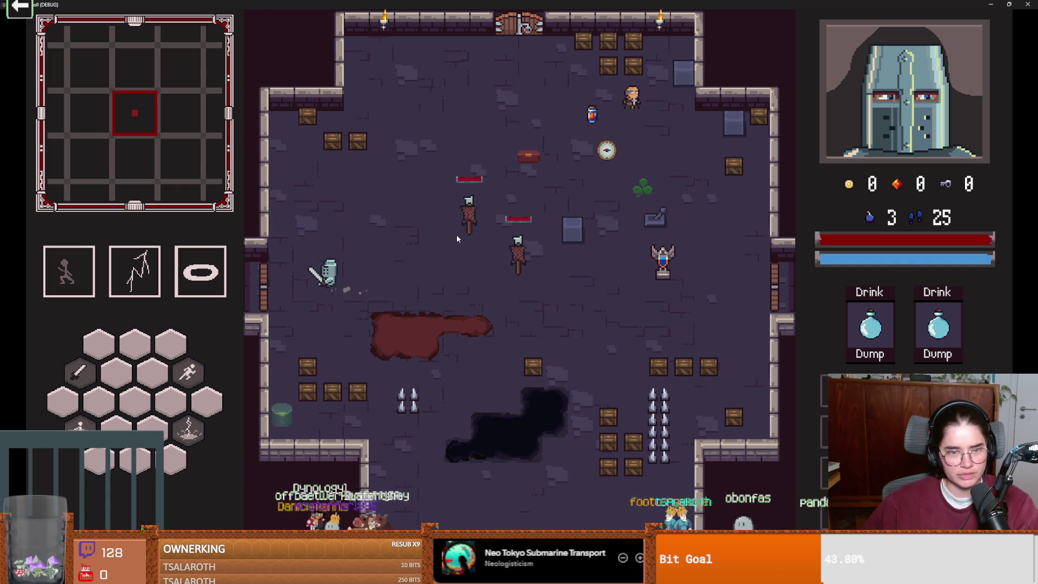
pyautogui.press('d')
pyautogui.press('a')
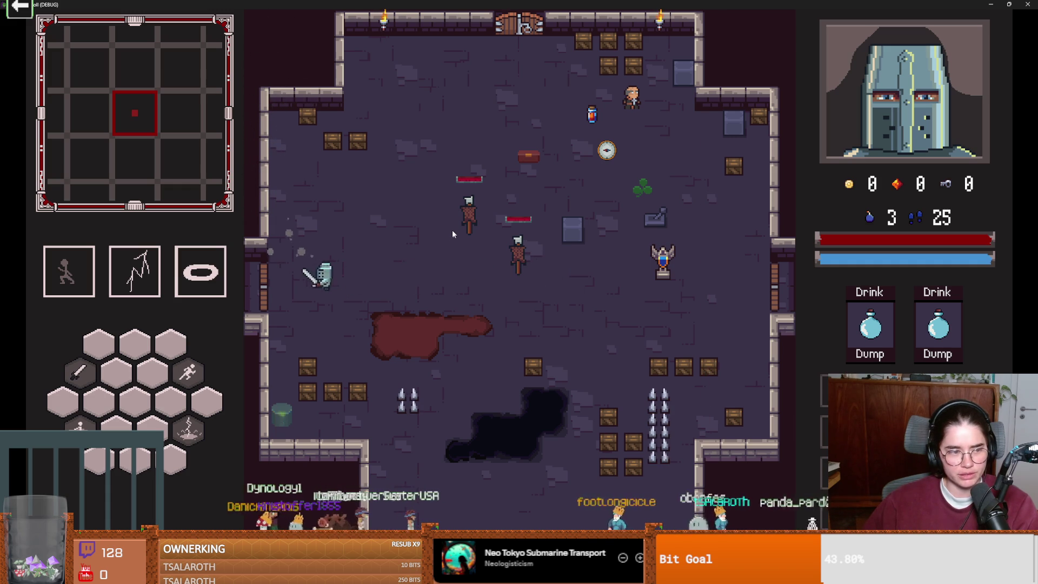
pyautogui.press('d')
pyautogui.press('a')
pyautogui.press('Escape')
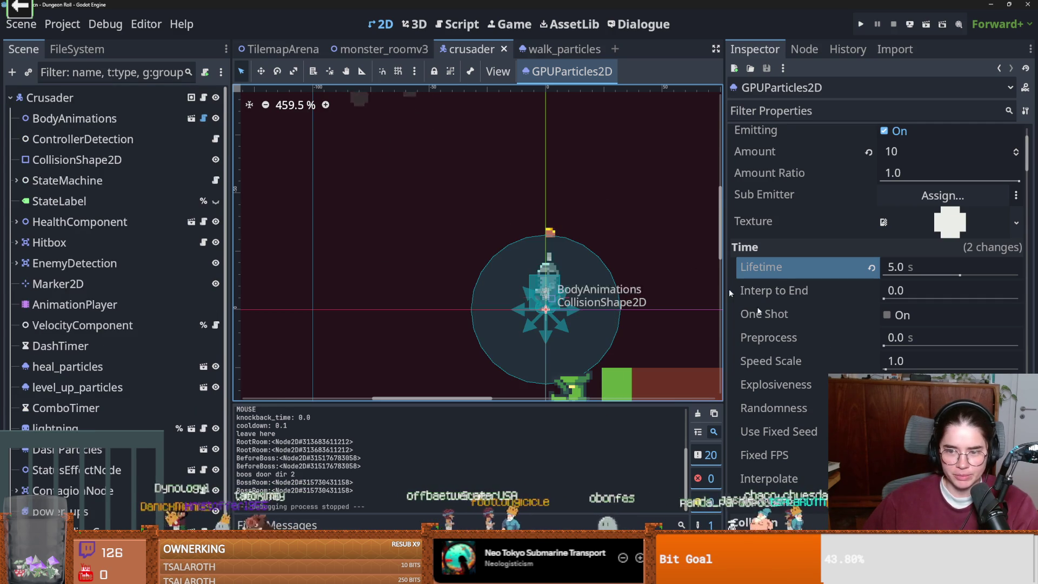
pyautogui.click(895, 363)
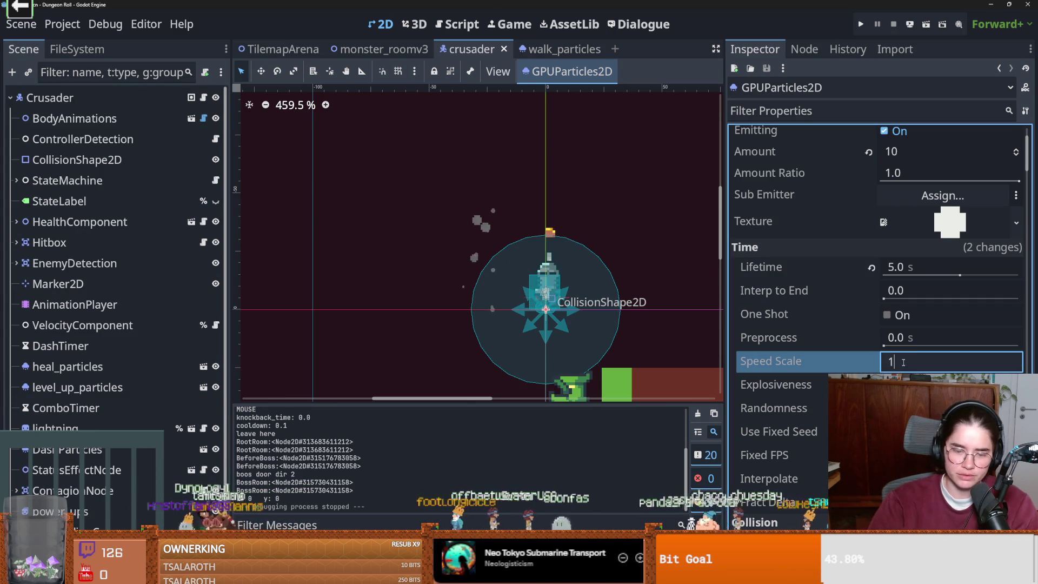
pyautogui.write('.5')
# - Set the particles' Speed Scale to 1.5 and Lifetime to 3.0 s
pyautogui.press('Return')
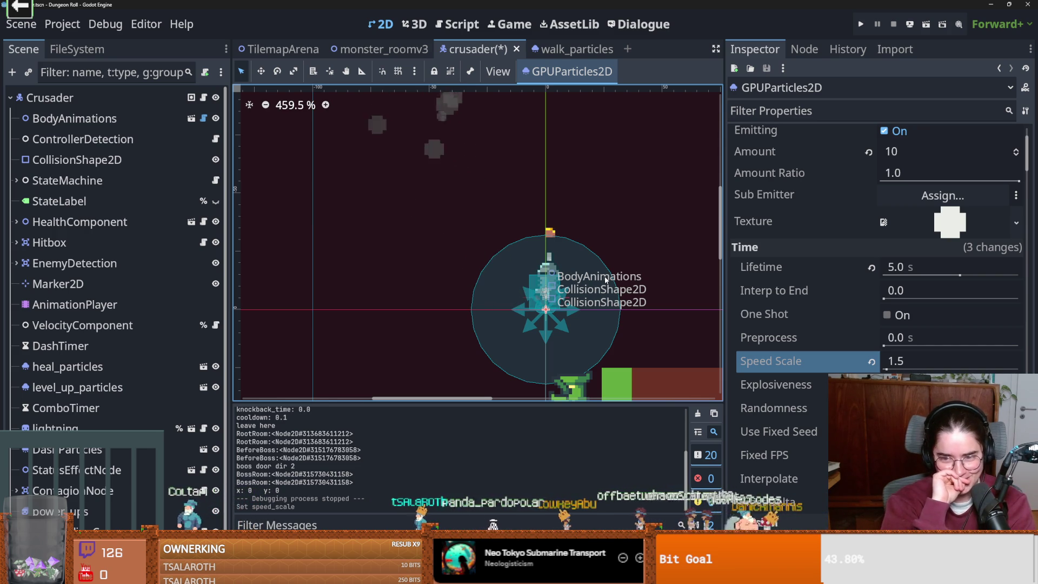
pyautogui.click(909, 267)
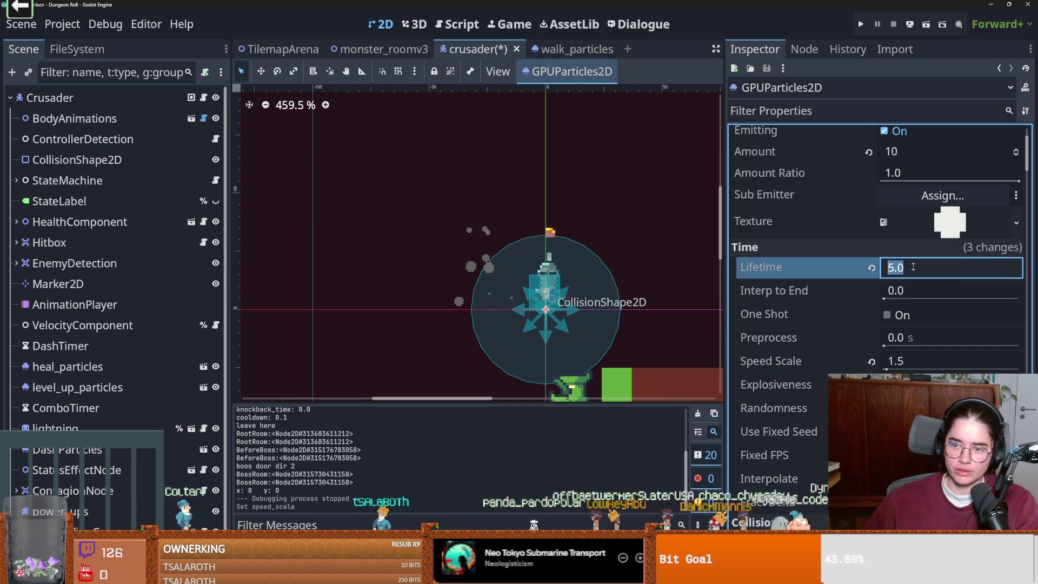
pyautogui.write('3')
pyautogui.press('Return')
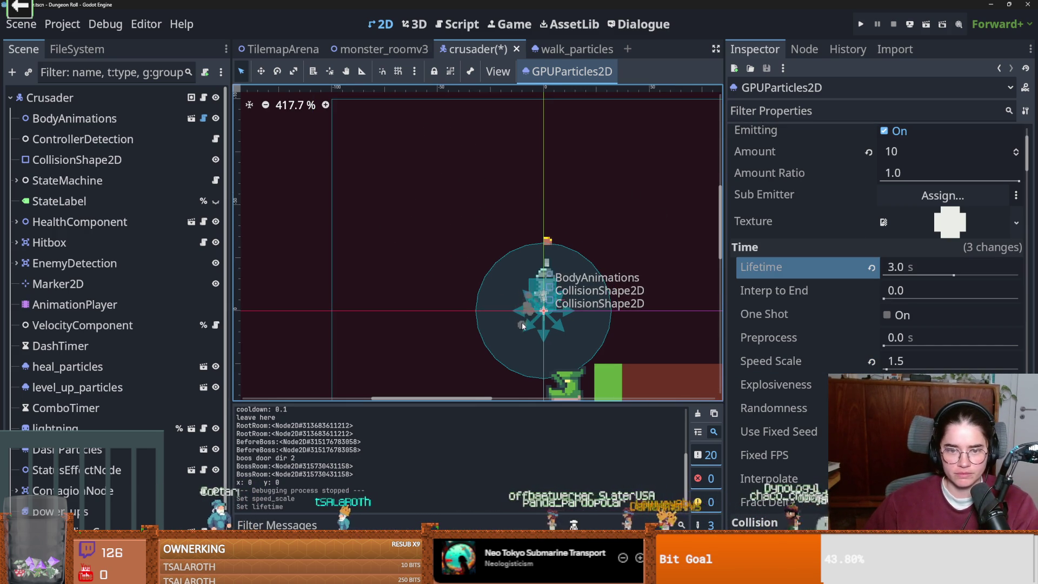
# - Change Speed Scale to 2.0 and Lifetime to 2.0 s, then run the game
pyautogui.click(923, 361)
pyautogui.write('2')
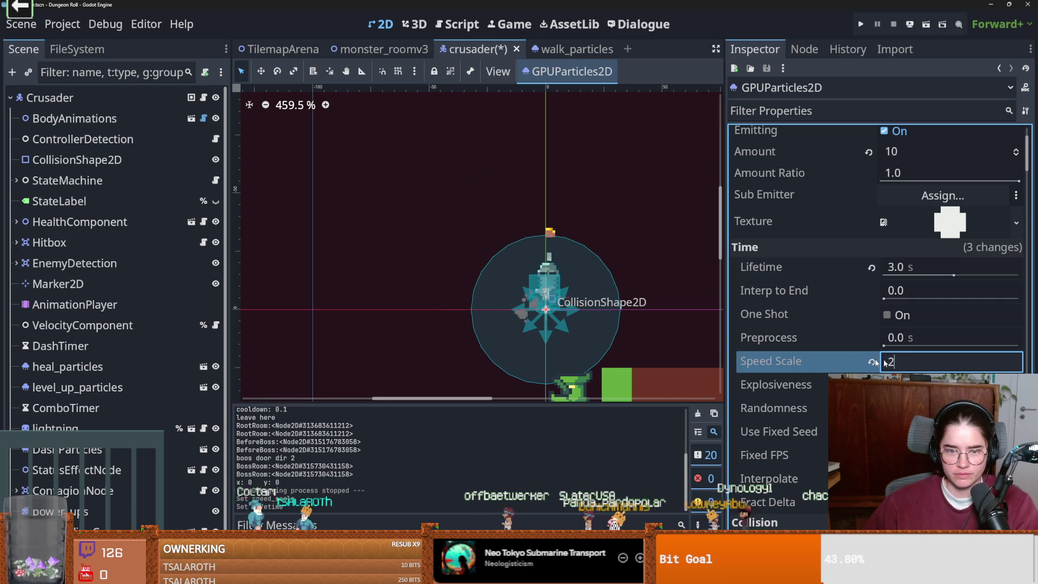
pyautogui.press('Return')
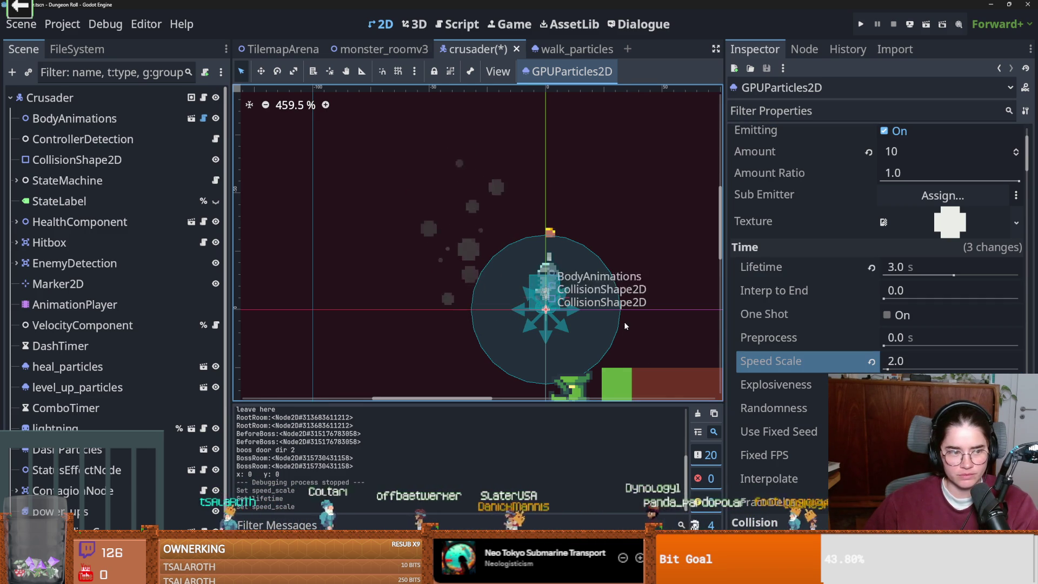
pyautogui.click(900, 269)
pyautogui.write('2')
pyautogui.press('Return')
pyautogui.click(860, 25)
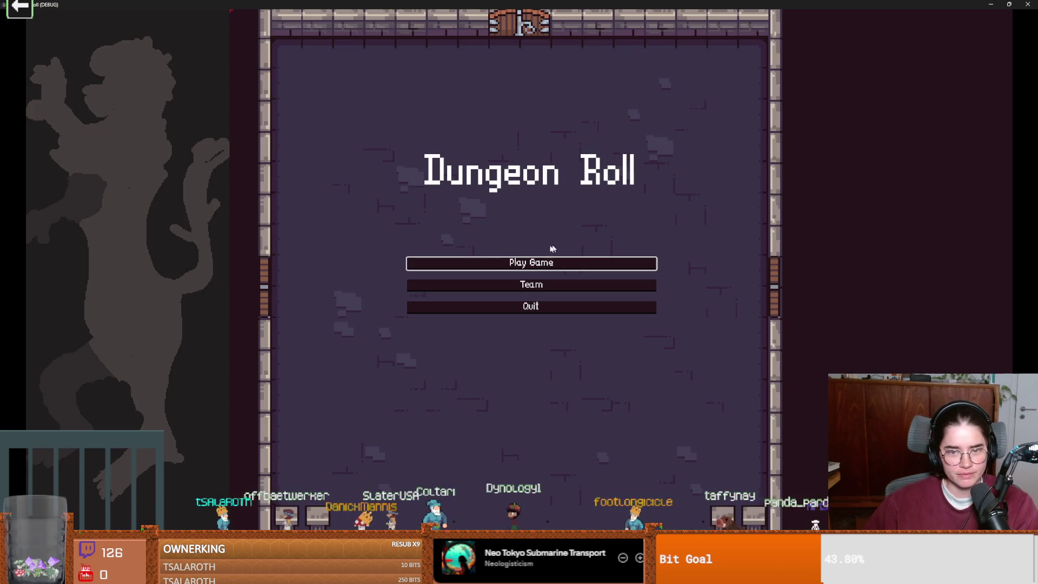
# - Start a game as the Crusader, walk right and left to check the dust, then close it
pyautogui.click(452, 258)
pyautogui.click(403, 250)
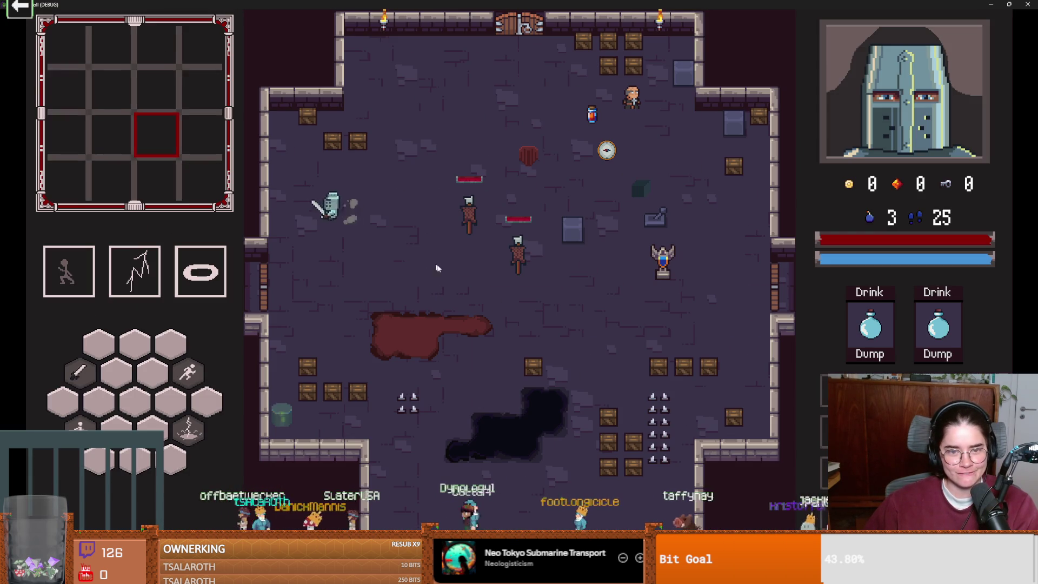
pyautogui.press('d')
pyautogui.press('a')
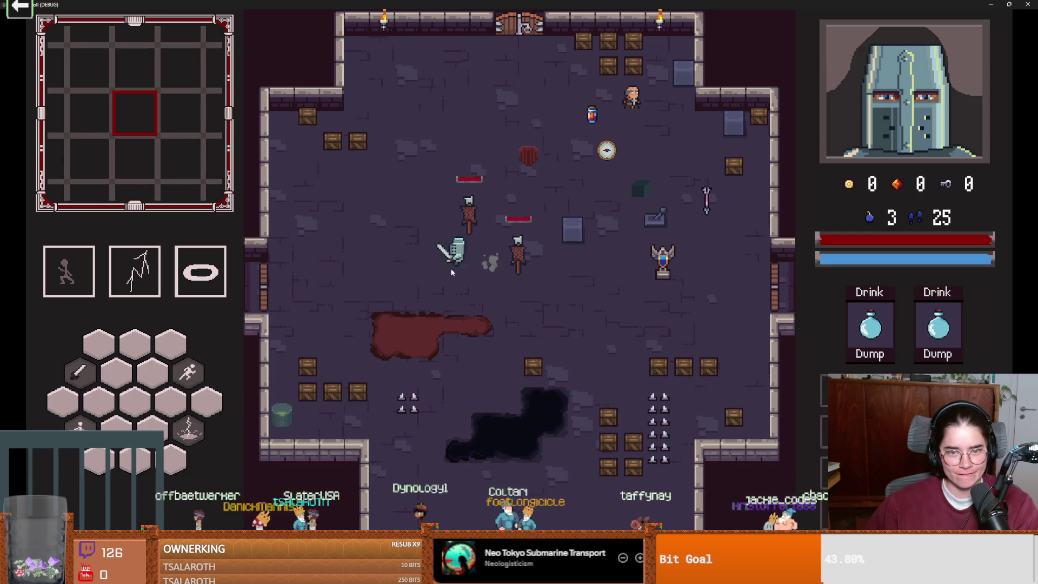
pyautogui.press('d')
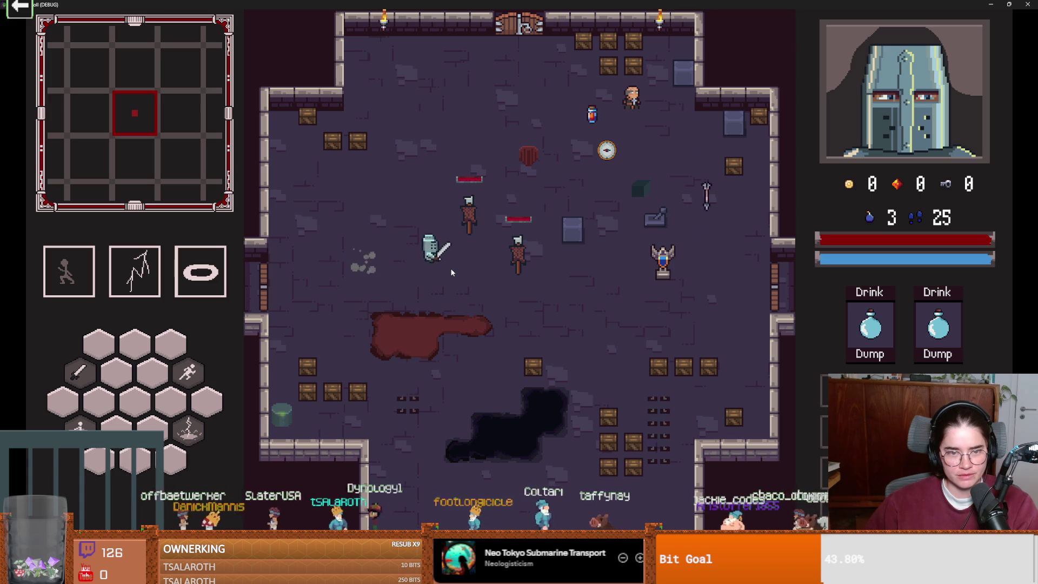
pyautogui.press('super+Down')
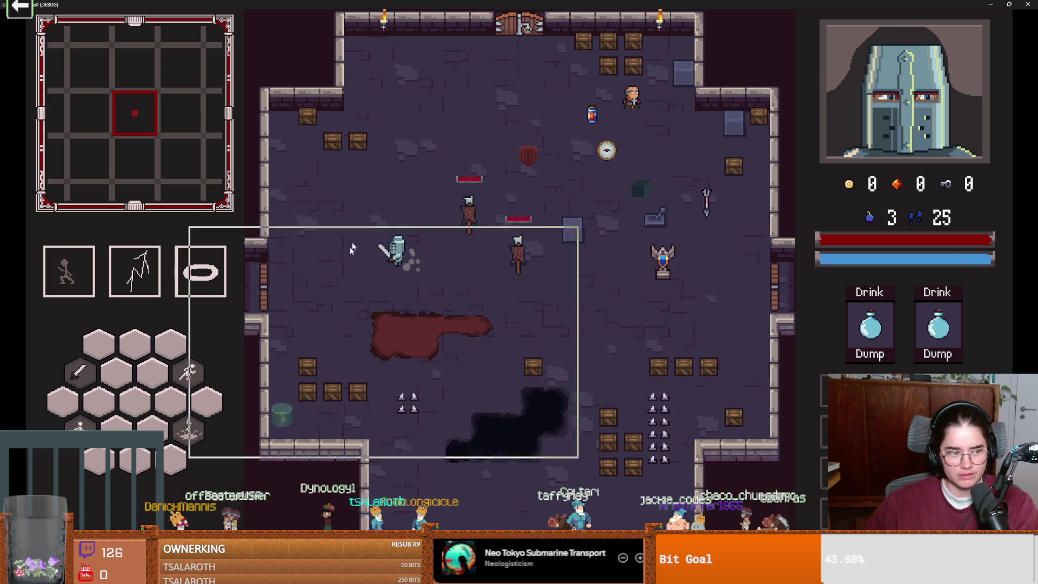
pyautogui.click(565, 243)
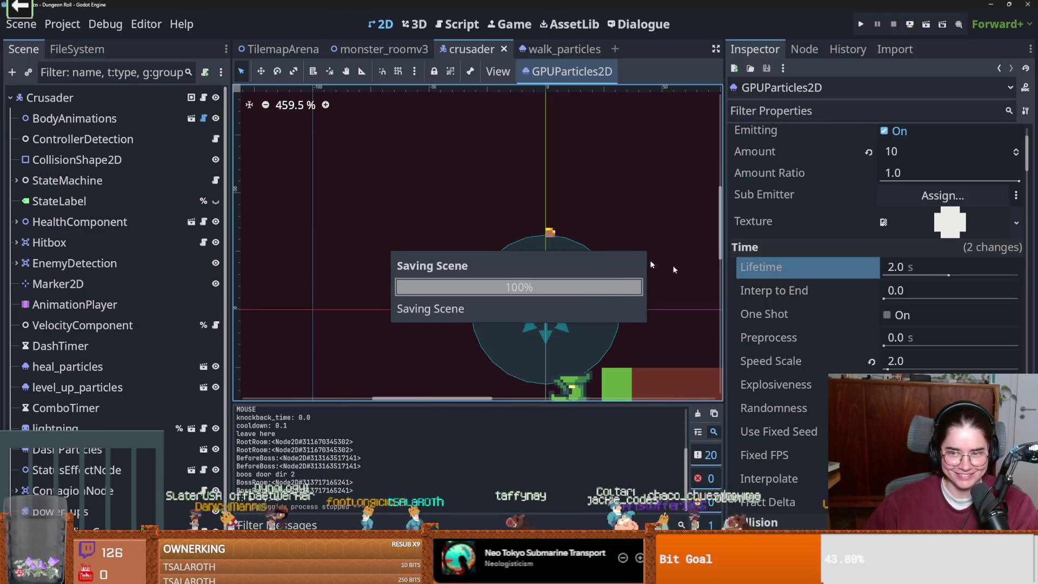
# - Keep Speed Scale at 2.0, set Lifetime to 1.5 s, and save and run the game
pyautogui.click(907, 361)
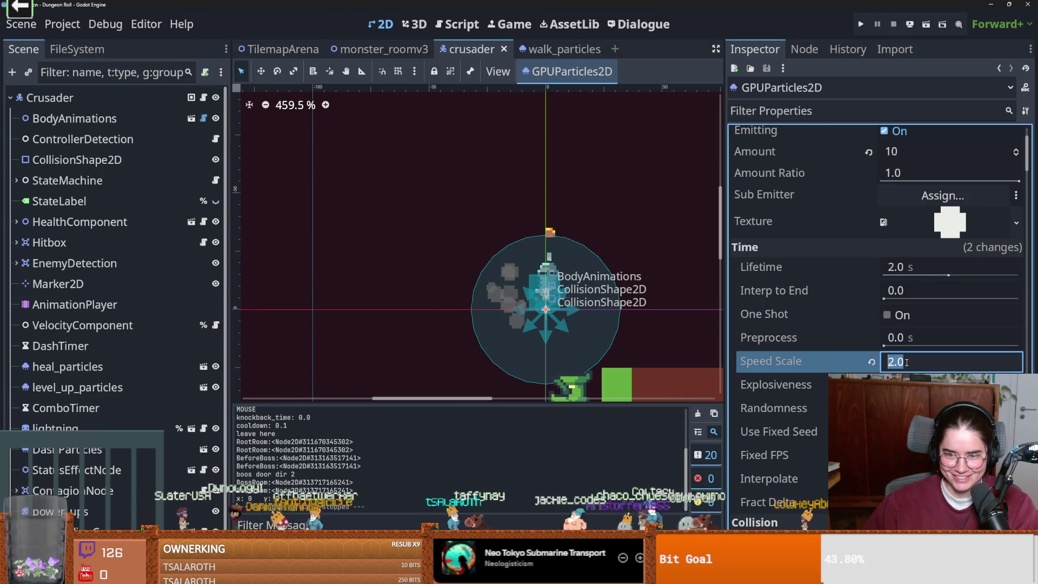
pyautogui.press('Return')
pyautogui.hotkey('ctrl', 's')
pyautogui.click(917, 265)
pyautogui.write('1.5')
pyautogui.press('Return')
pyautogui.click(859, 23)
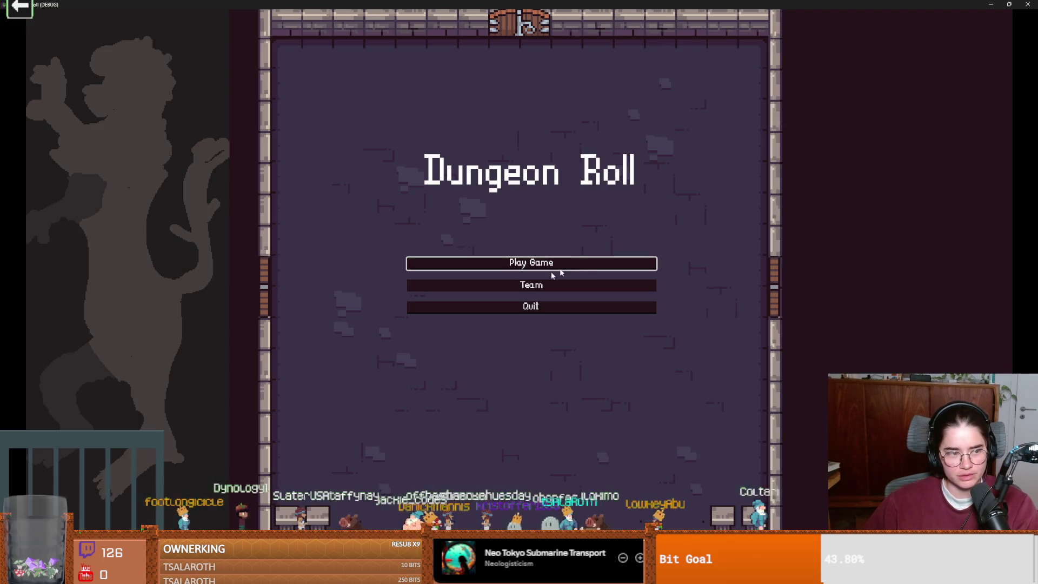
# - Play as the Crusader walking right and left, then stop the game and save the scene
pyautogui.click(519, 266)
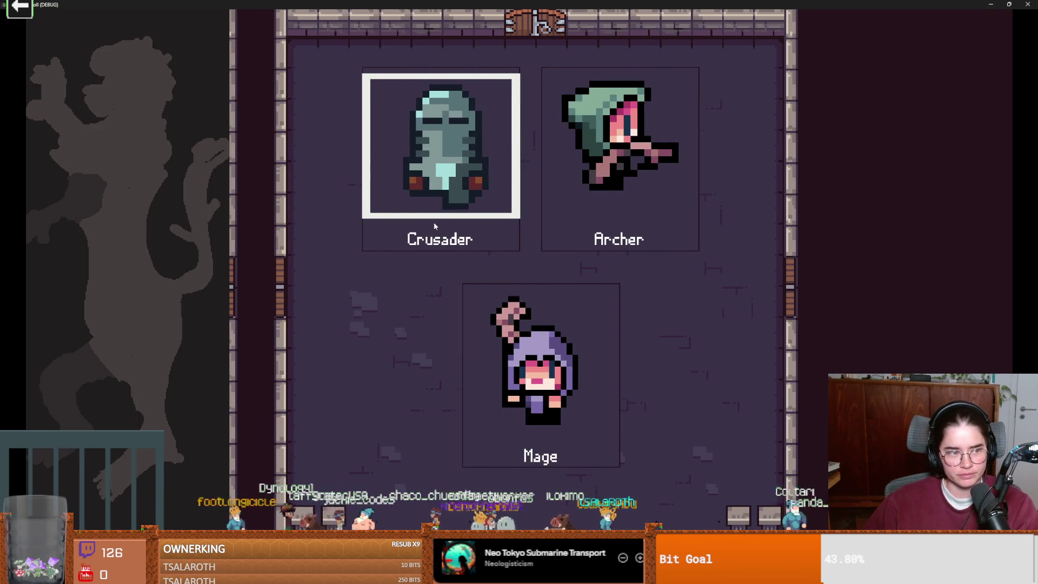
pyautogui.click(434, 225)
pyautogui.press('d')
pyautogui.press('a')
pyautogui.press('super+Down')
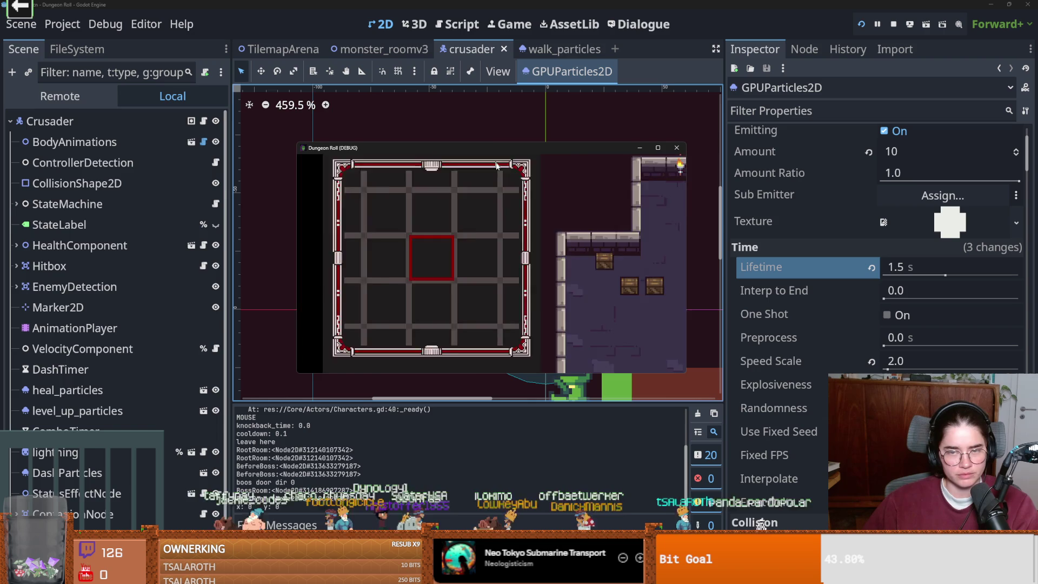
pyautogui.press('F8')
pyautogui.hotkey('ctrl', 's')
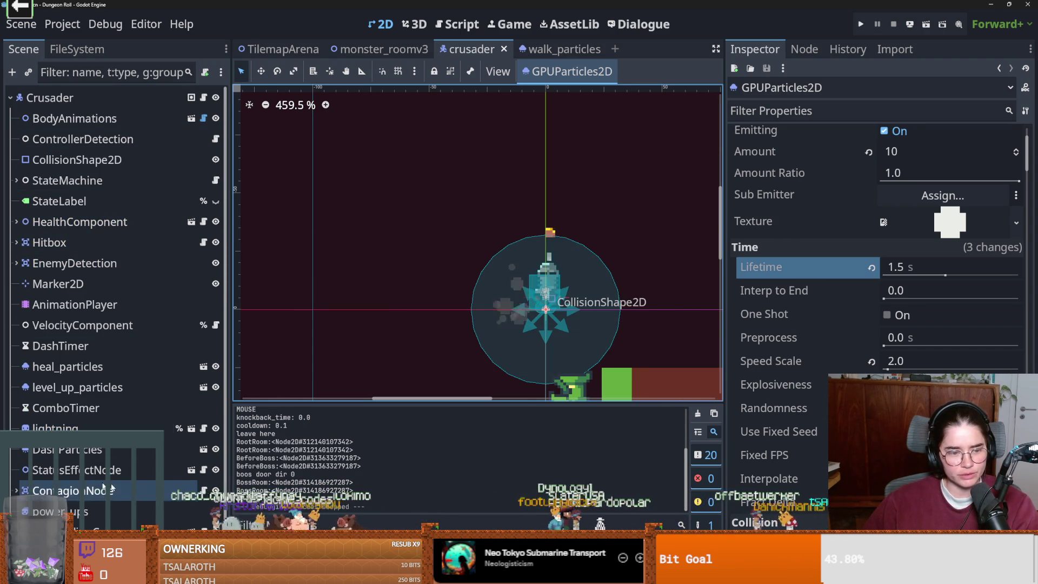
pyautogui.scroll(-1, 85, 476)
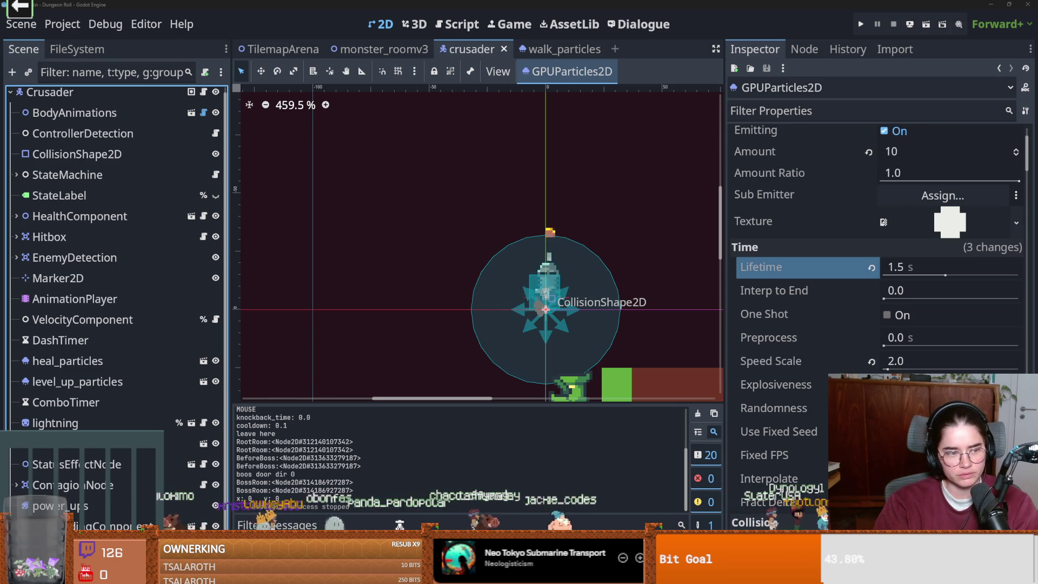
pyautogui.press('Return')
pyautogui.hotkey('ctrl', 's')
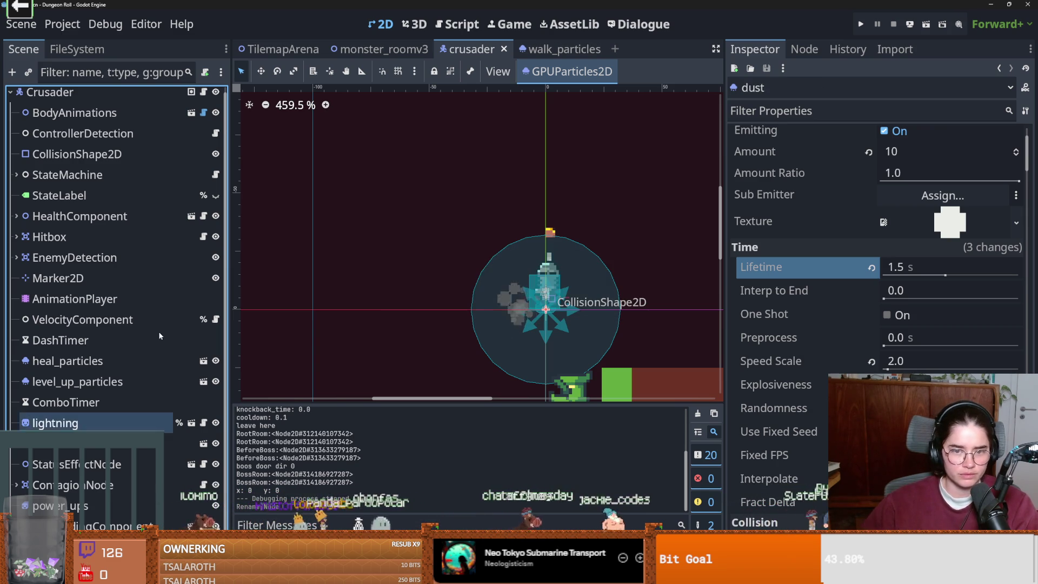
pyautogui.scroll(1, 89, 282)
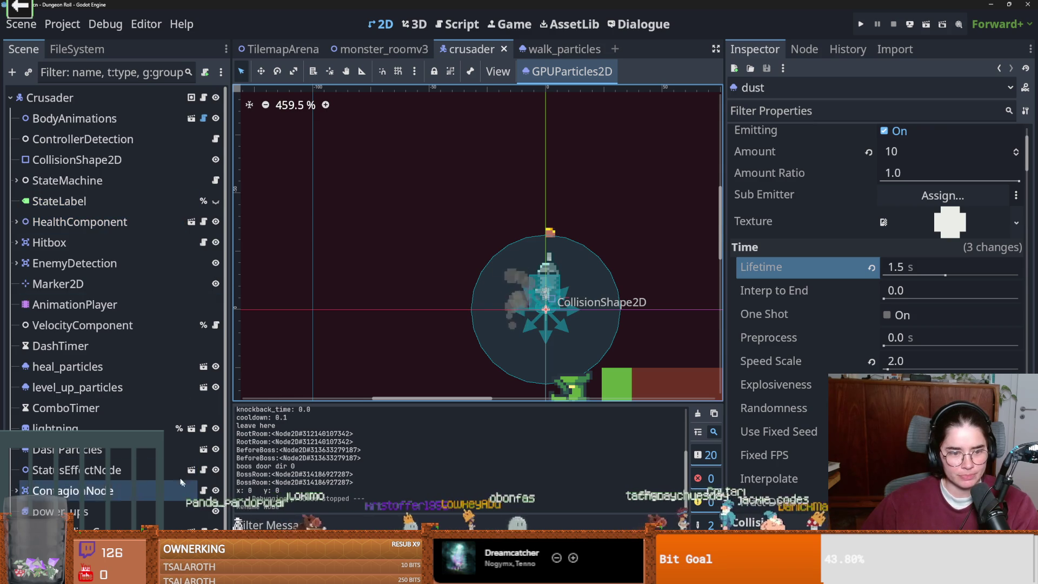
pyautogui.scroll(-1, 182, 482)
pyautogui.click(197, 442)
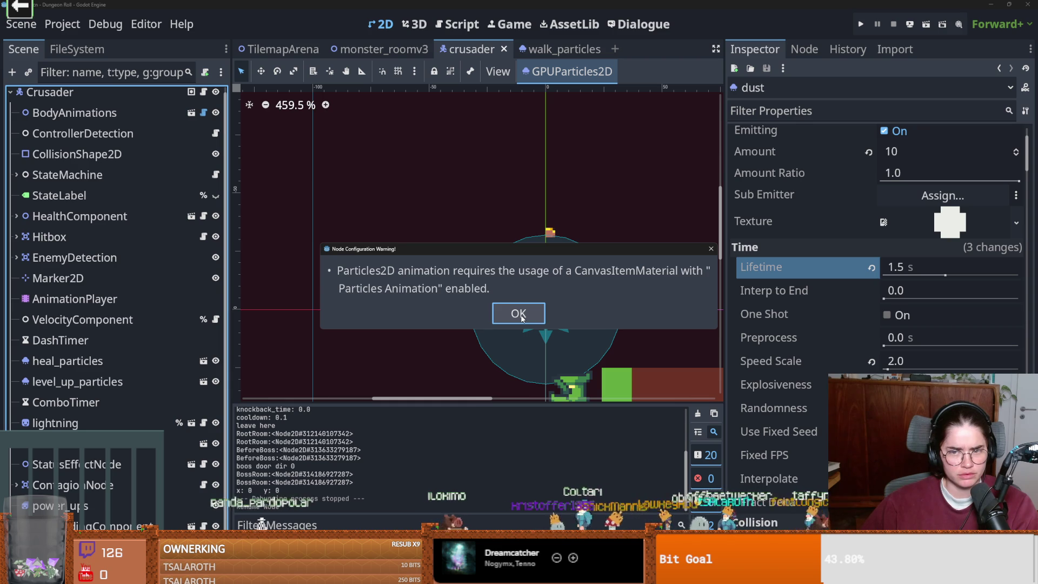
pyautogui.click(518, 314)
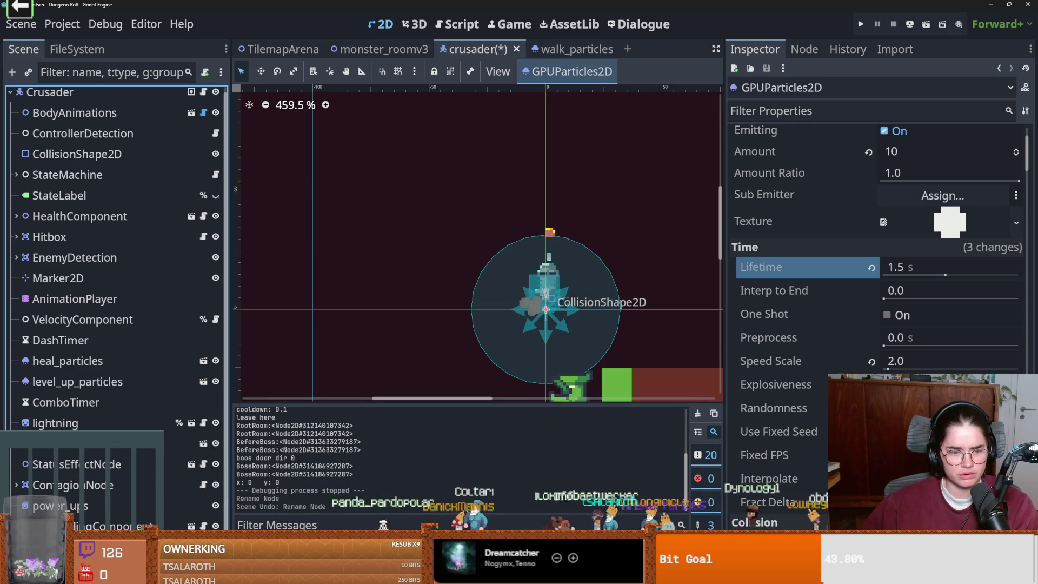
pyautogui.scroll(4, 786, 349)
pyautogui.scroll(-2, 795, 352)
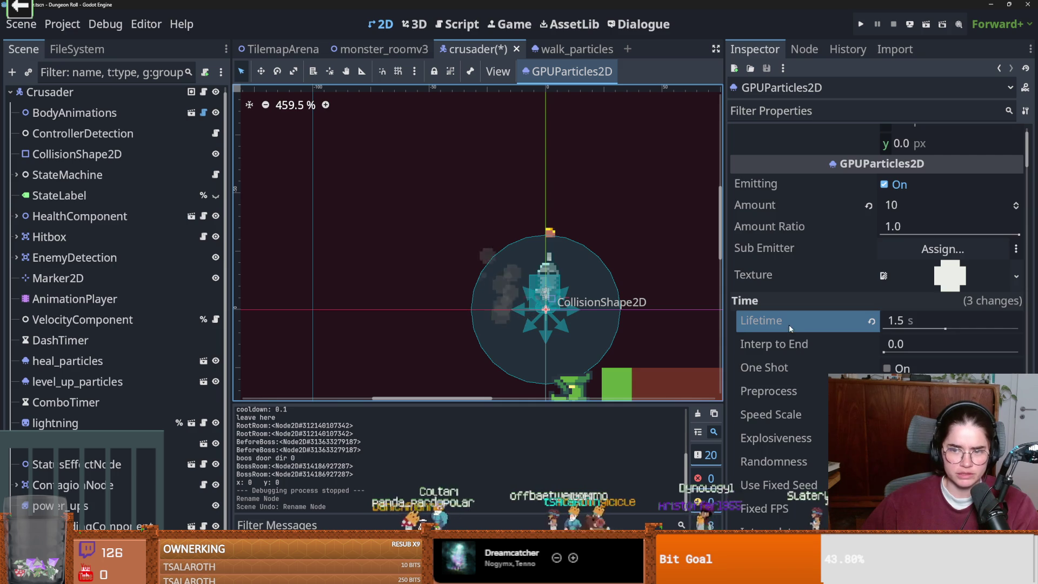
# - Save the crusader scene
pyautogui.scroll(-8, 791, 336)
pyautogui.click(847, 333)
pyautogui.hotkey('ctrl', 's')
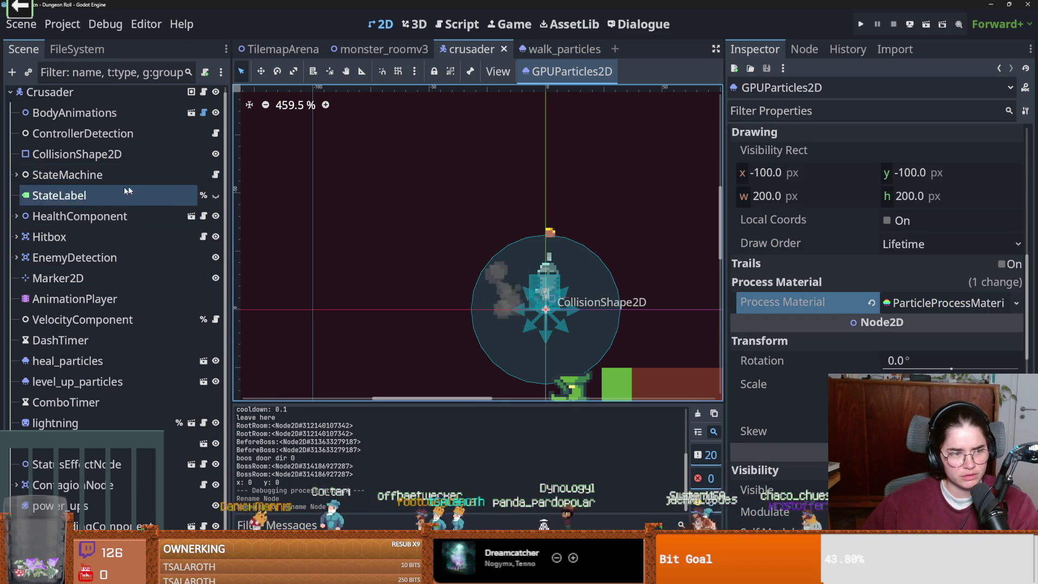
# - Expand StateMachine, copy the crusader's particle properties, and switch to the walk_particles scene
pyautogui.click(17, 175)
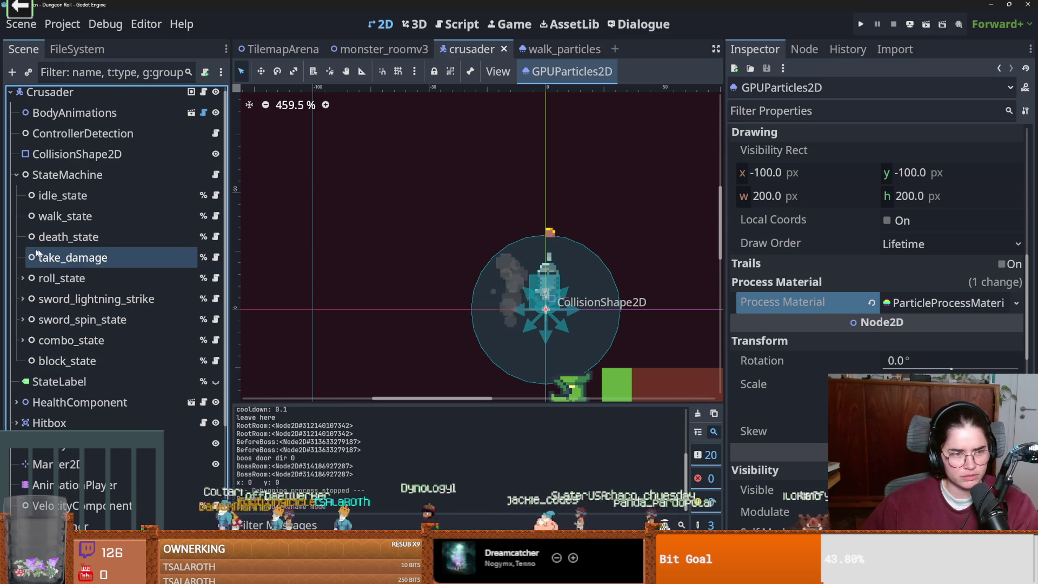
pyautogui.scroll(-5, 117, 418)
pyautogui.scroll(5, 1007, 170)
pyautogui.scroll(-5, 1007, 170)
pyautogui.scroll(2, 992, 134)
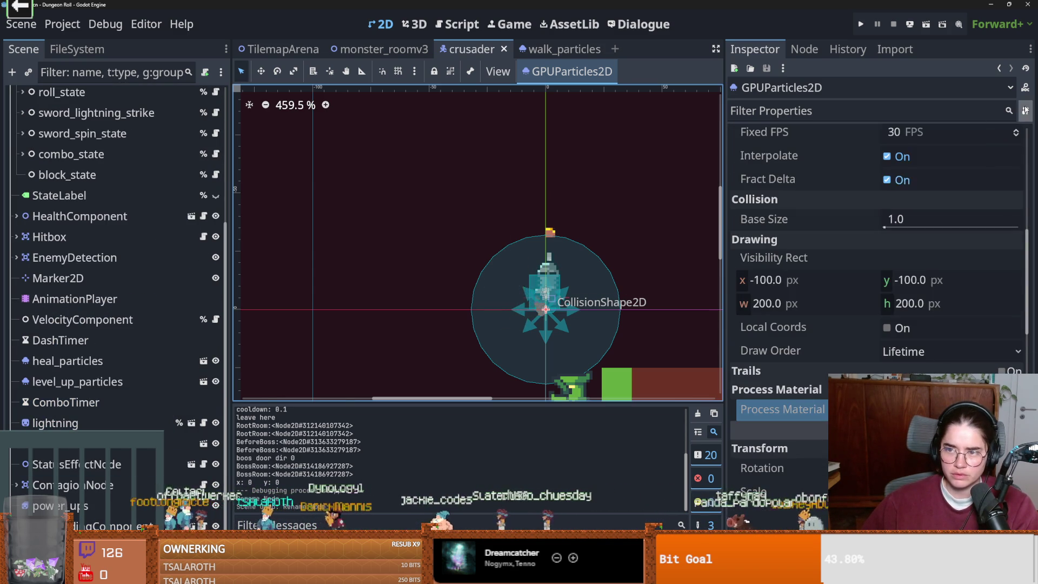
pyautogui.click(1025, 110)
pyautogui.click(933, 275)
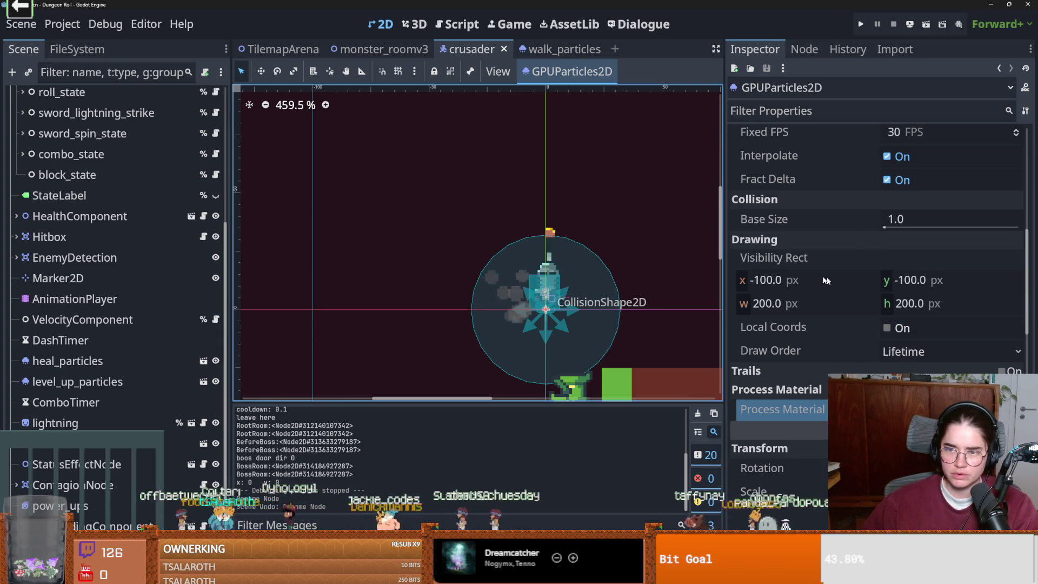
pyautogui.click(557, 48)
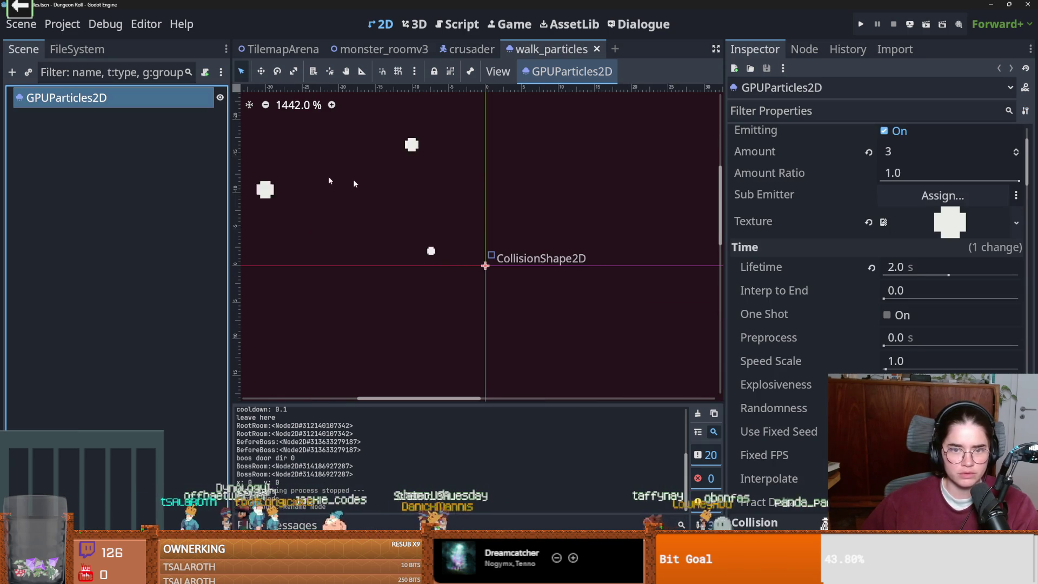
# - Paste the copied settings into walk_particles, giving 10 particles with 1.5 s lifetime
pyautogui.click(1026, 111)
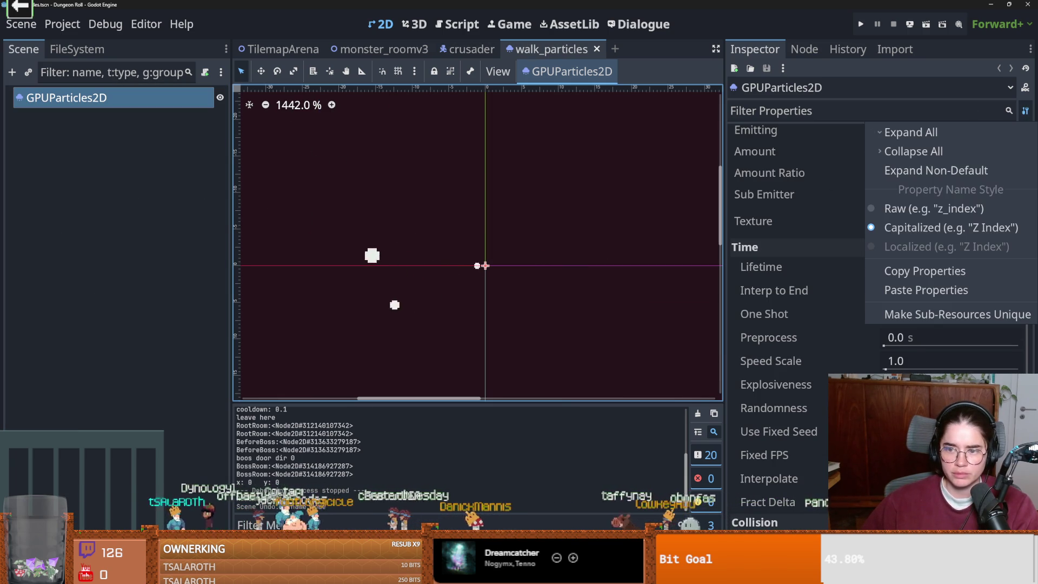
pyautogui.click(925, 287)
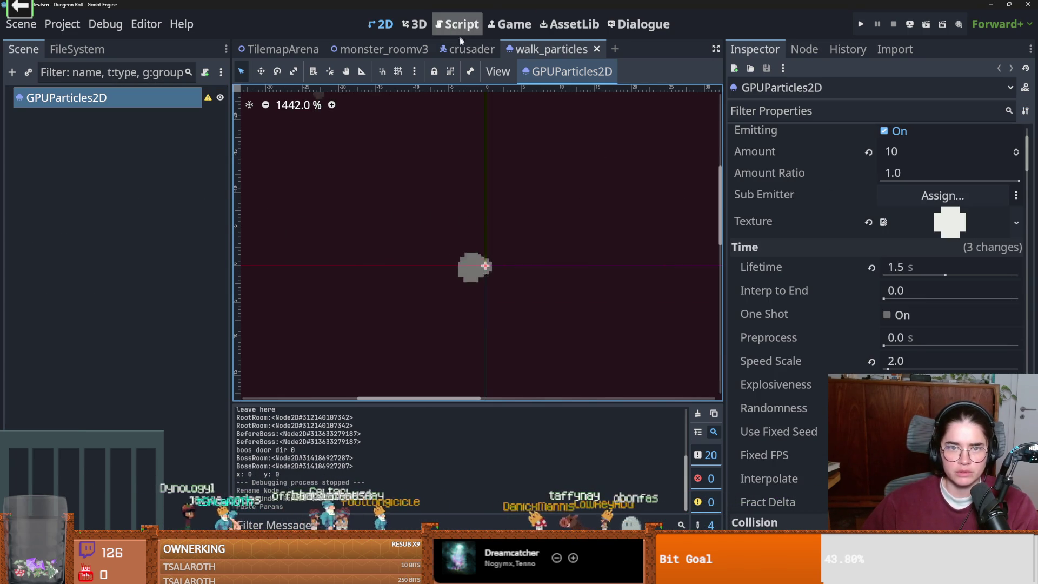
pyautogui.click(470, 49)
# - Add a WALK_PARTICLES preload constant for walk_particles.tscn at line 7 of walk_state.gd
pyautogui.click(65, 222)
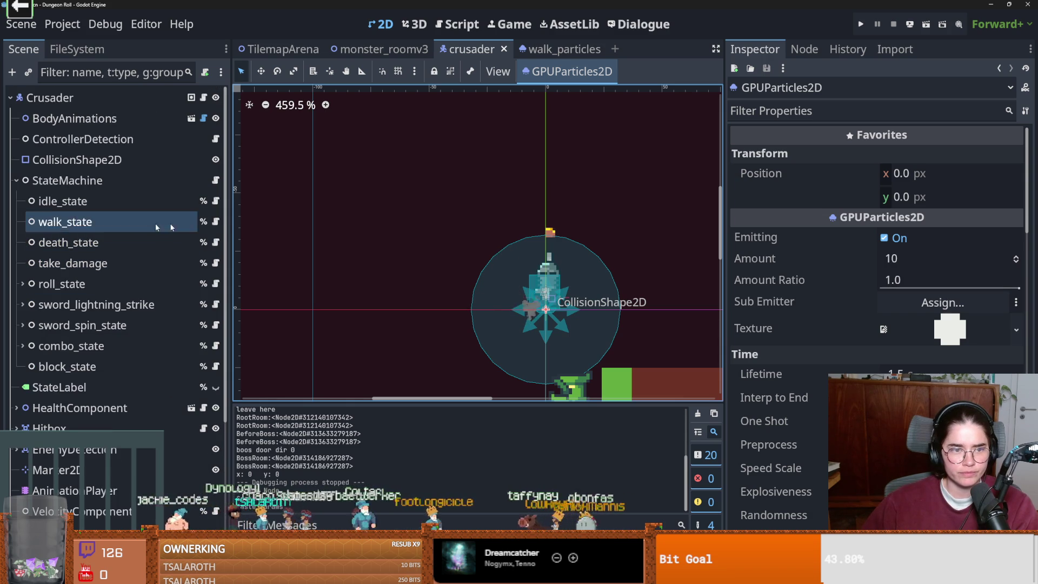
pyautogui.click(215, 221)
pyautogui.click(449, 132)
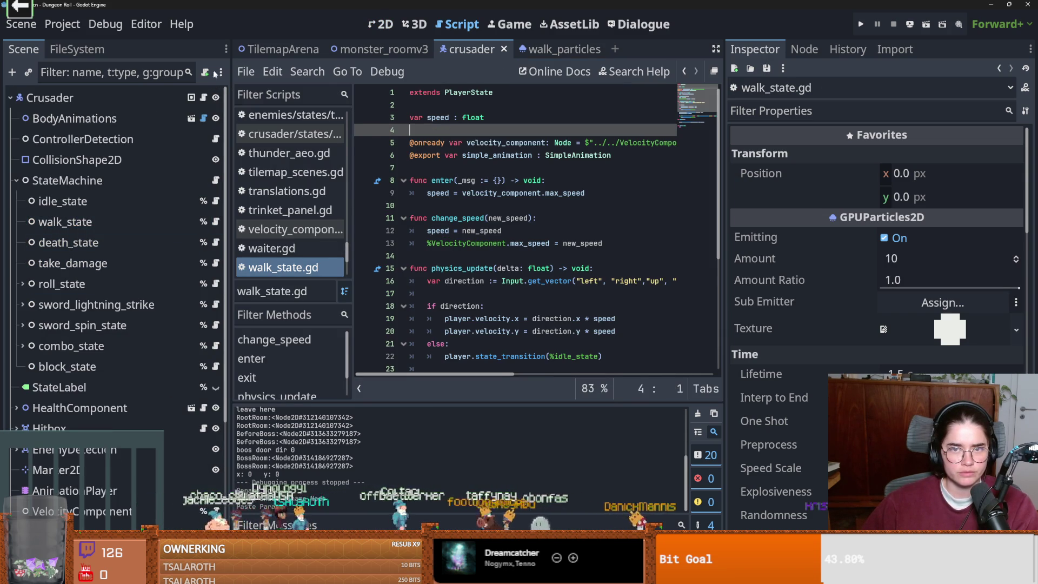
pyautogui.rightClick(546, 50)
pyautogui.click(604, 152)
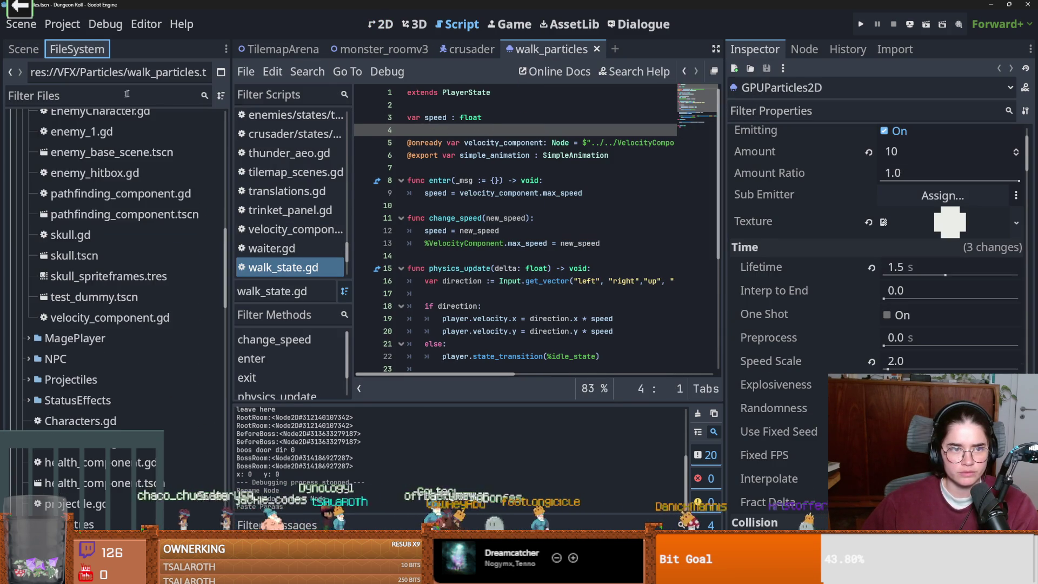
pyautogui.scroll(-3, 143, 240)
pyautogui.scroll(-15, 144, 295)
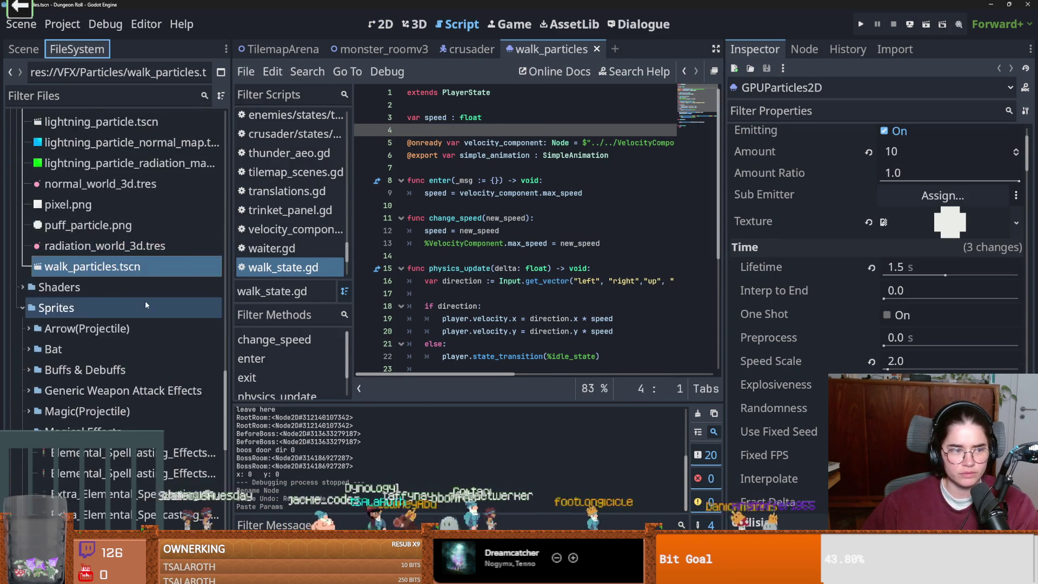
pyautogui.scroll(10, 112, 463)
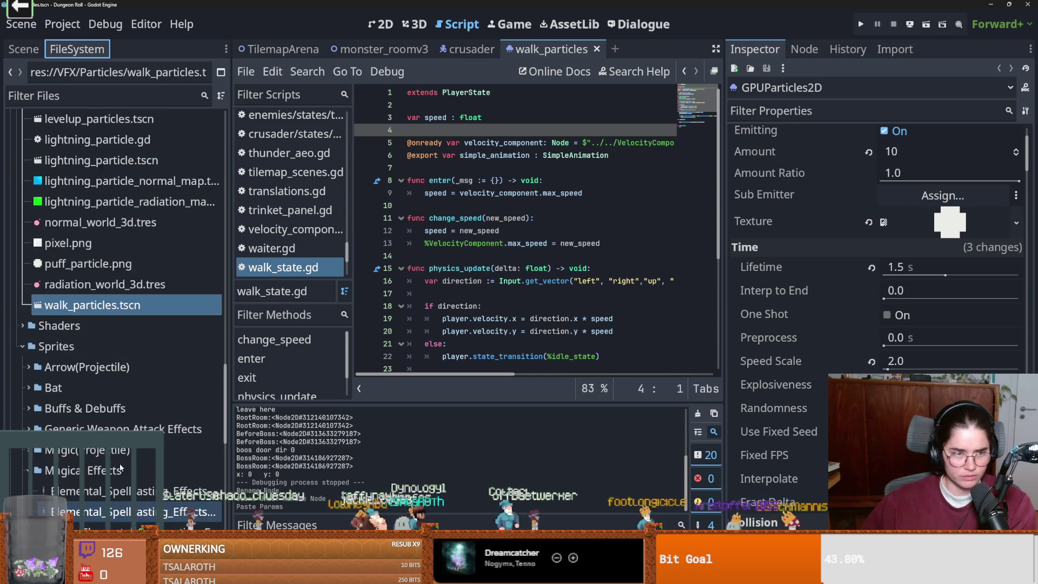
pyautogui.moveTo(110, 463); pyautogui.dragTo(469, 169)
pyautogui.scroll(-2, 498, 266)
pyautogui.scroll(2, 498, 266)
pyautogui.scroll(1, 67, 280)
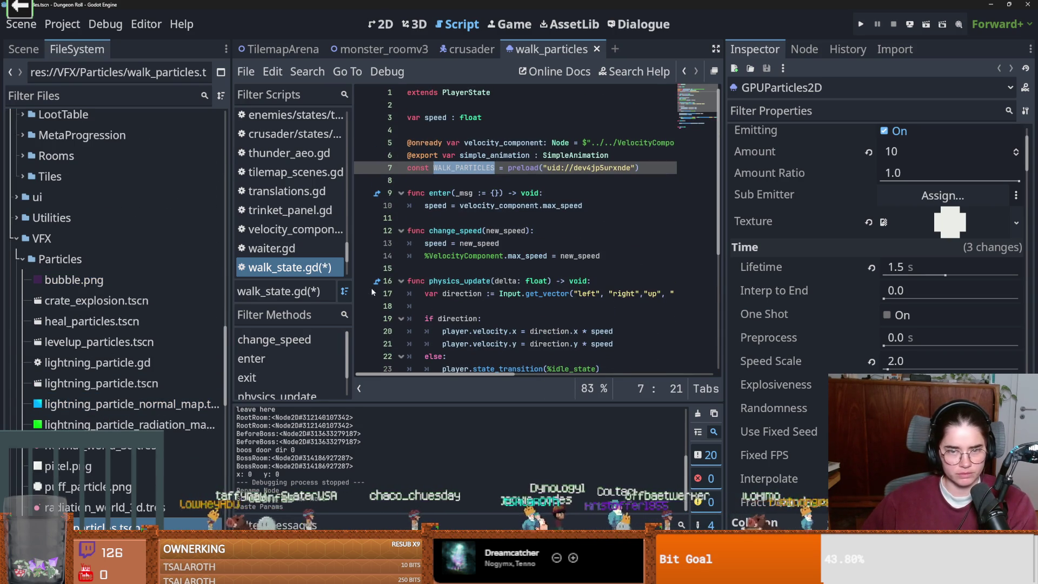
pyautogui.scroll(-1, 471, 294)
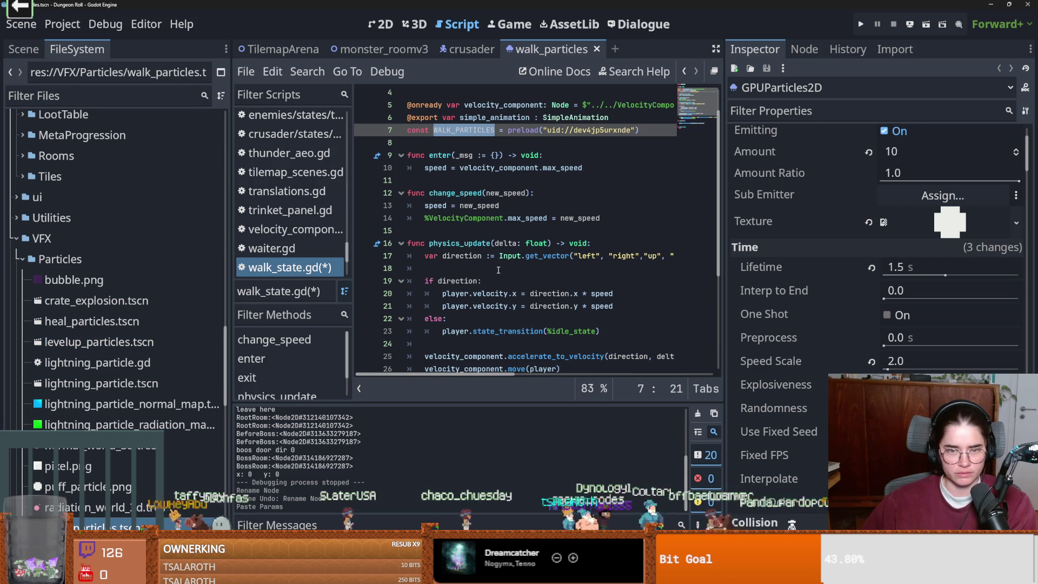
pyautogui.click(18, 50)
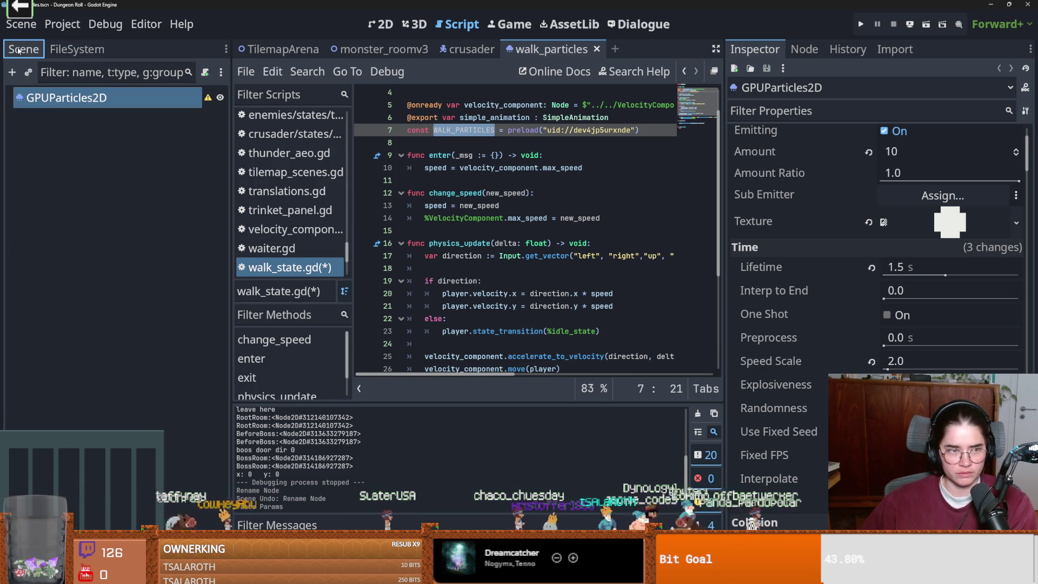
# - Add a Timer child named walk_timer under walk_state and save the crusader scene
pyautogui.click(467, 49)
pyautogui.scroll(-3, 108, 452)
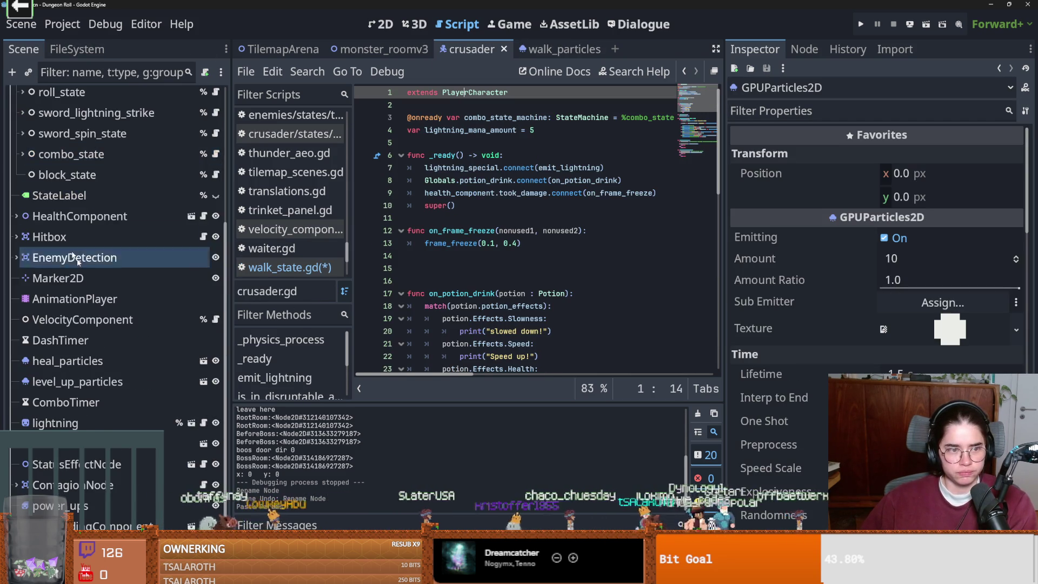
pyautogui.scroll(3, 87, 276)
pyautogui.click(70, 206)
pyautogui.rightClick(78, 206)
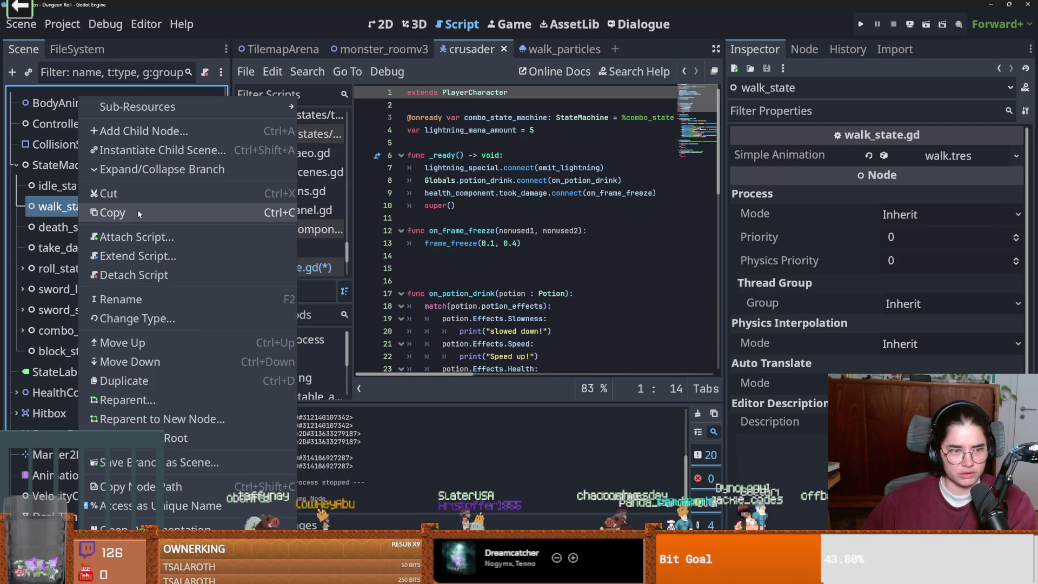
pyautogui.click(131, 130)
pyautogui.write('timer')
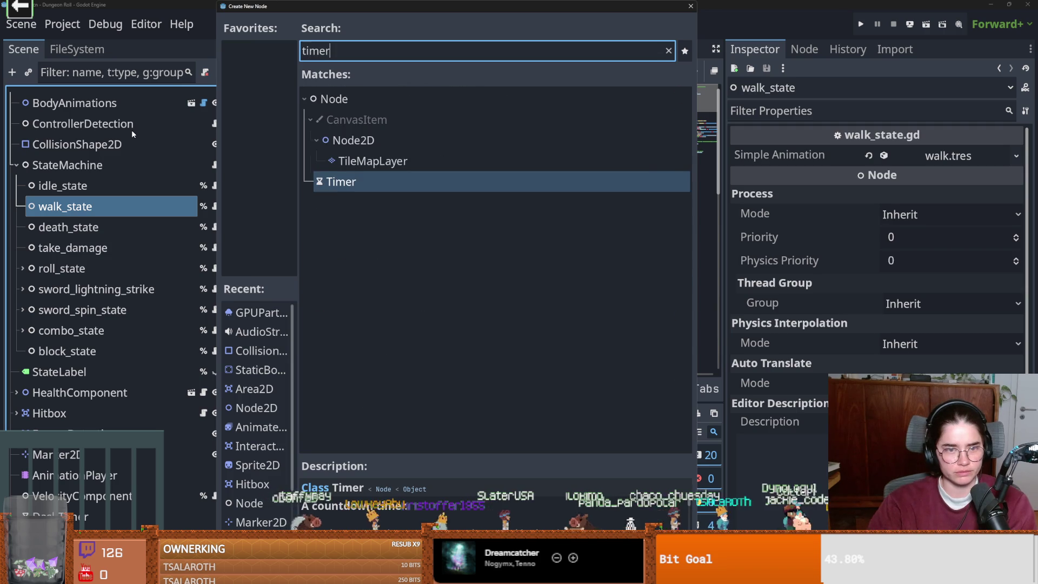
pyautogui.press('Return')
pyautogui.doubleClick(79, 227)
pyautogui.write('walk_timer')
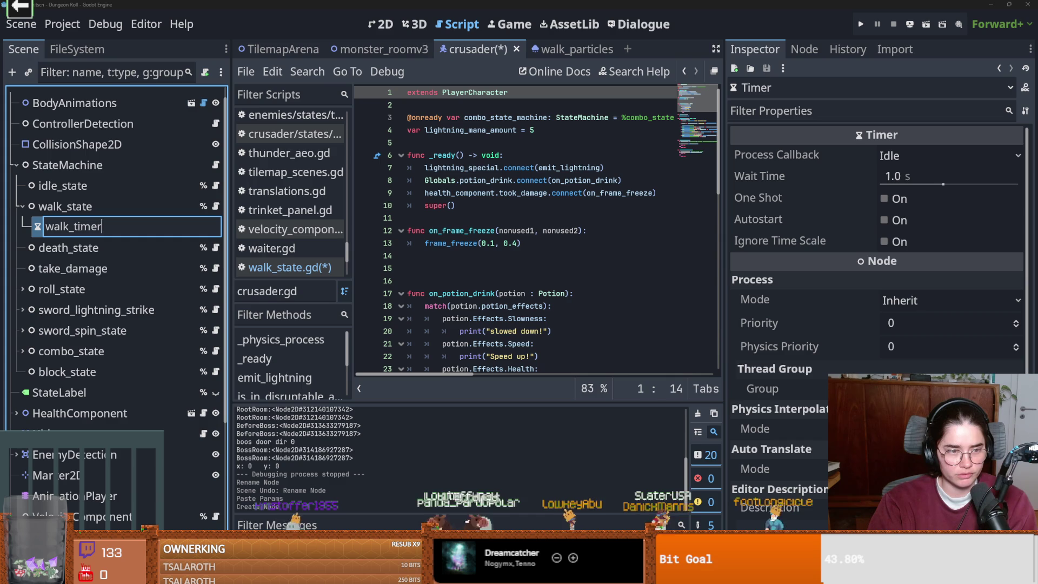
pyautogui.press('Return')
pyautogui.hotkey('ctrl', 's')
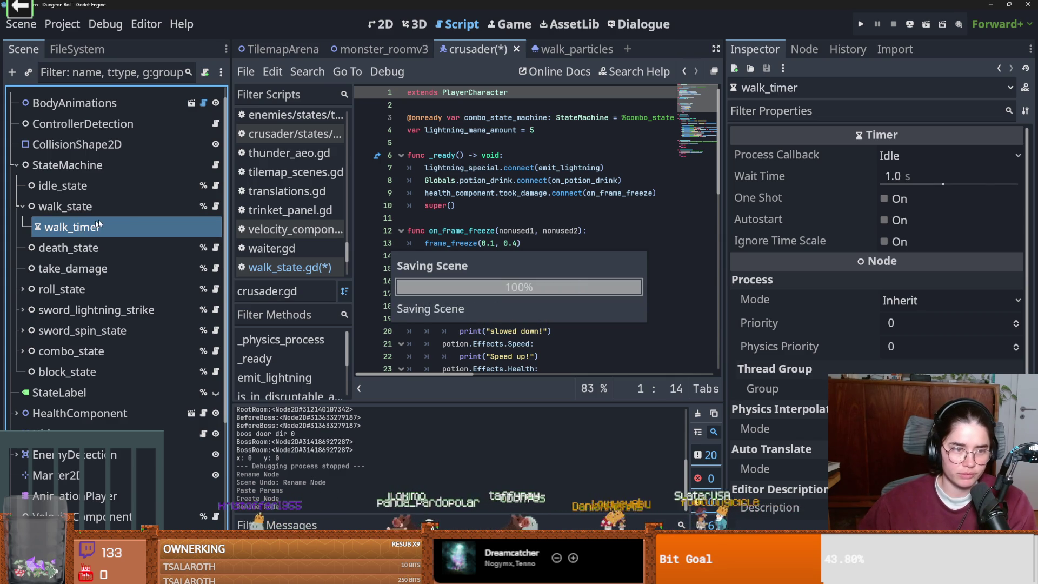
pyautogui.click(216, 206)
pyautogui.moveTo(115, 228); pyautogui.dragTo(462, 146)
pyautogui.doubleClick(484, 143)
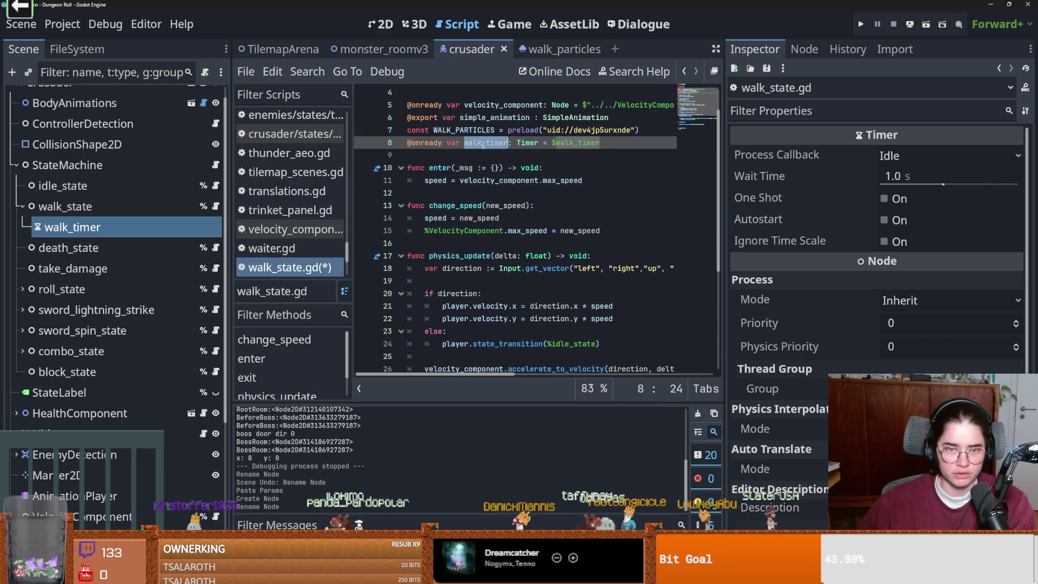
pyautogui.hotkey('ctrl', 'c')
pyautogui.click(595, 181)
pyautogui.press('Return')
pyautogui.hotkey('ctrl', 'v')
# - Complete walk_timer.start() in enter(), save, and set the Timer's Wait Time to 2 s
pyautogui.write('start()')
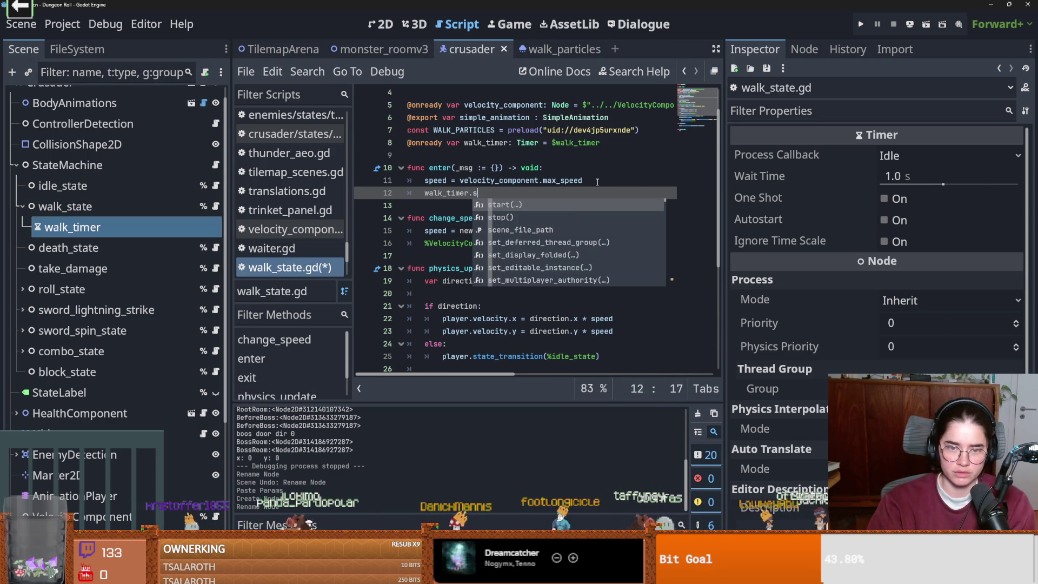
pyautogui.hotkey('ctrl', 's')
pyautogui.click(944, 178)
pyautogui.write('2')
pyautogui.press('Return')
# - Replace pass in exit() with walk_timer.stop()
pyautogui.click(482, 192)
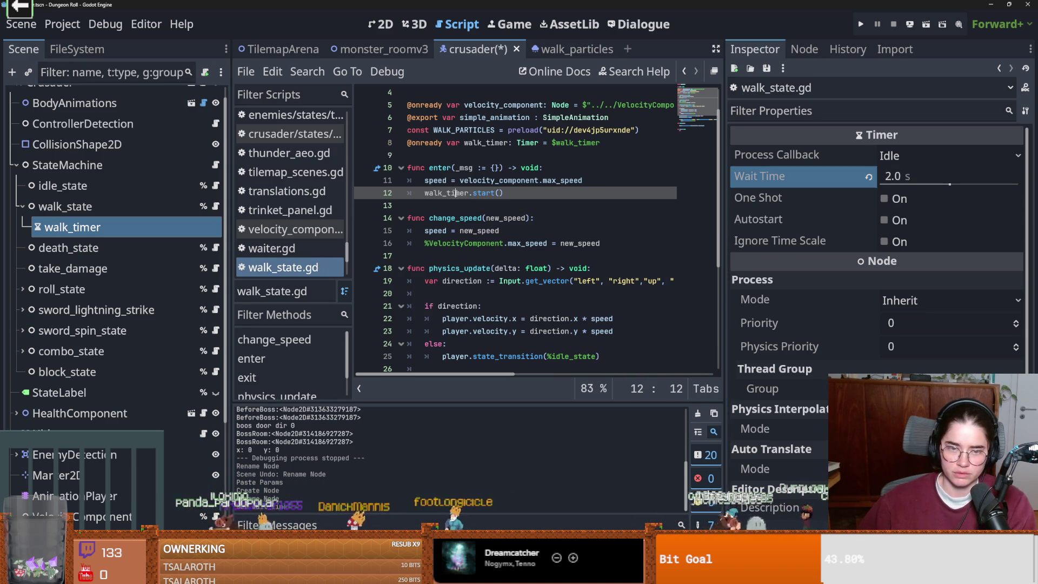
pyautogui.scroll(-5, 492, 326)
pyautogui.doubleClick(440, 344)
pyautogui.write('walk_timer.s')
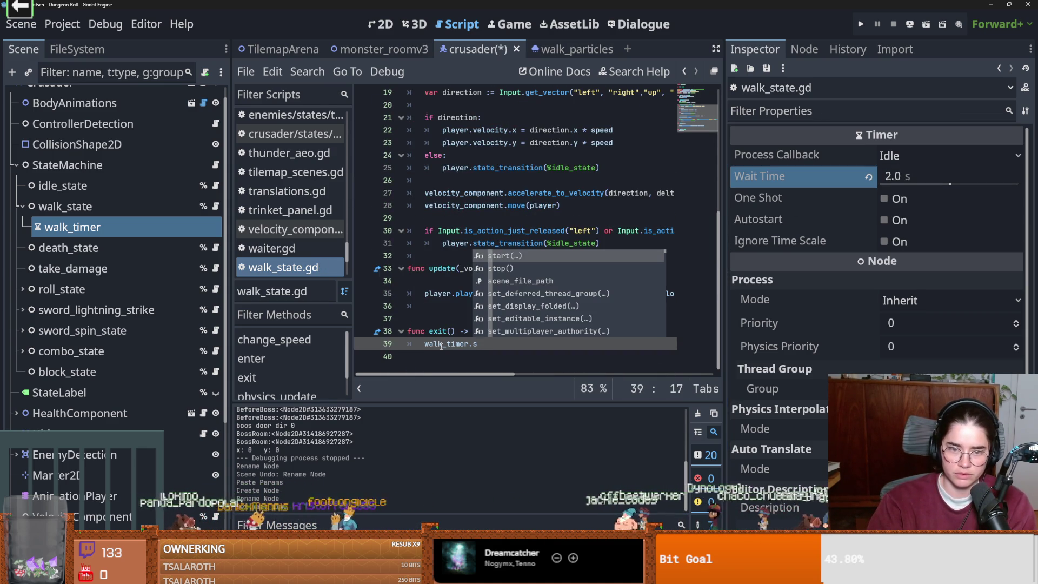
pyautogui.press('Down')
pyautogui.press('Return')
# - Insert a walk_timer.timeout.is_connected() check above the walk_timer.start() line
pyautogui.scroll(5, 495, 322)
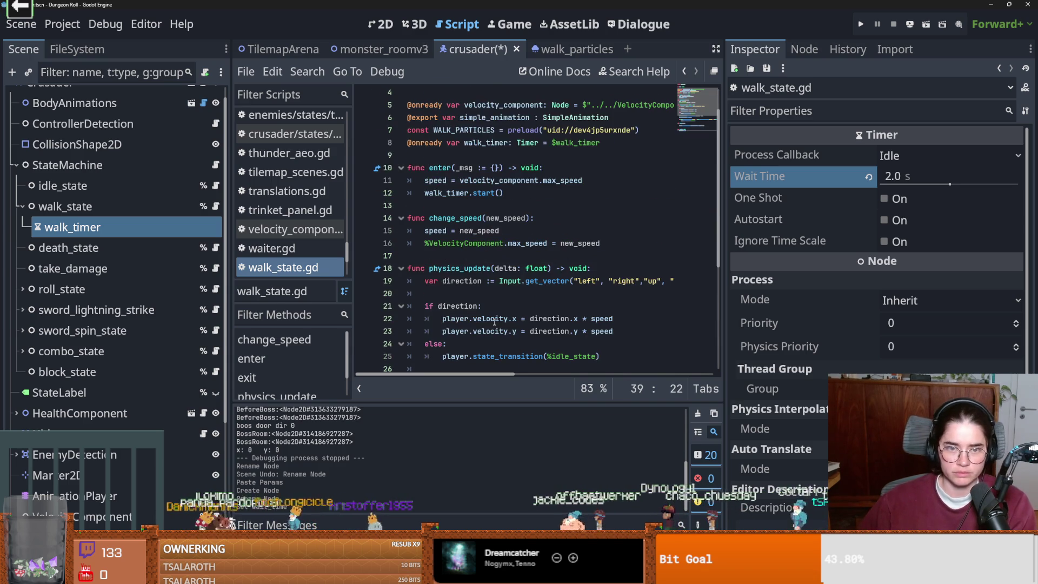
pyautogui.click(535, 191)
pyautogui.click(606, 184)
pyautogui.press('Return')
pyautogui.write('if w')
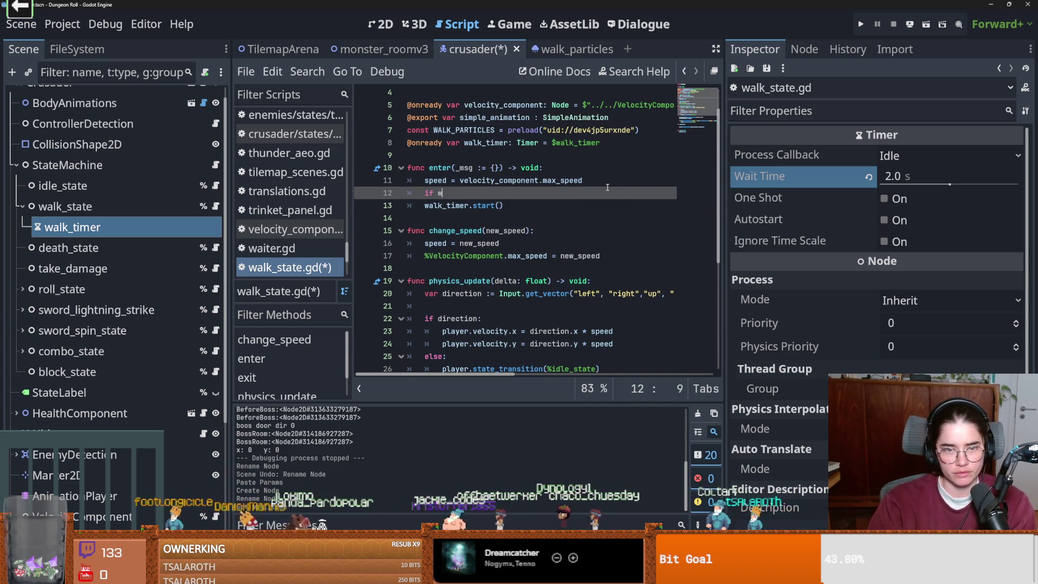
pyautogui.write('alk_timer.')
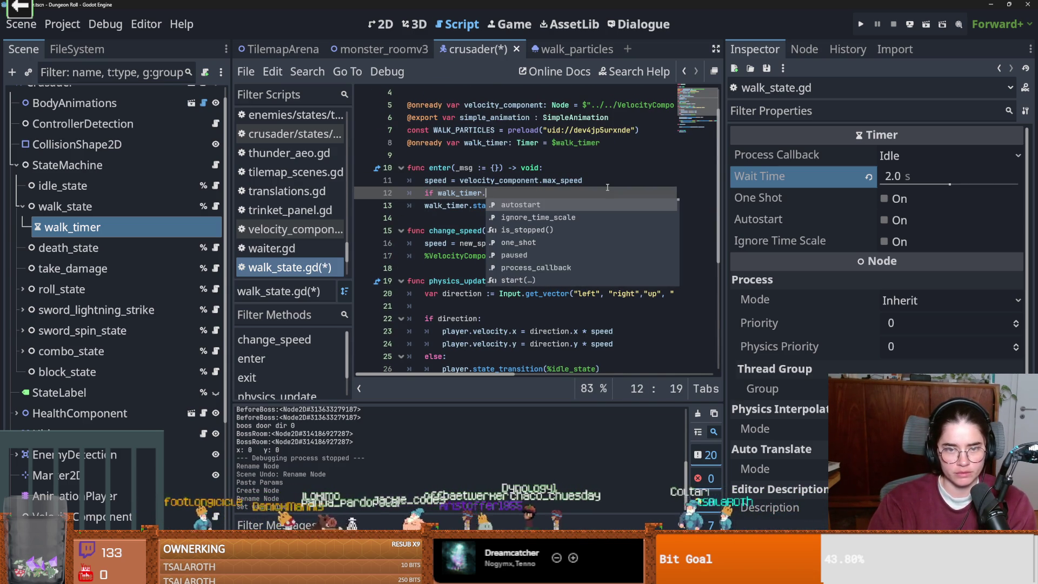
pyautogui.write('timeout.is')
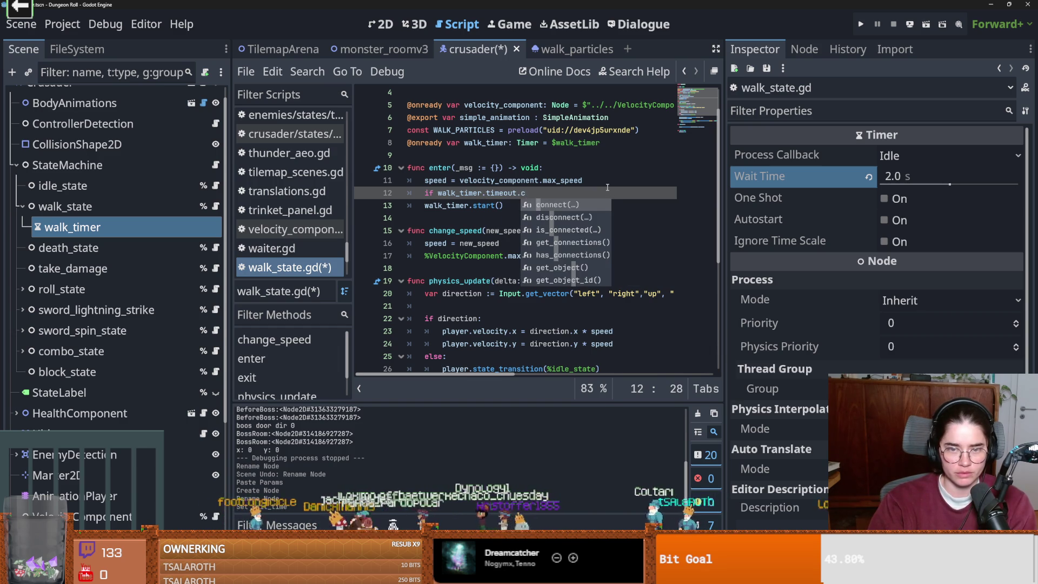
pyautogui.press('Return')
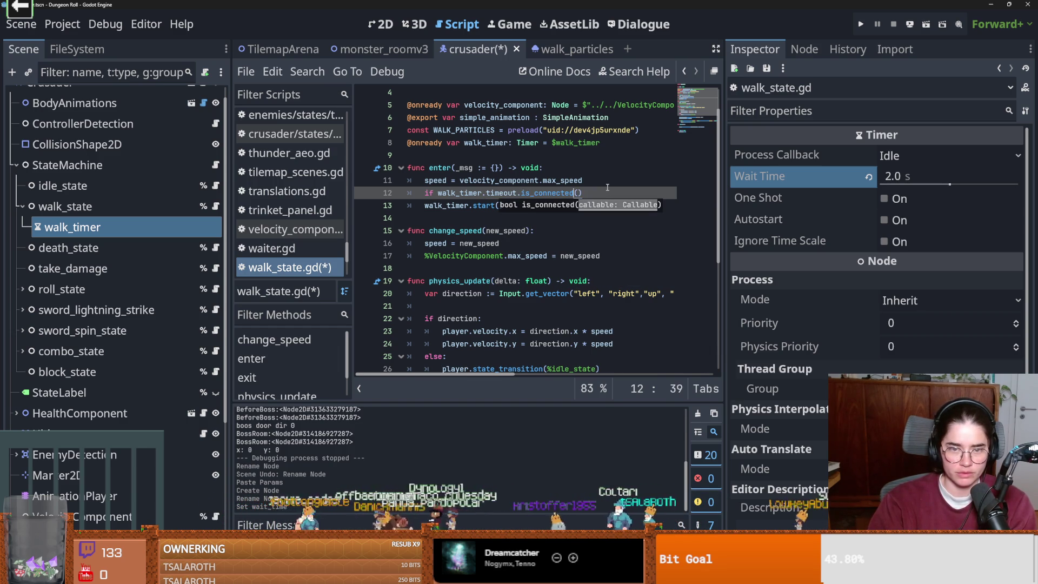
pyautogui.press('Left')
pyautogui.press('Left')
pyautogui.press('Left')
# - Negate the is_connected() check and add walk_timer.timeout.connect() inside the if block
pyautogui.write('!')
pyautogui.press('Right')
pyautogui.press('End')
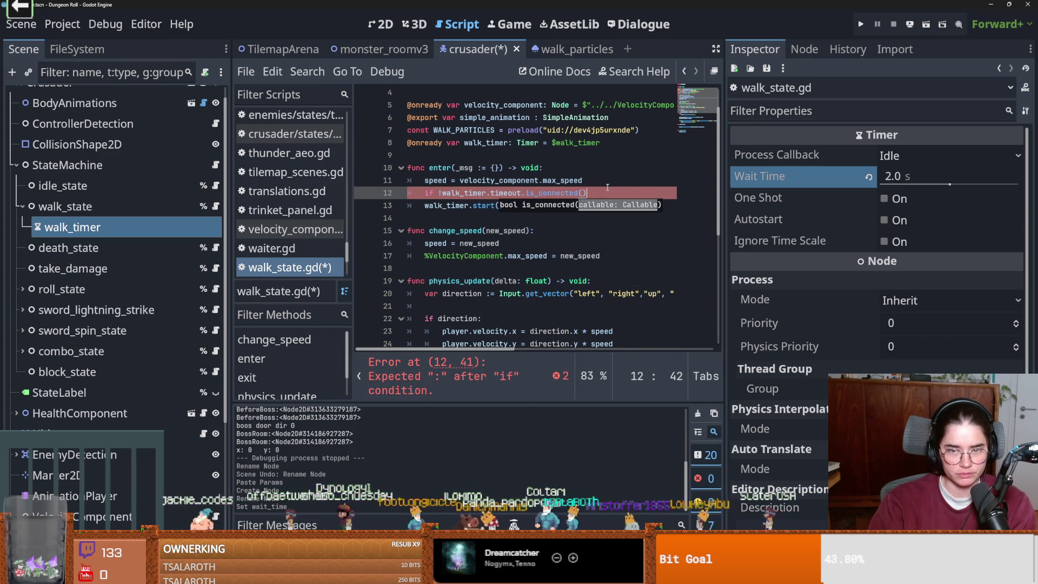
pyautogui.write(':')
pyautogui.press('Return')
pyautogui.write('w')
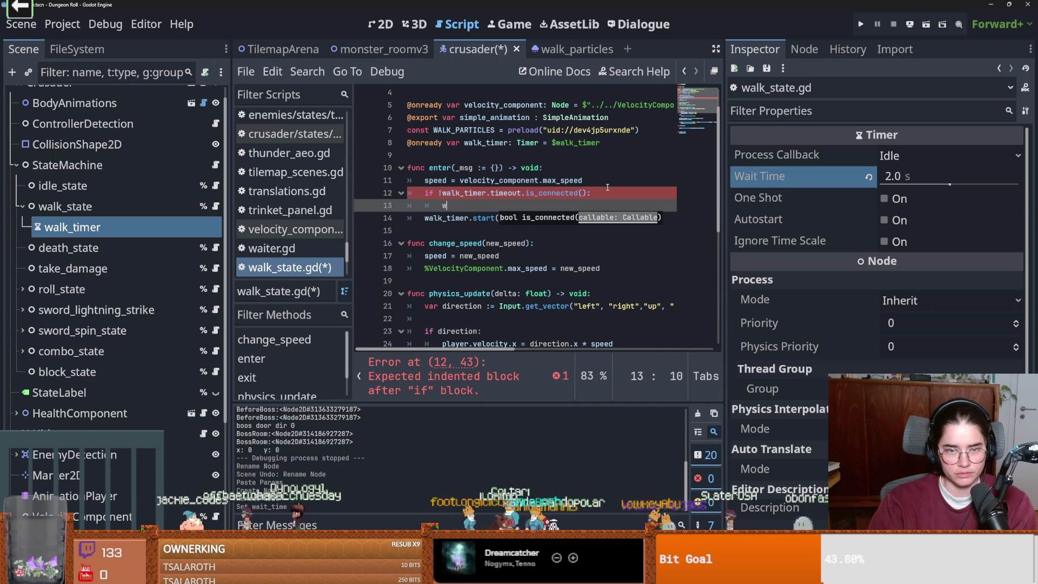
pyautogui.write('alk_timer.timeout.')
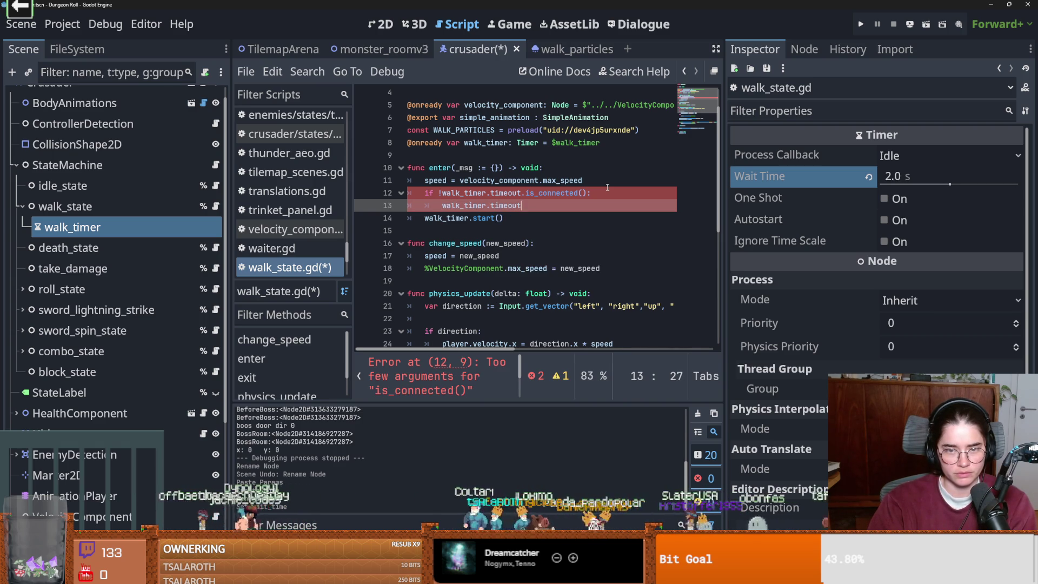
pyautogui.press('Return')
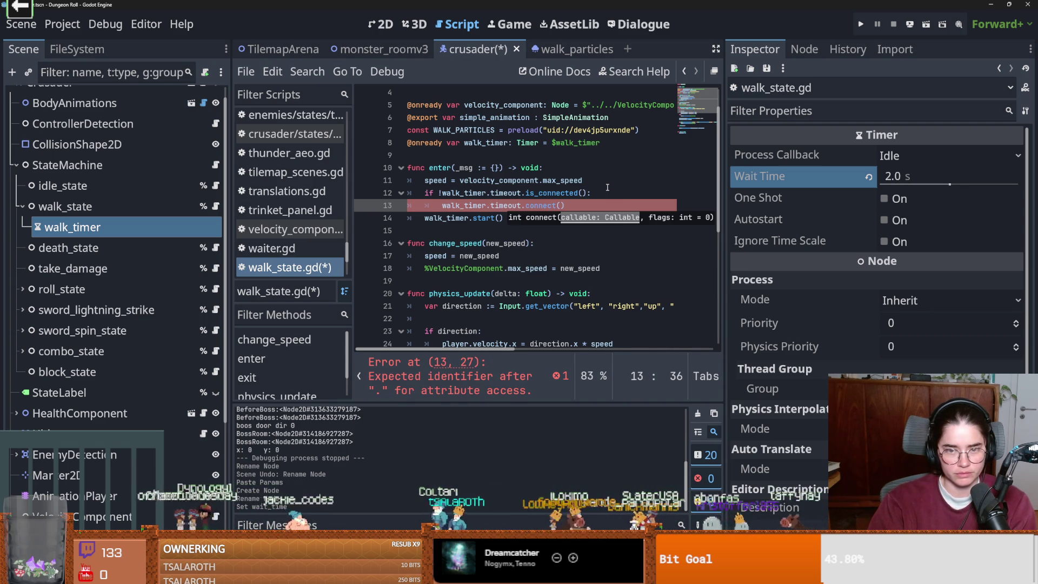
pyautogui.write('tiemr_')
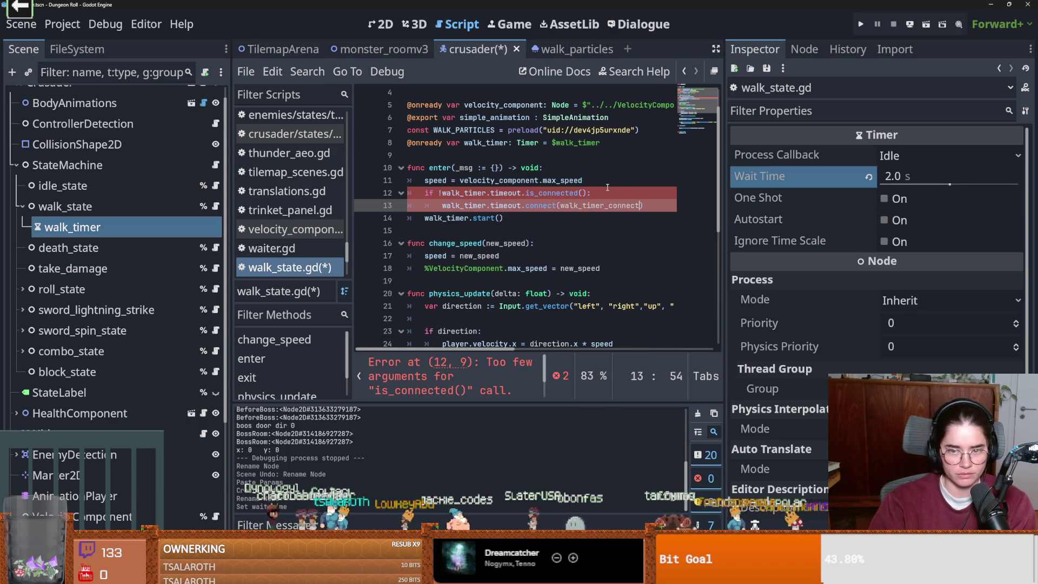
# - Write func walk_timer_connect() with var dust_particle = WALK_PARTICLES.instantiate()
pyautogui.click(418, 231)
pyautogui.press('Return')
pyautogui.press('Return')
pyautogui.press('Up')
pyautogui.write('walk_timer_connect():')
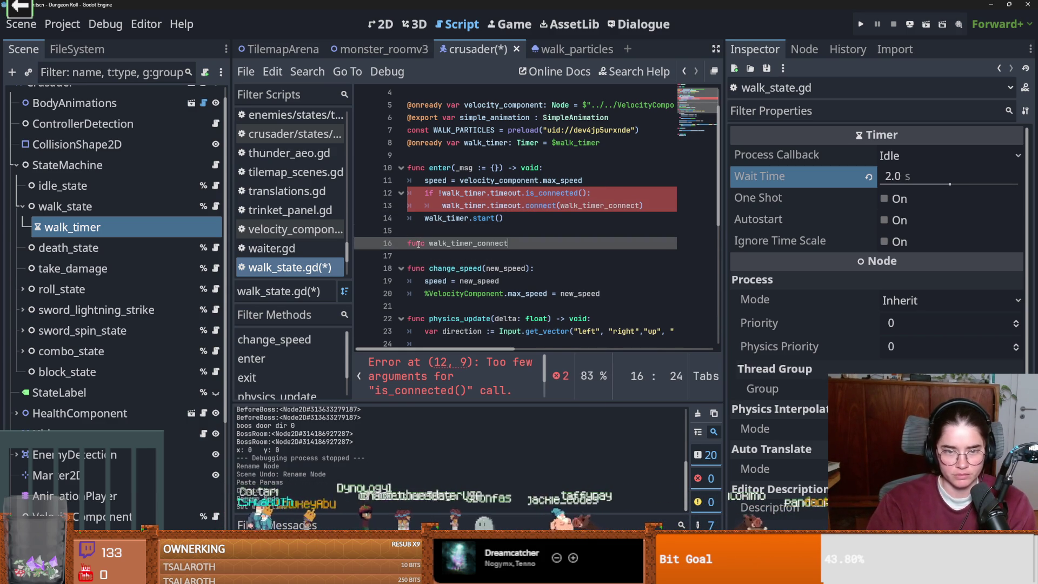
pyautogui.press('BackSpace')
pyautogui.press('BackSpace')
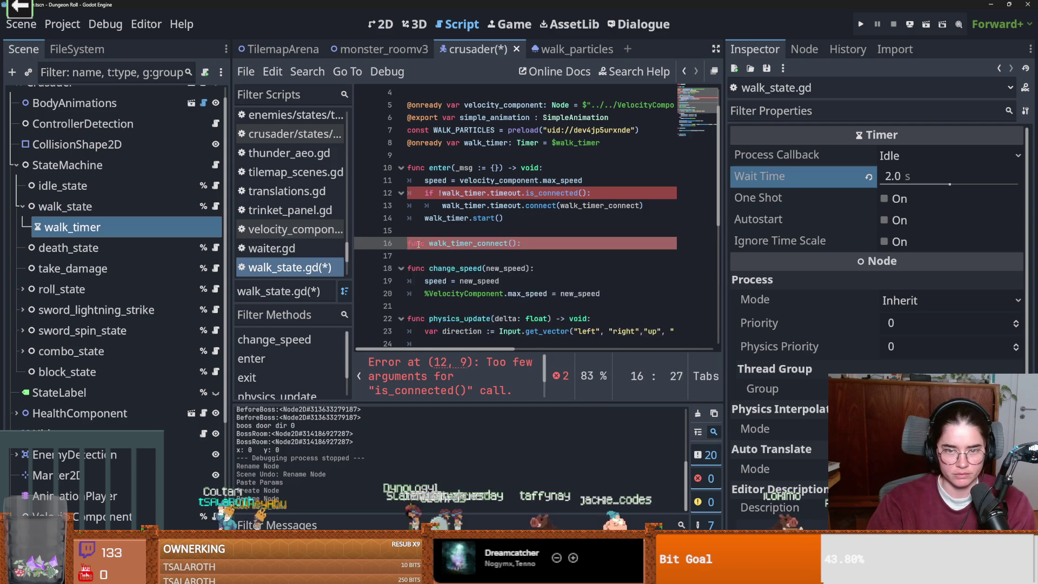
pyautogui.press('Return')
pyautogui.write('pas')
pyautogui.press('BackSpace')
pyautogui.write('var du')
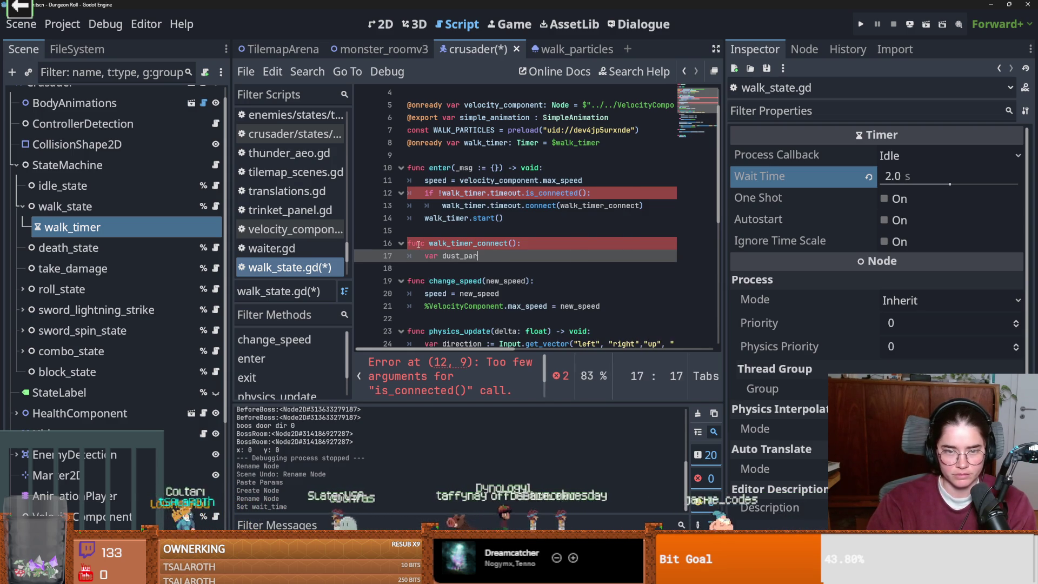
pyautogui.press('BackSpace')
pyautogui.write('icle = ')
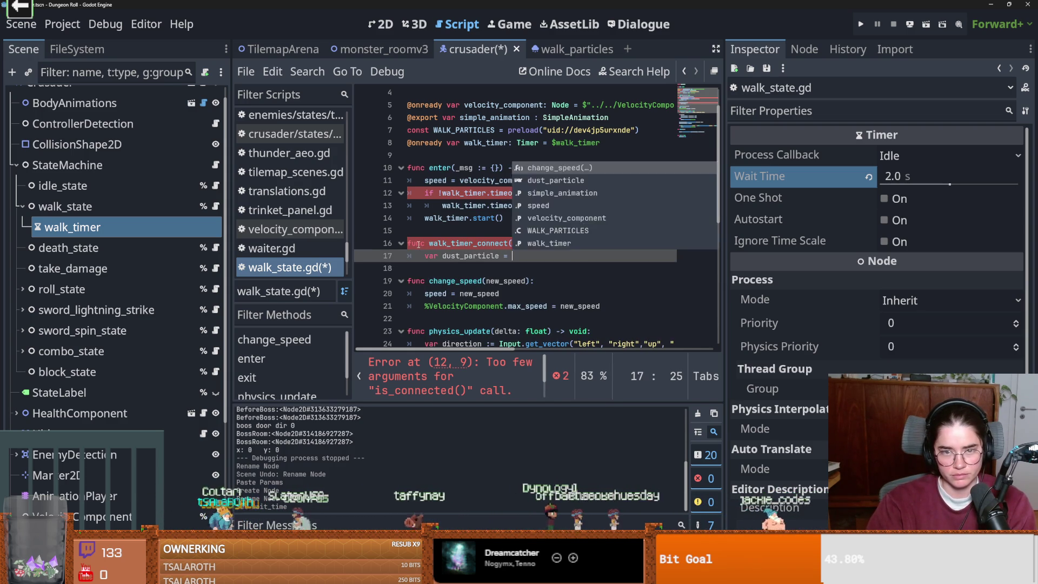
pyautogui.write('WALK_PARTICLES.')
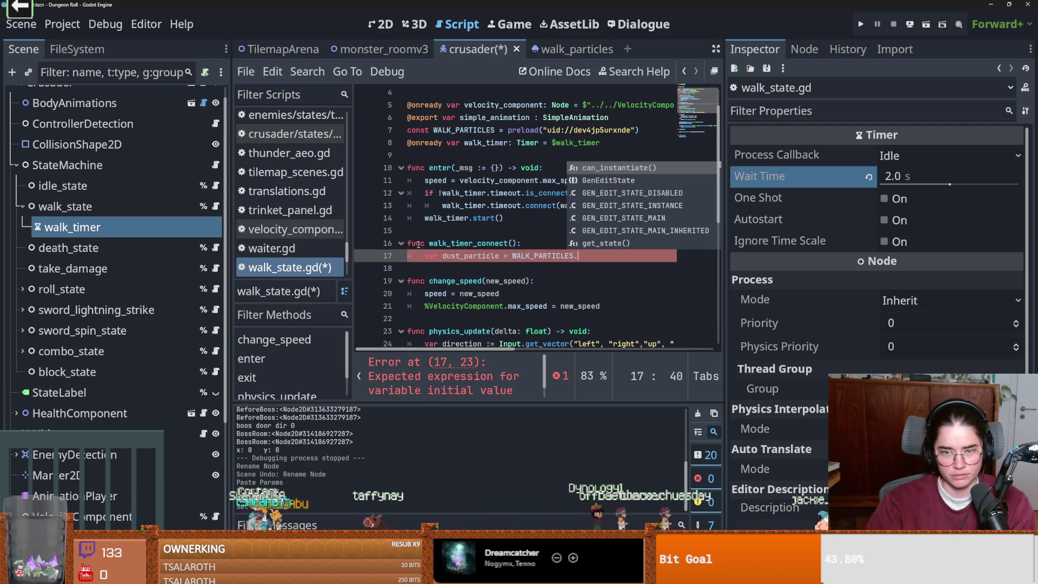
pyautogui.write('inst')
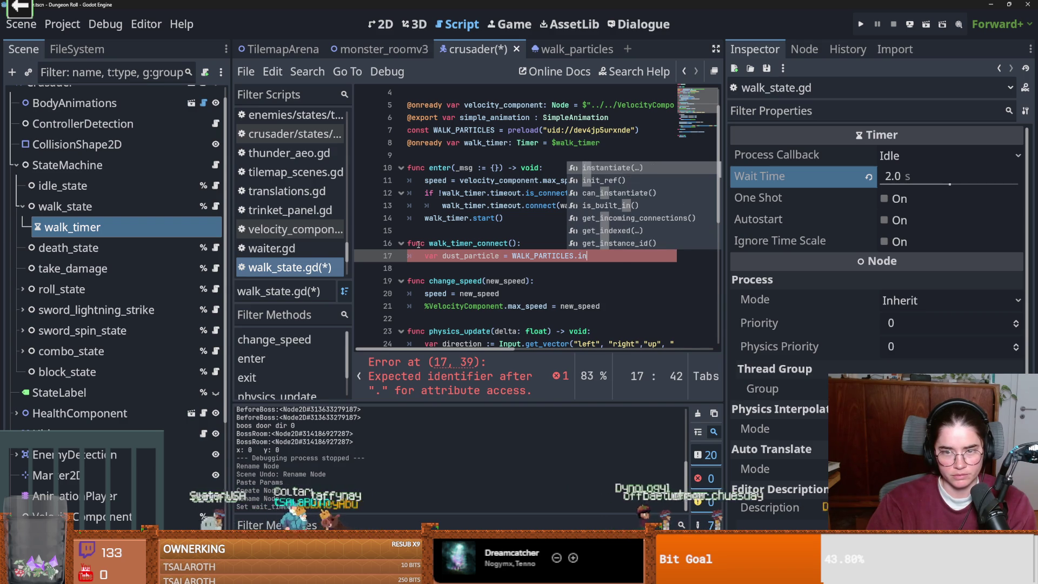
pyautogui.press('Return')
pyautogui.press('Return')
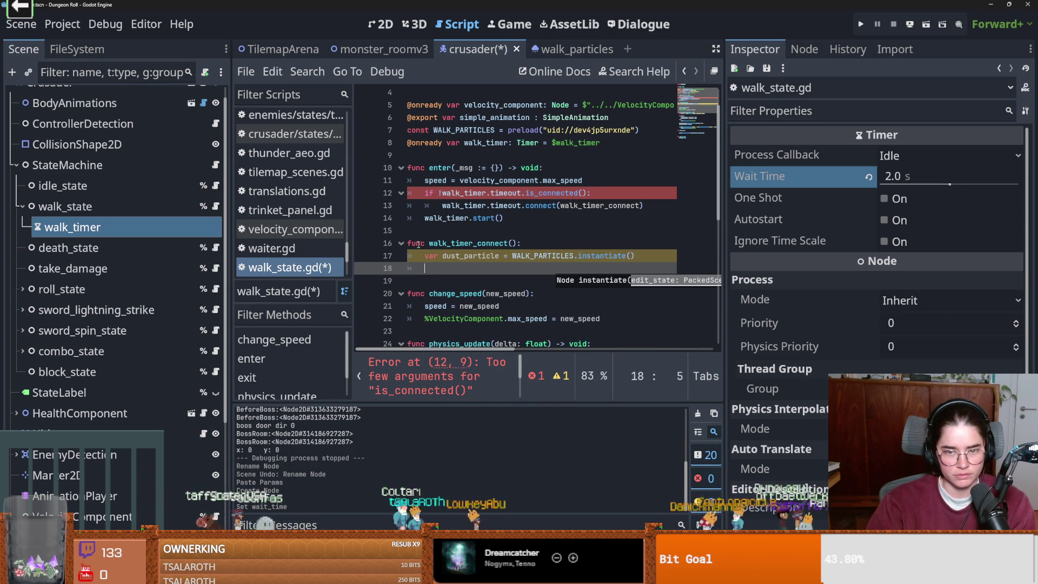
# - Save the crusader scene, select the walk dust GPUParticles2D node, and open walk_state.gd
pyautogui.hotkey('ctrl', 's')
pyautogui.hotkey('ctrl', 'F1')
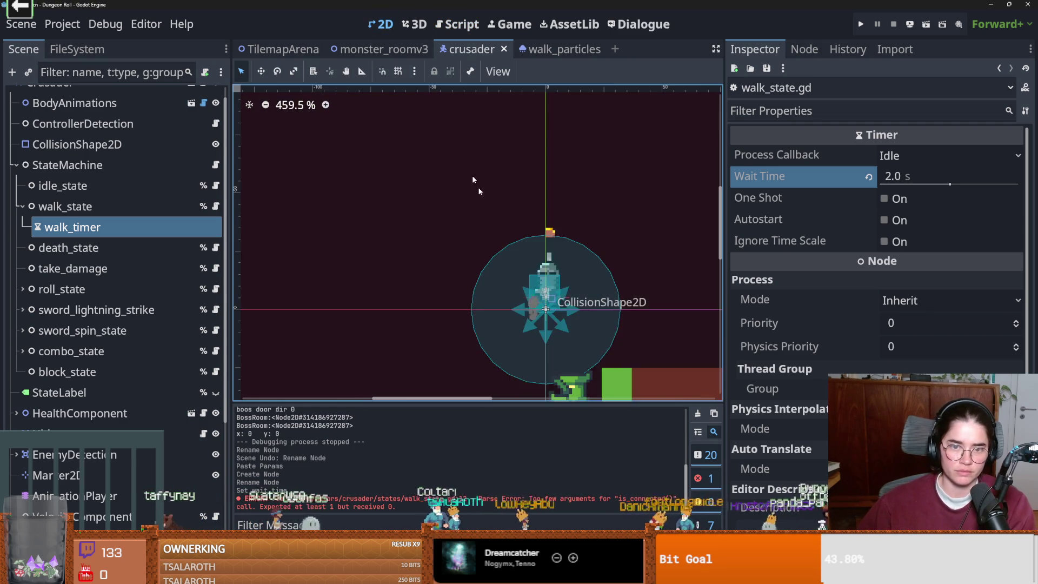
pyautogui.scroll(10, 553, 321)
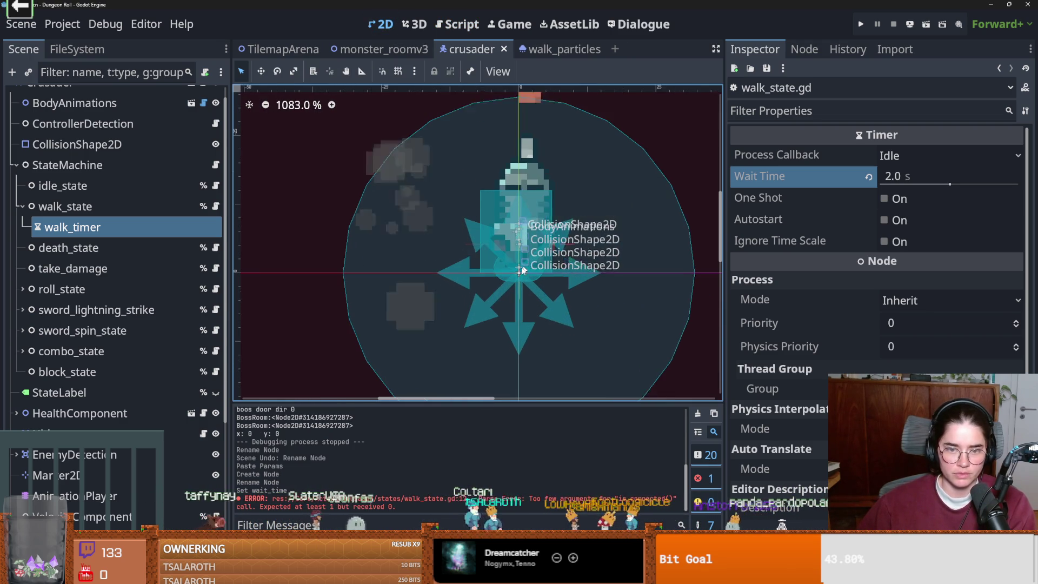
pyautogui.keyDown('alt'); pyautogui.rightClick(516, 277); pyautogui.keyUp('alt')
pyautogui.click(568, 238)
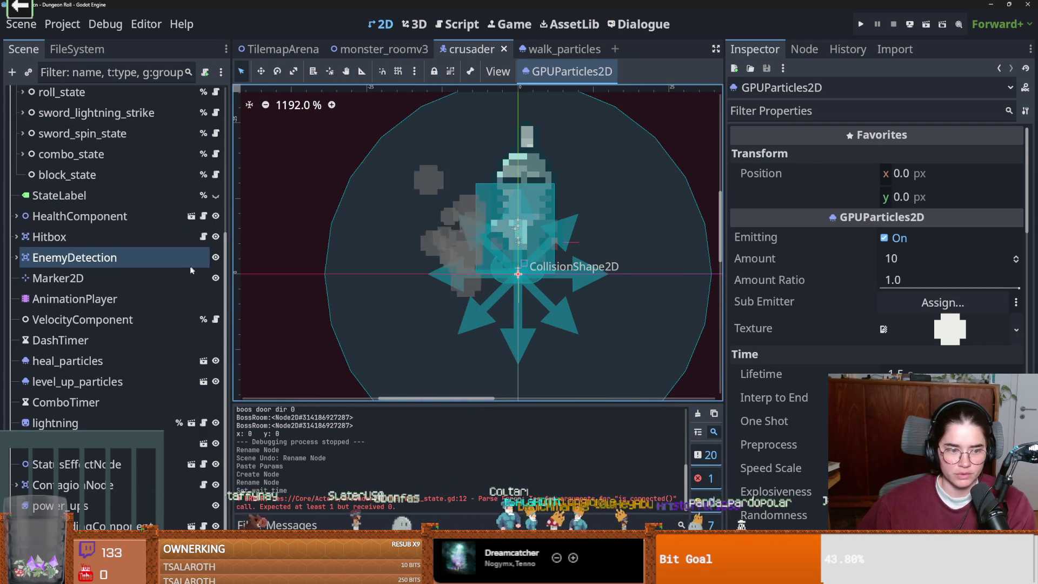
pyautogui.scroll(5, 188, 267)
pyautogui.click(215, 222)
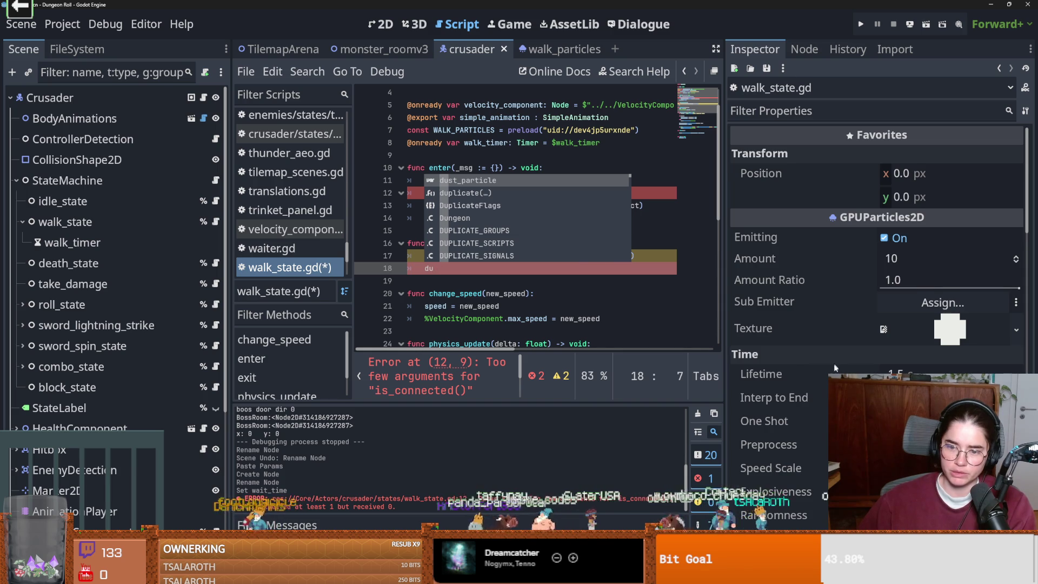
# - Enable One Shot on the dust particles and save
pyautogui.scroll(-2, 834, 367)
pyautogui.click(887, 368)
pyautogui.hotkey('ctrl', 's')
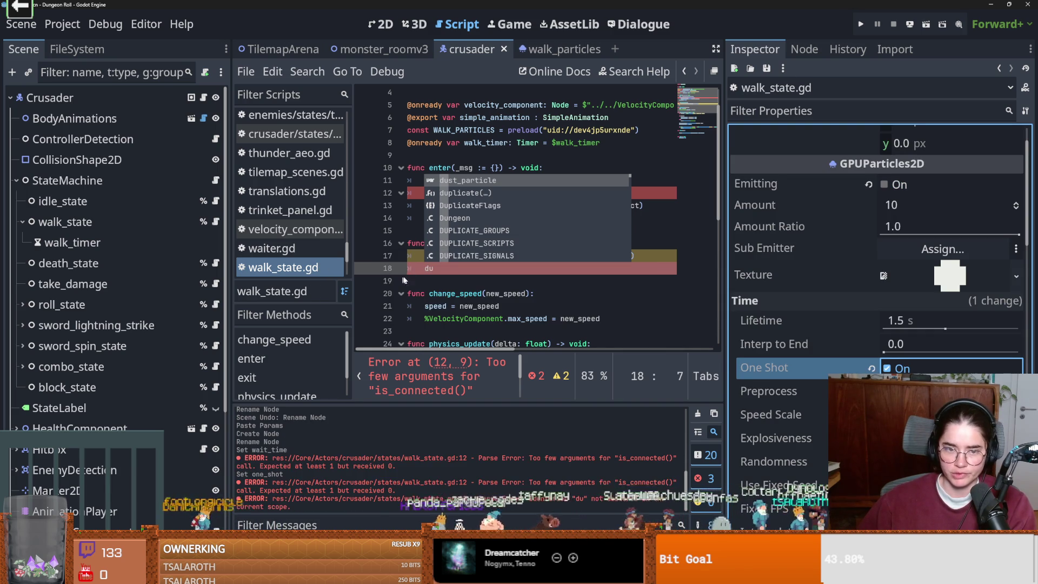
pyautogui.click(441, 269)
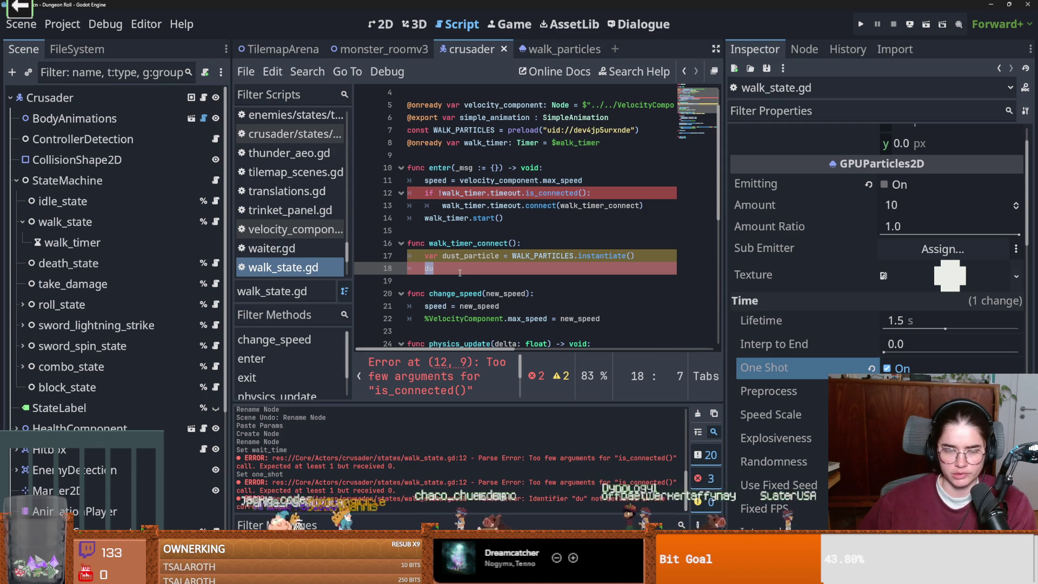
# - Add add_child(dust_particle) in walk_timer_connect() and begin a dust_particle.finished line
pyautogui.write('add_c')
pyautogui.press('Return')
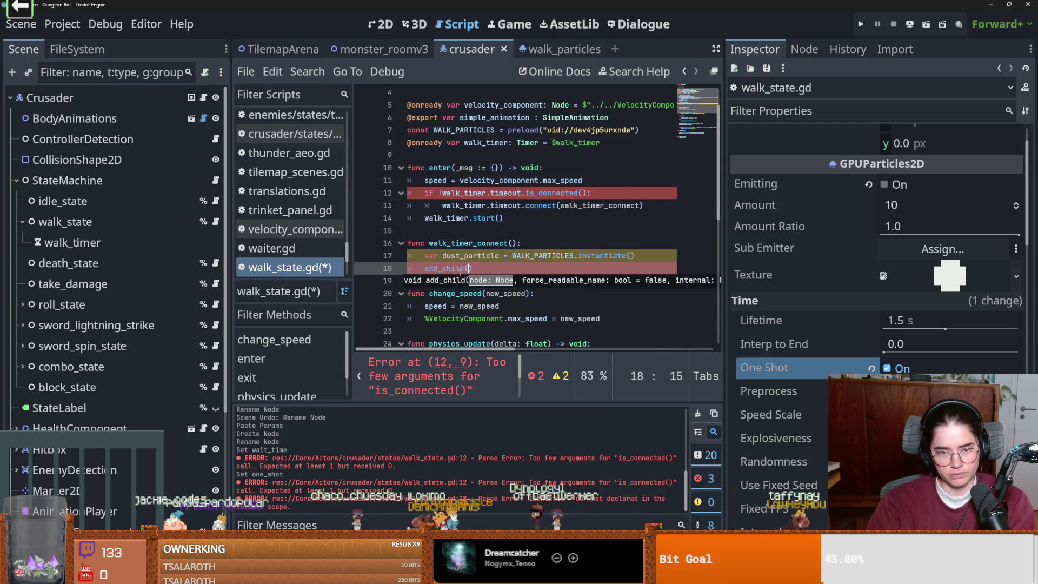
pyautogui.write('dust_particle')
pyautogui.press('Return')
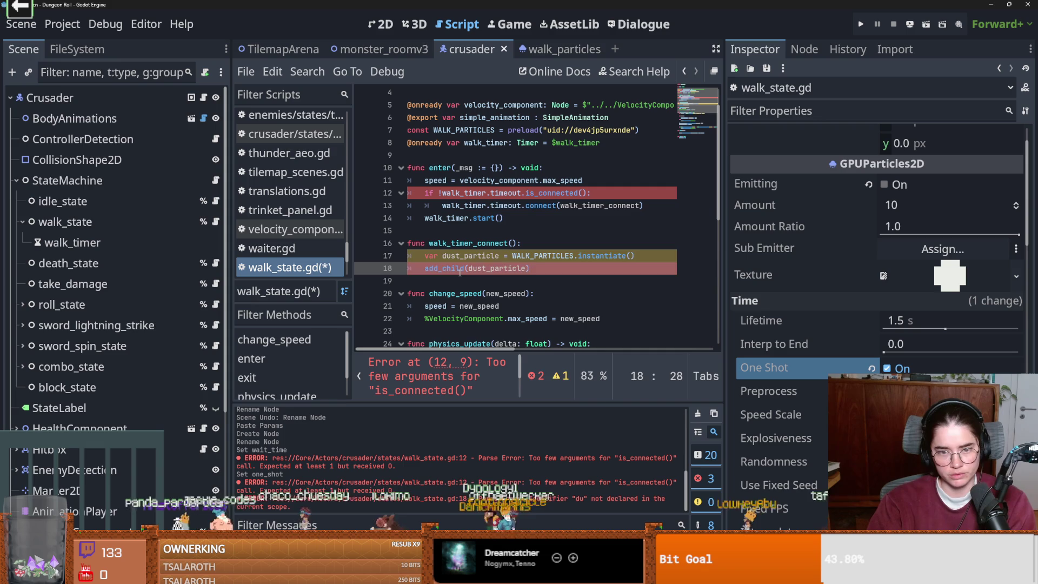
pyautogui.press('End')
pyautogui.press('Return')
pyautogui.write('du')
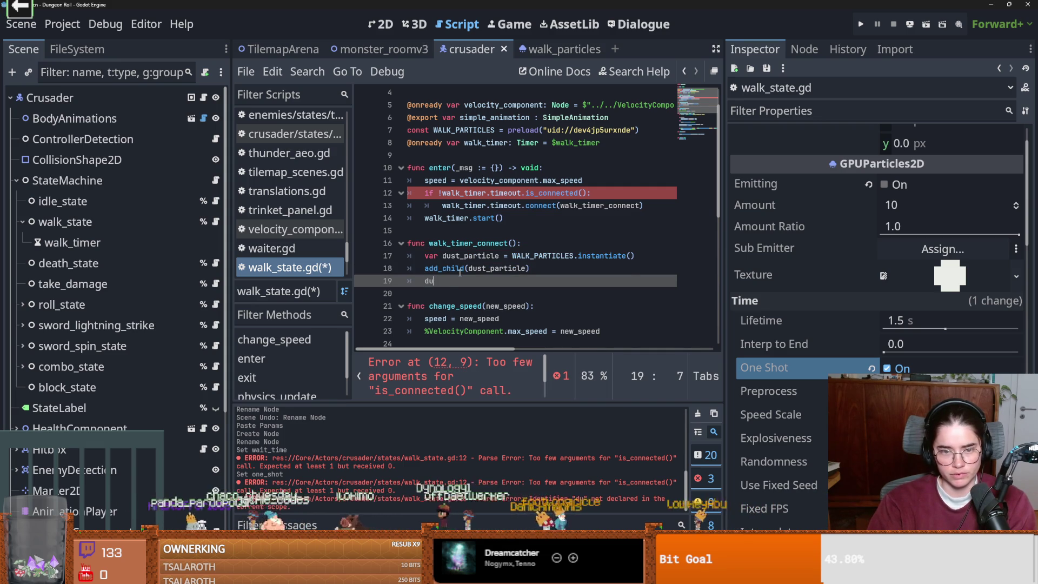
pyautogui.press('Return')
pyautogui.write('.')
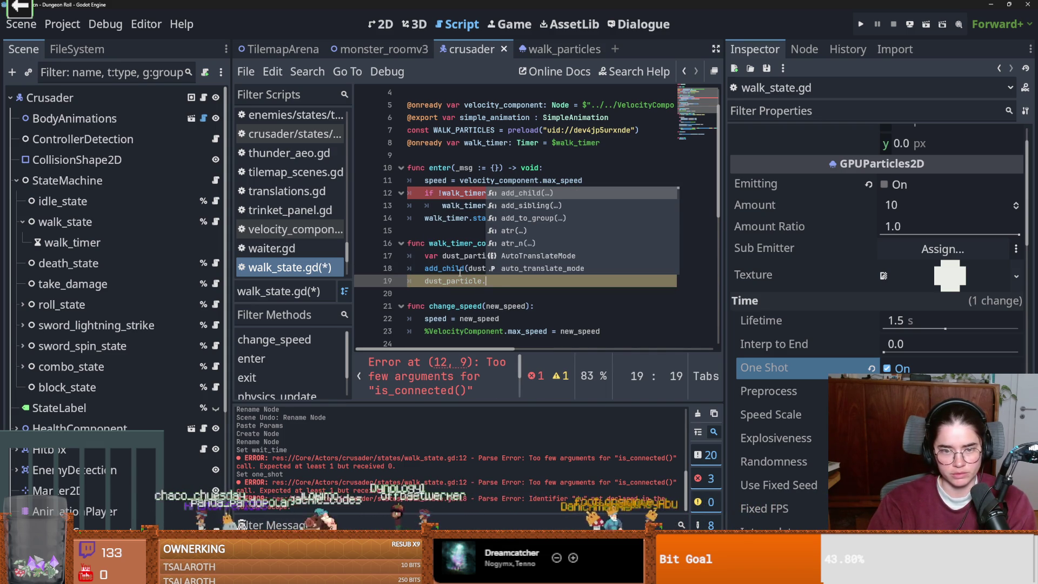
pyautogui.write('finished')
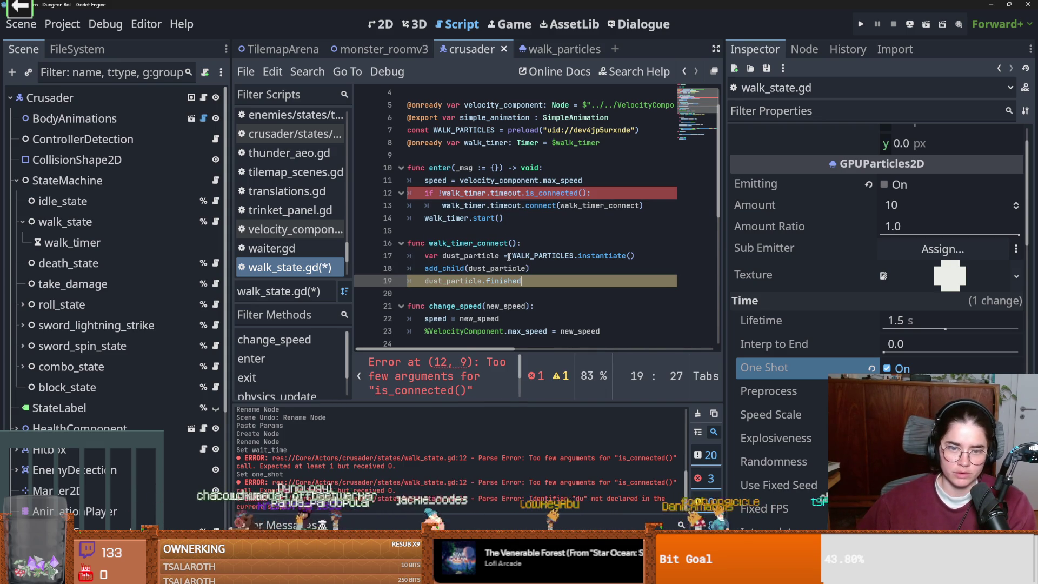
# - Type dust_particle as GPUParticles2D and connect finished to delete_particle.bind(dust_particle)
pyautogui.click(498, 255)
pyautogui.write(': ')
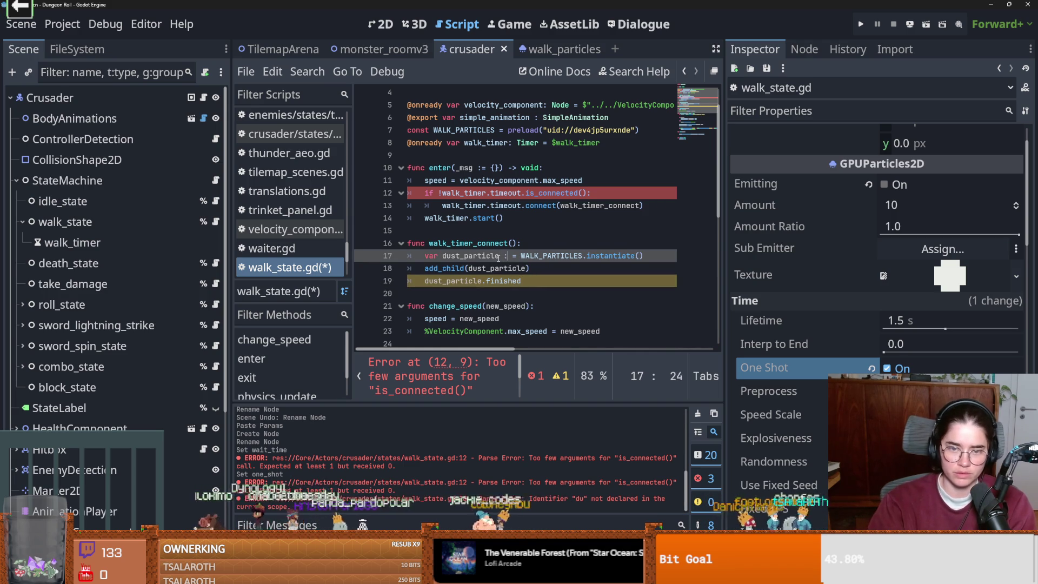
pyautogui.write('GPUParticles2D')
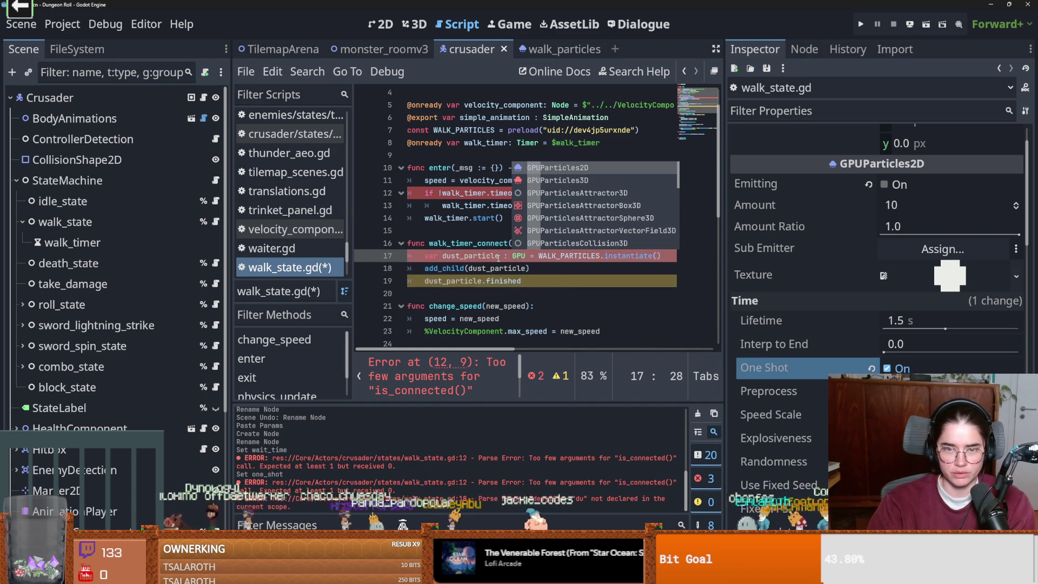
pyautogui.click(534, 280)
pyautogui.press('BackSpace')
pyautogui.press('BackSpace')
pyautogui.press('BackSpace')
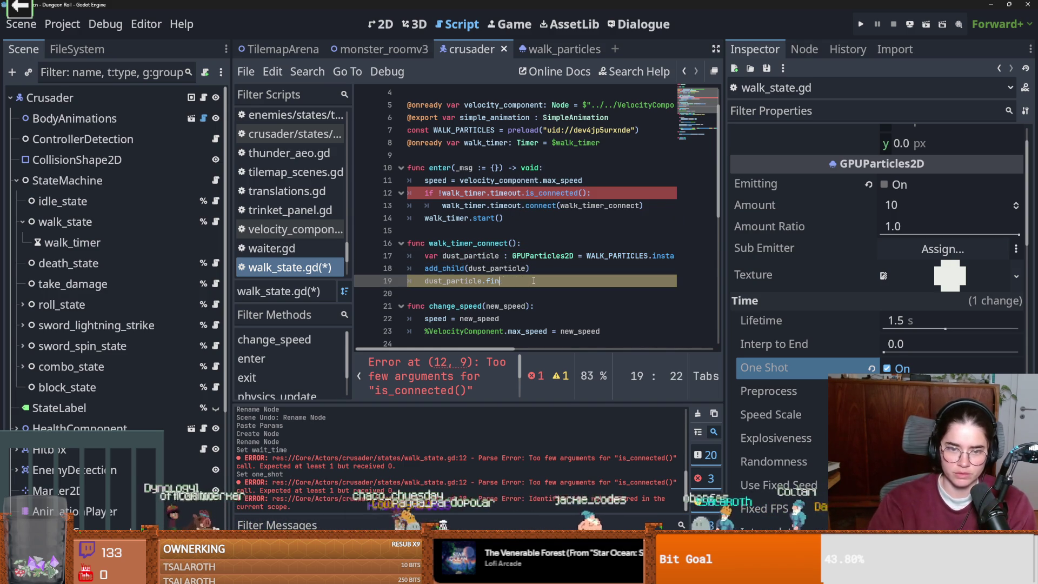
pyautogui.write('finished.connect')
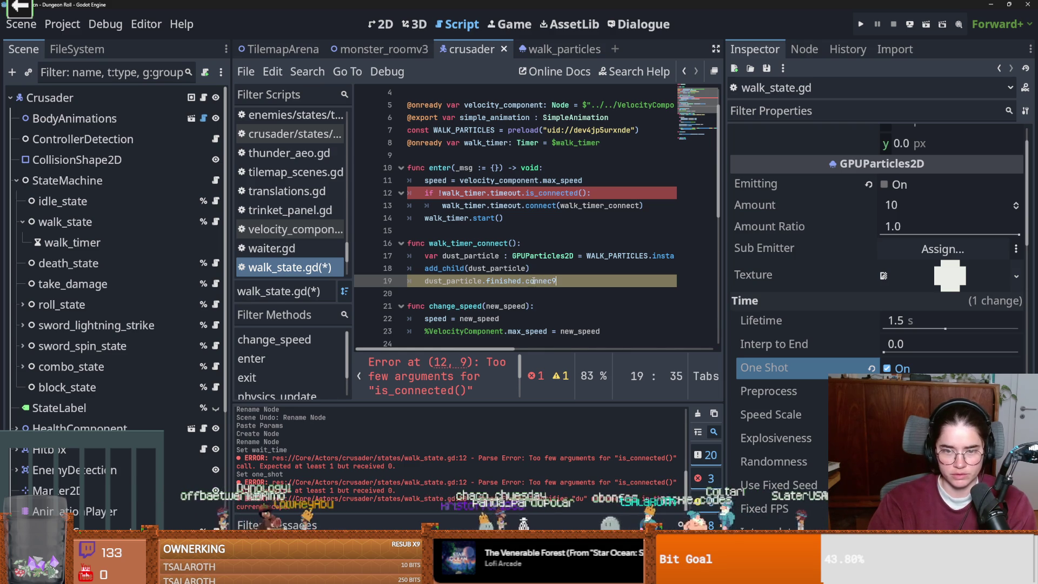
pyautogui.write('(delete_')
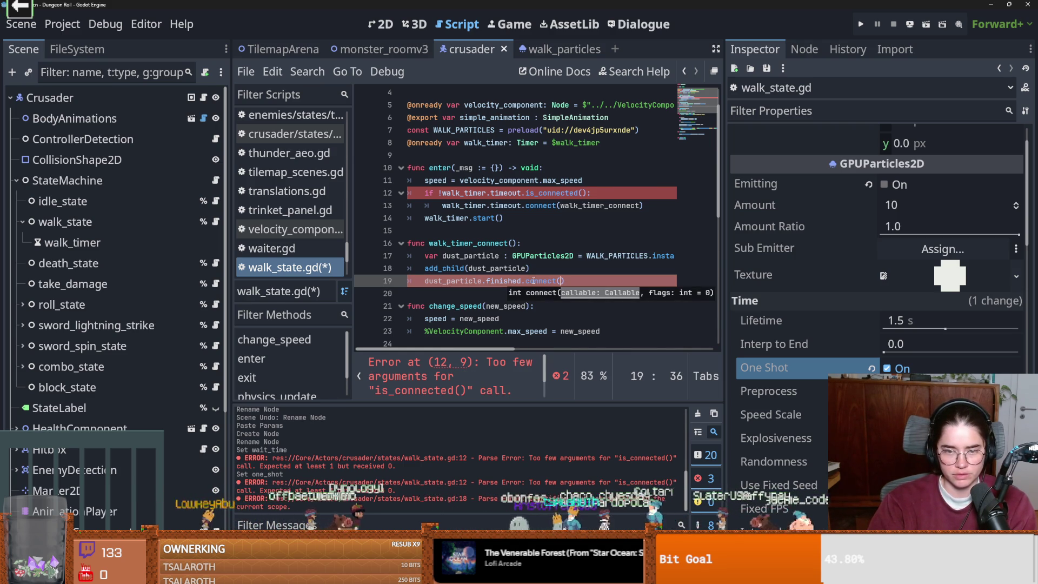
pyautogui.write('particle.bin')
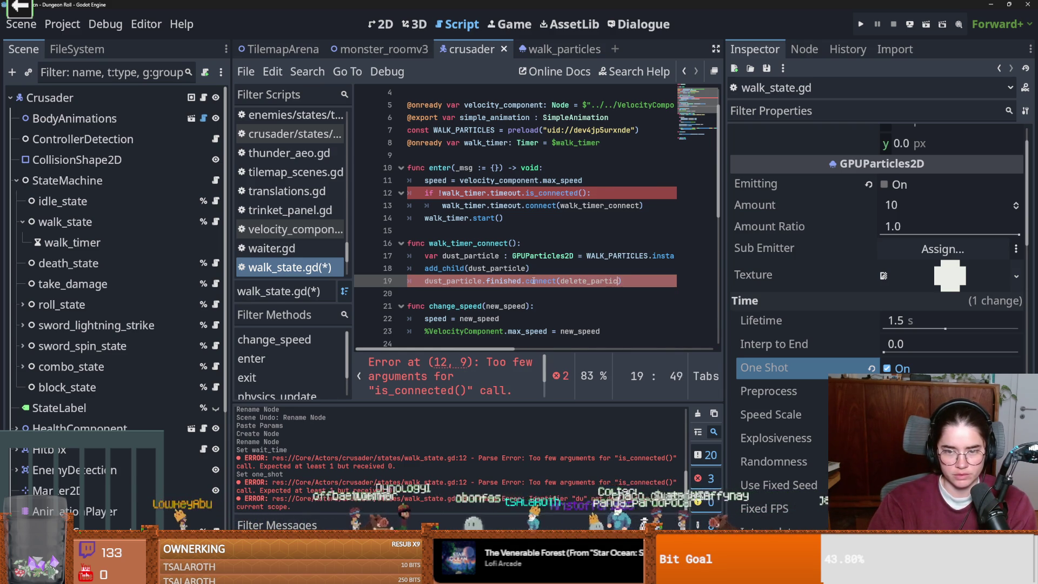
pyautogui.write('d(dust_particle')
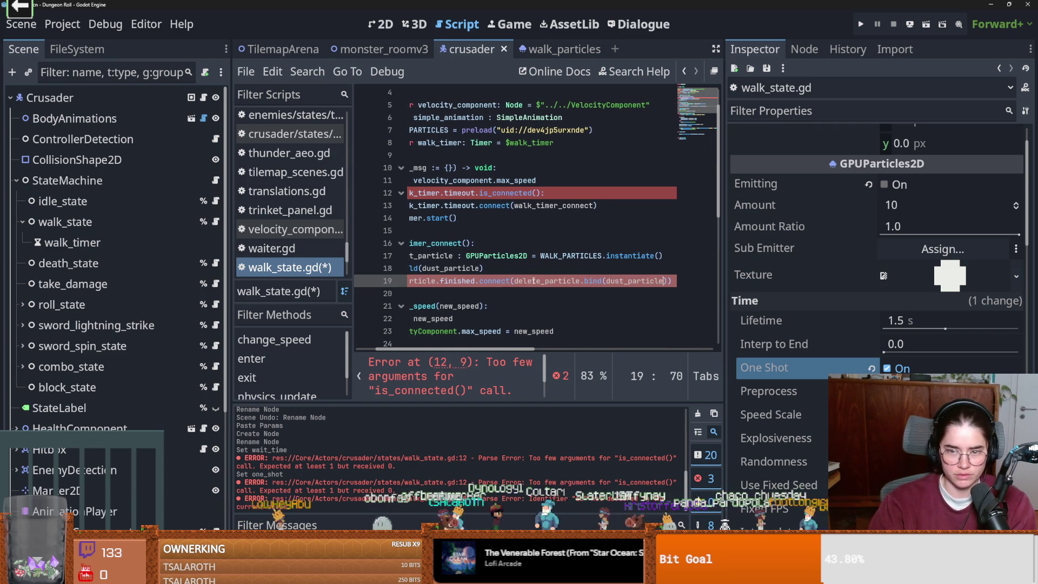
# - Write a delete_particle function that calls queue_free() on the particle, and save
pyautogui.press('Down')
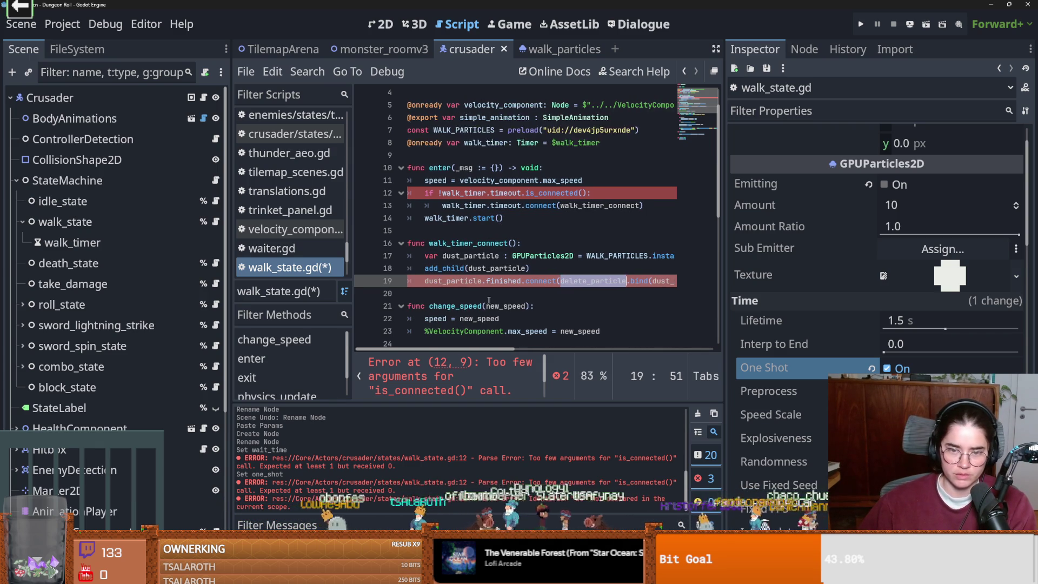
pyautogui.press('Return')
pyautogui.press('Return')
pyautogui.click(424, 308)
pyautogui.write('func ')
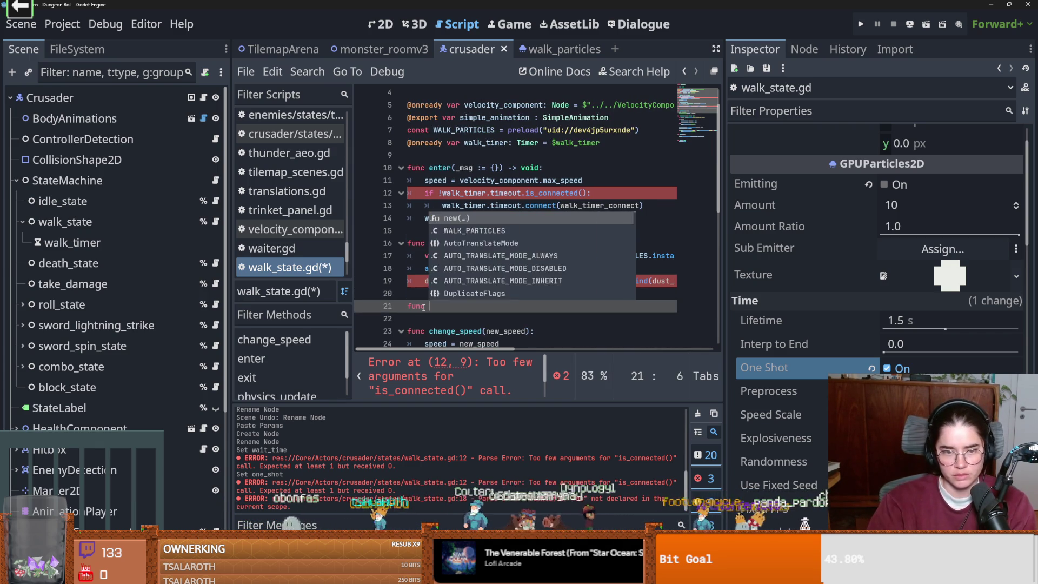
pyautogui.write('delete_particle(pa):')
pyautogui.press('Left')
pyautogui.press('Left')
pyautogui.write('pa')
pyautogui.press('End')
pyautogui.press('Return')
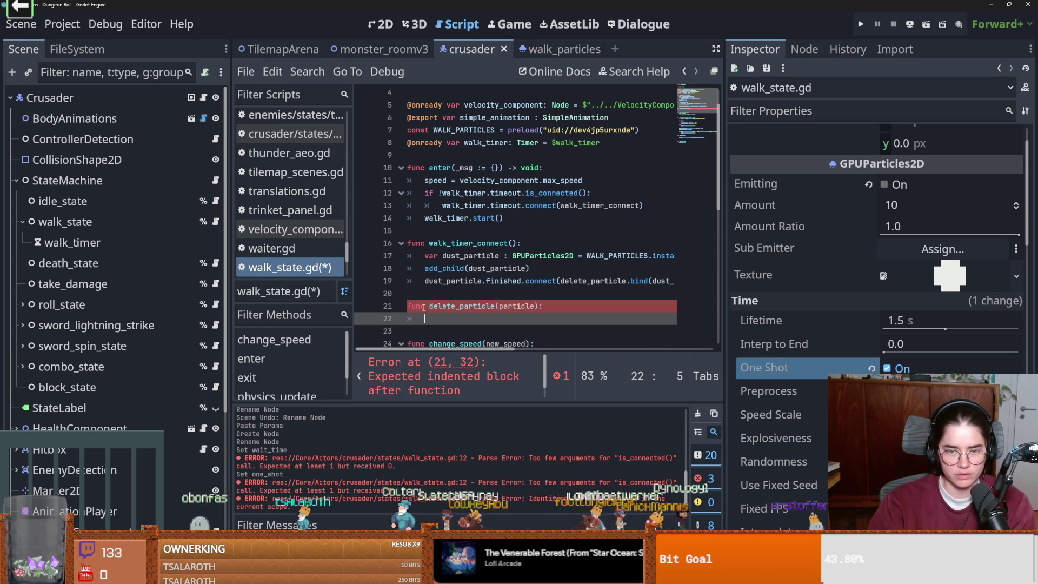
pyautogui.write('particle.queue_f')
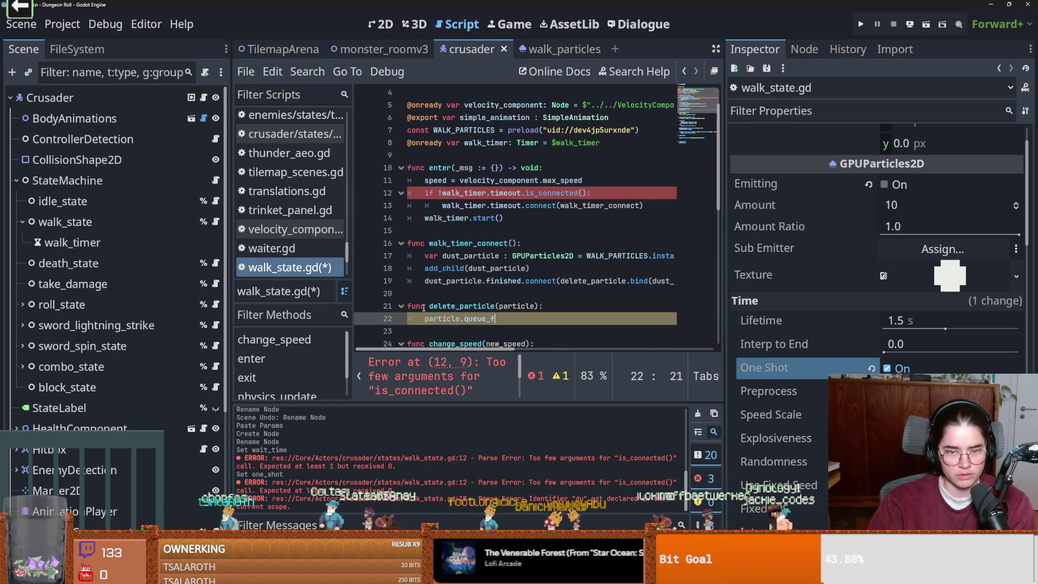
pyautogui.write('ree()')
pyautogui.hotkey('ctrl', 's')
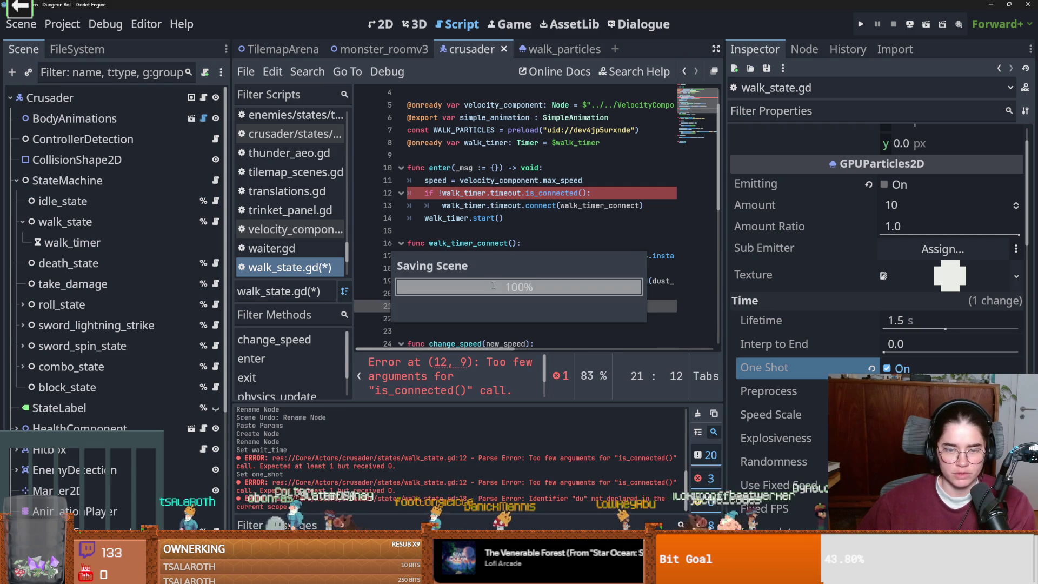
# - Paste walk_timer_connect into the is_connected() call on line 12 and save
pyautogui.click(474, 244)
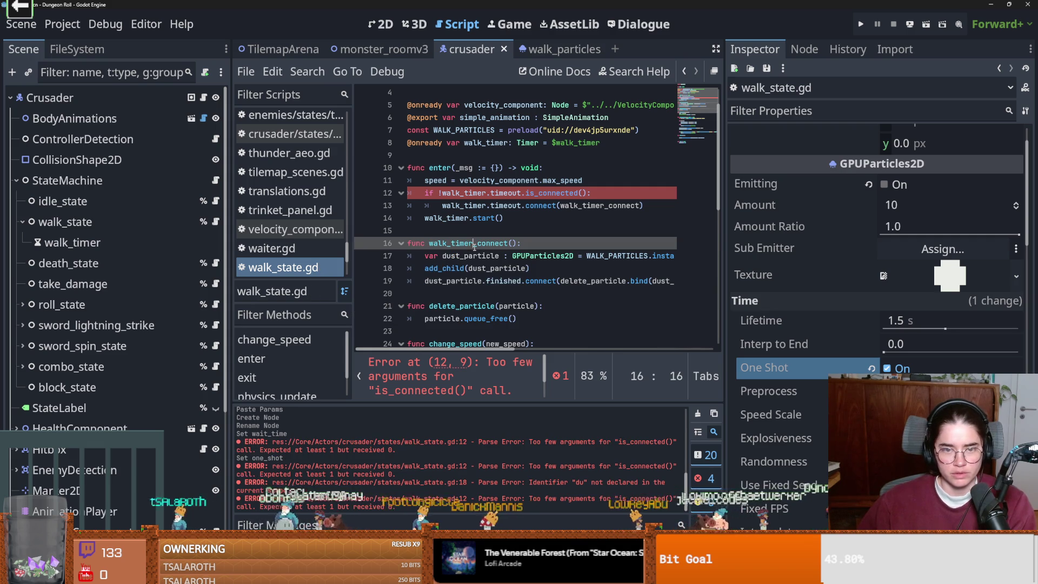
pyautogui.doubleClick(465, 192)
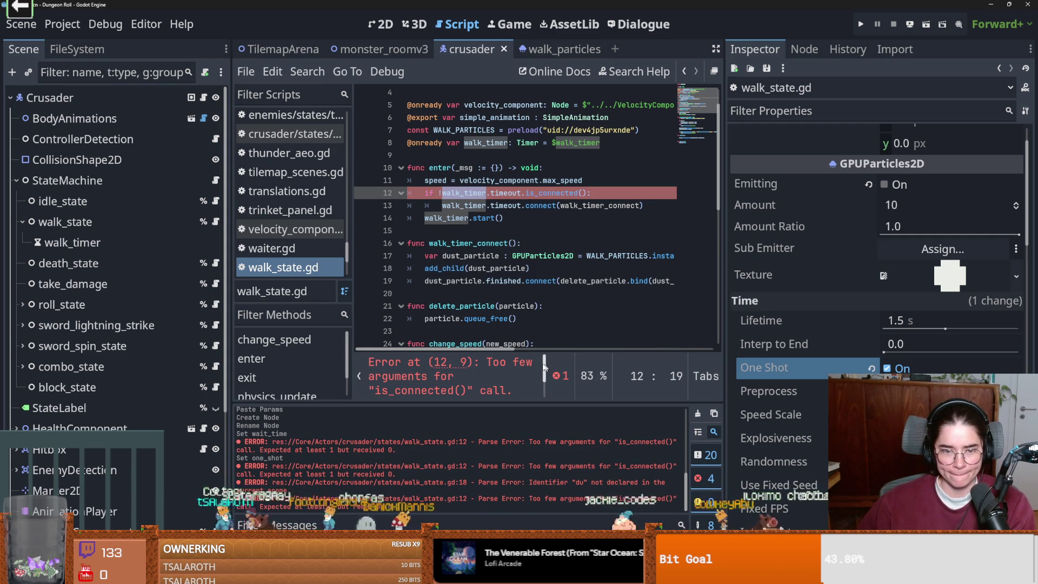
pyautogui.doubleClick(563, 207)
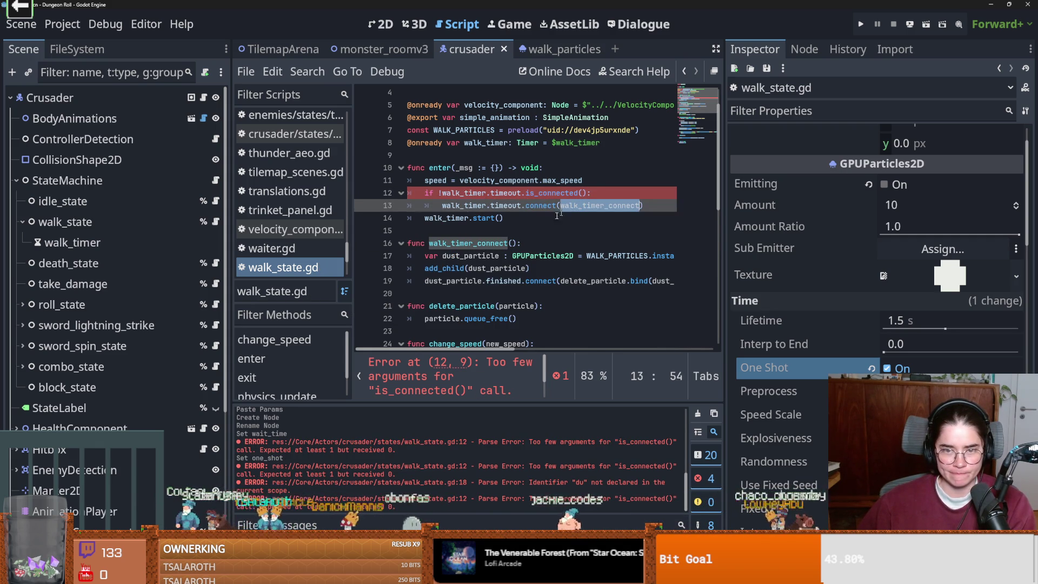
pyautogui.hotkey('ctrl', 'c')
pyautogui.click(583, 193)
pyautogui.hotkey('ctrl', 'v')
pyautogui.hotkey('ctrl', 's')
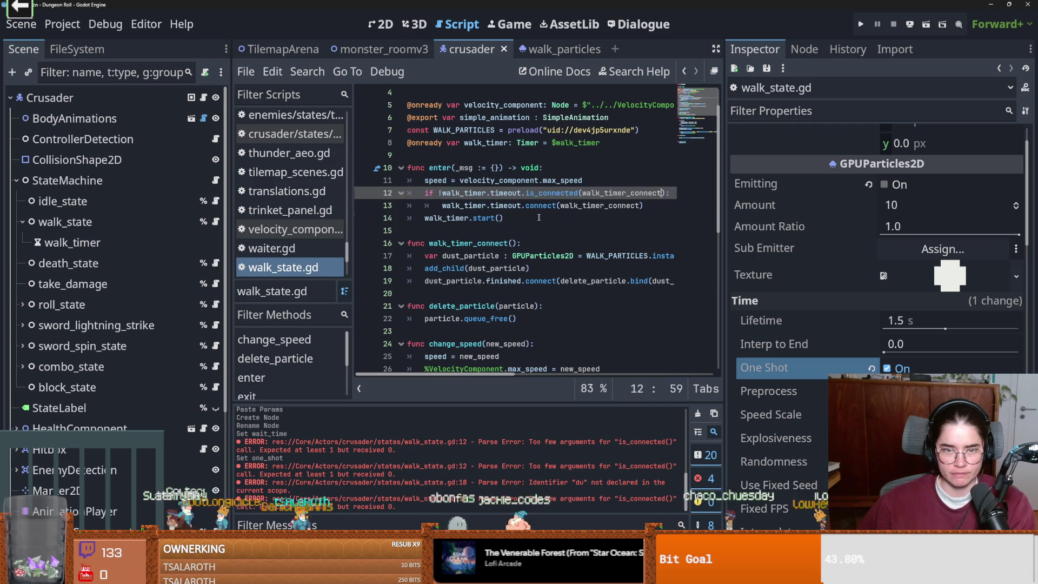
# - Check walk_timer's 2.0 s Wait Time in the Inspector, then run the game to test
pyautogui.press('Down')
pyautogui.press('Down')
pyautogui.doubleClick(447, 218)
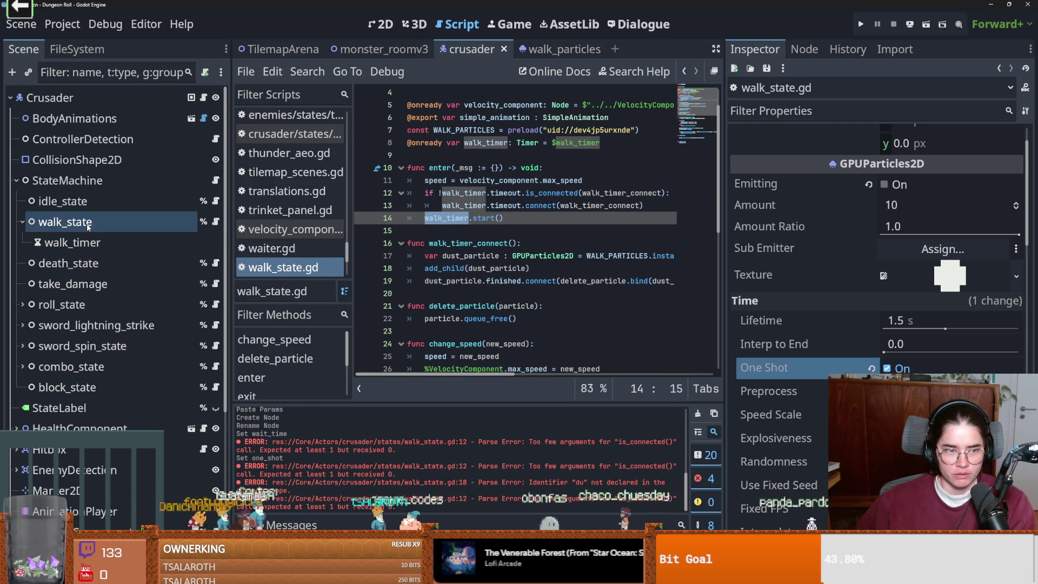
pyautogui.click(70, 243)
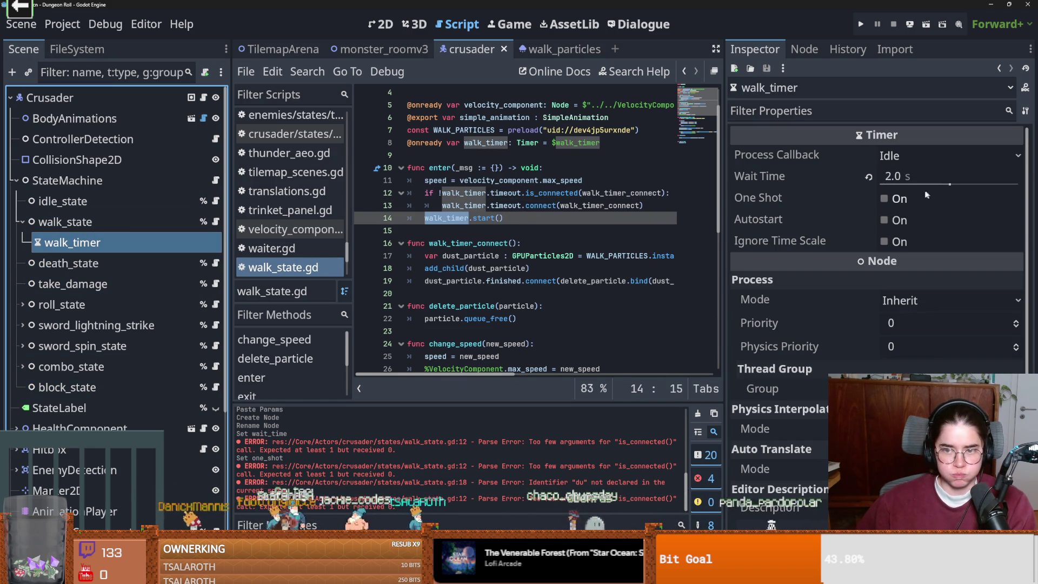
pyautogui.moveTo(839, 179)
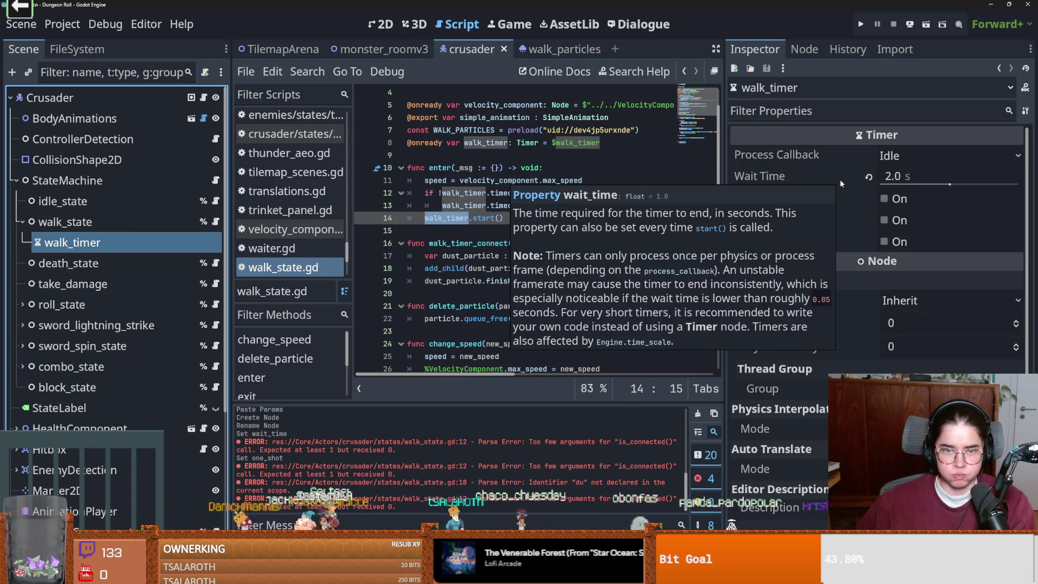
pyautogui.click(839, 204)
pyautogui.press('F5')
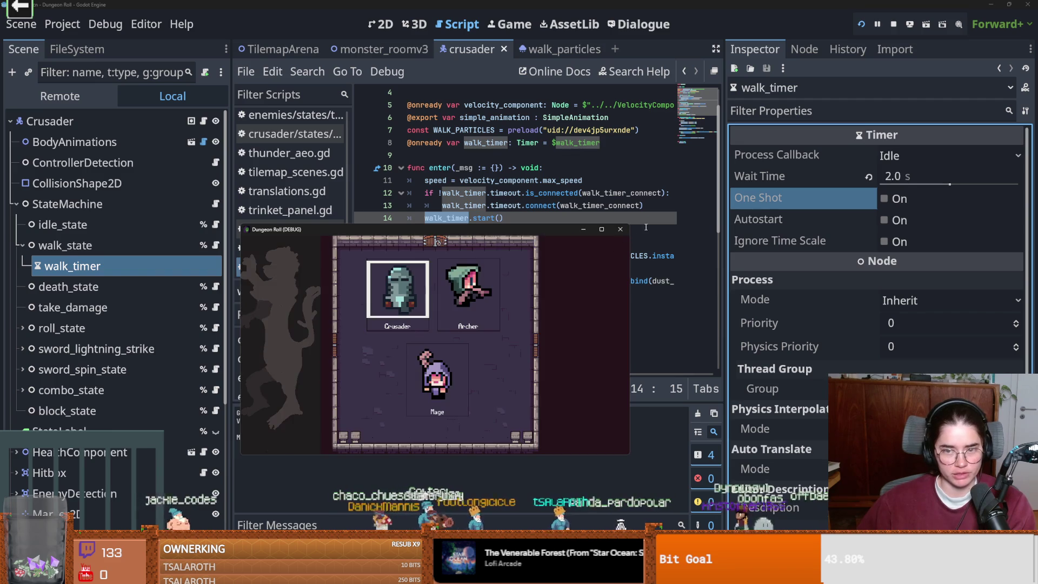
# - Stop the game, save, and delete the GPUParticles2D node from the crusader scene
pyautogui.click(620, 229)
pyautogui.hotkey('ctrl', 's')
pyautogui.scroll(-5, 97, 505)
pyautogui.rightClick(98, 505)
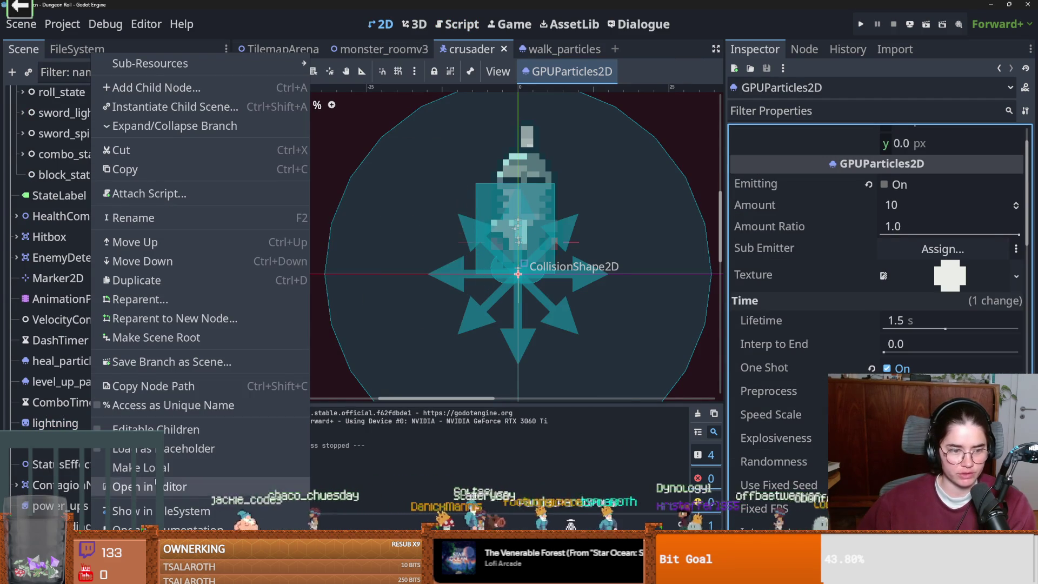
pyautogui.press('Delete')
pyautogui.click(480, 305)
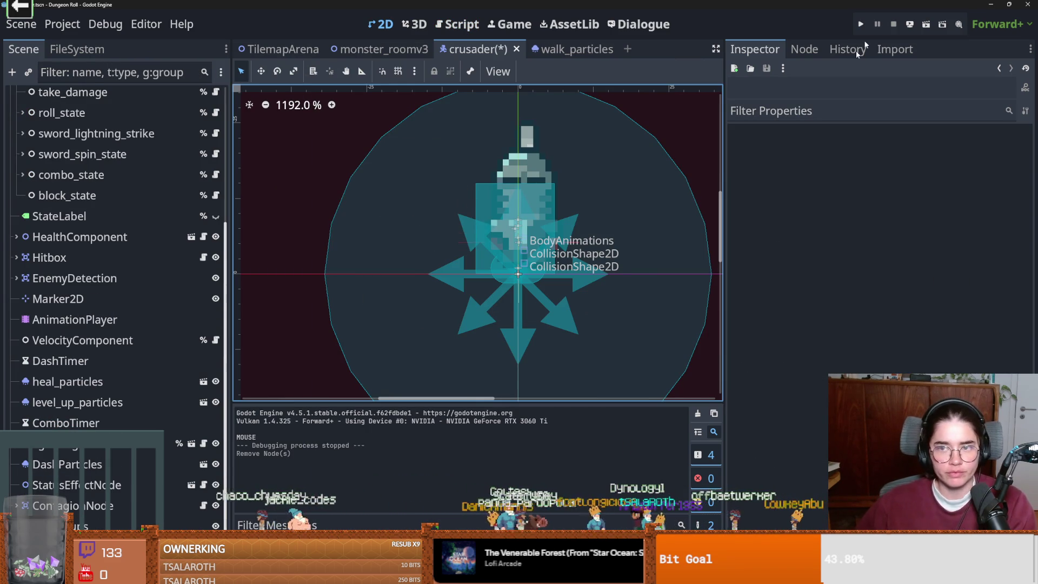
# - Test-run the game, start as the Crusader and walk right, then stop it
pyautogui.press('F5')
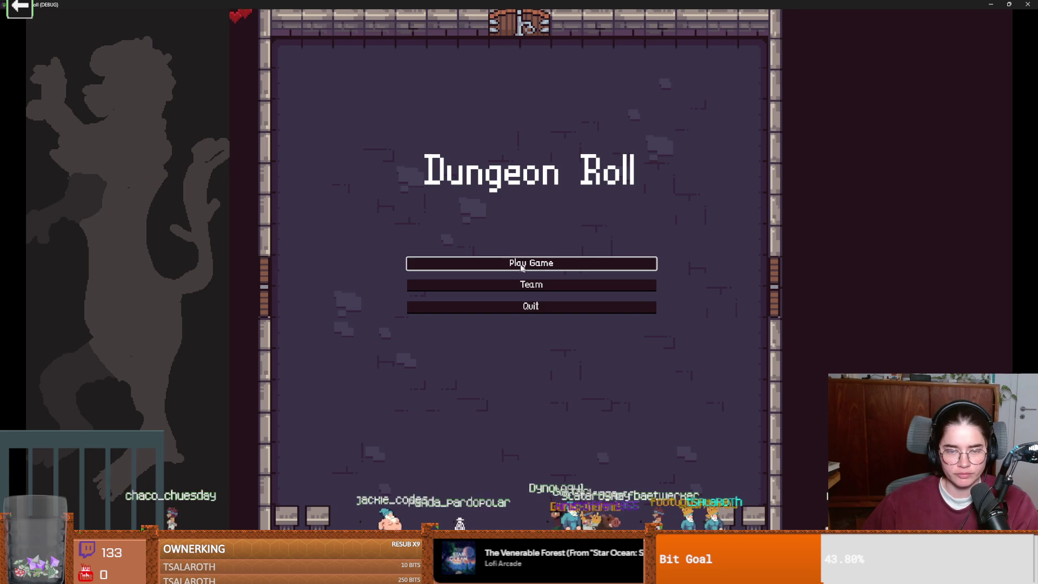
pyautogui.click(522, 267)
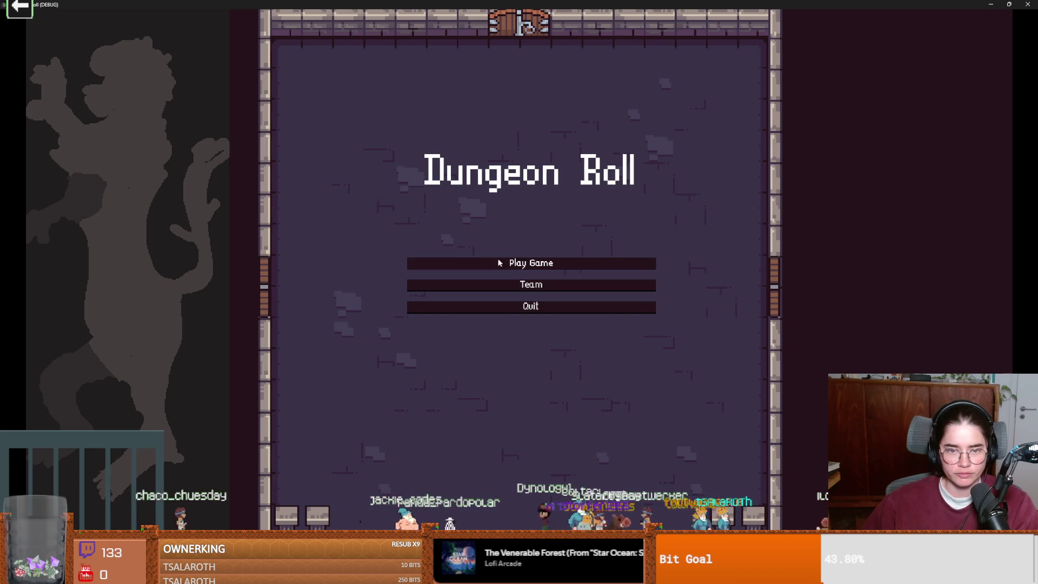
pyautogui.click(478, 212)
pyautogui.press('d')
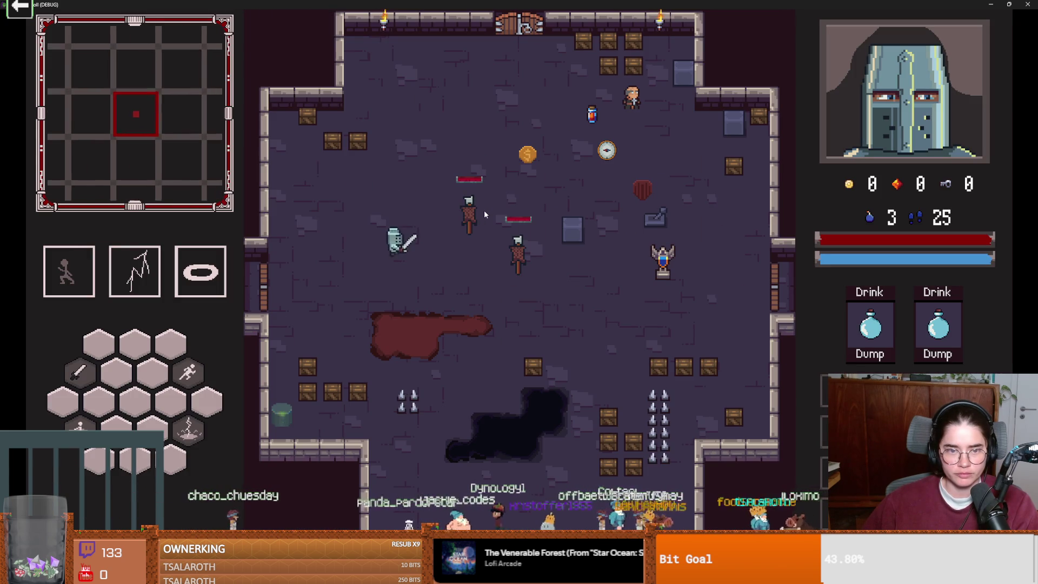
pyautogui.press('super+Down')
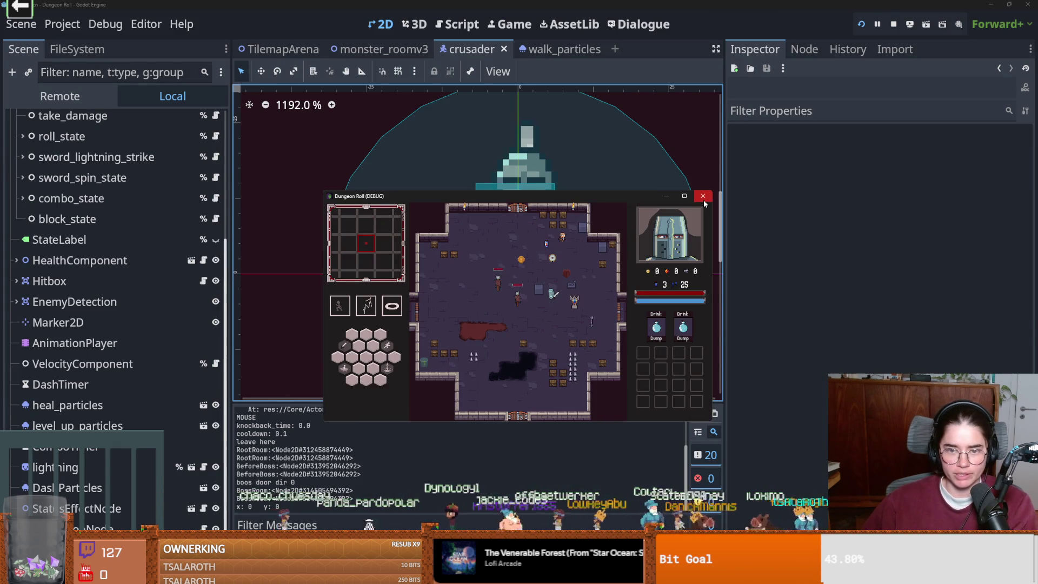
pyautogui.press('F8')
# - In walk_state.gd, add 'dust_particle.global_position = owner.global_position' after add_child(dust_particle)
pyautogui.scroll(5, 190, 210)
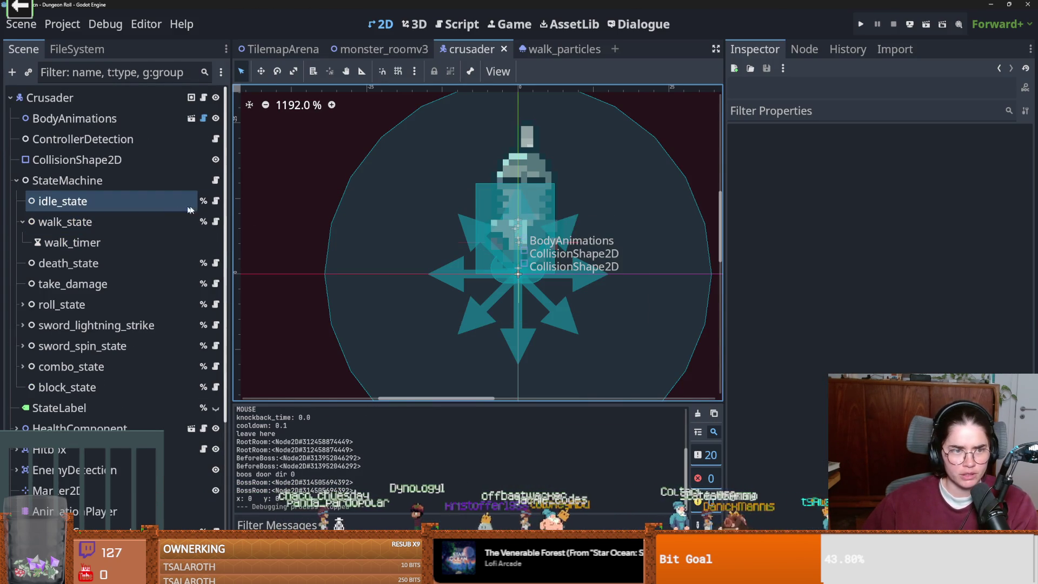
pyautogui.click(212, 226)
pyautogui.hotkey('ctrl', 's')
pyautogui.scroll(-3, 531, 241)
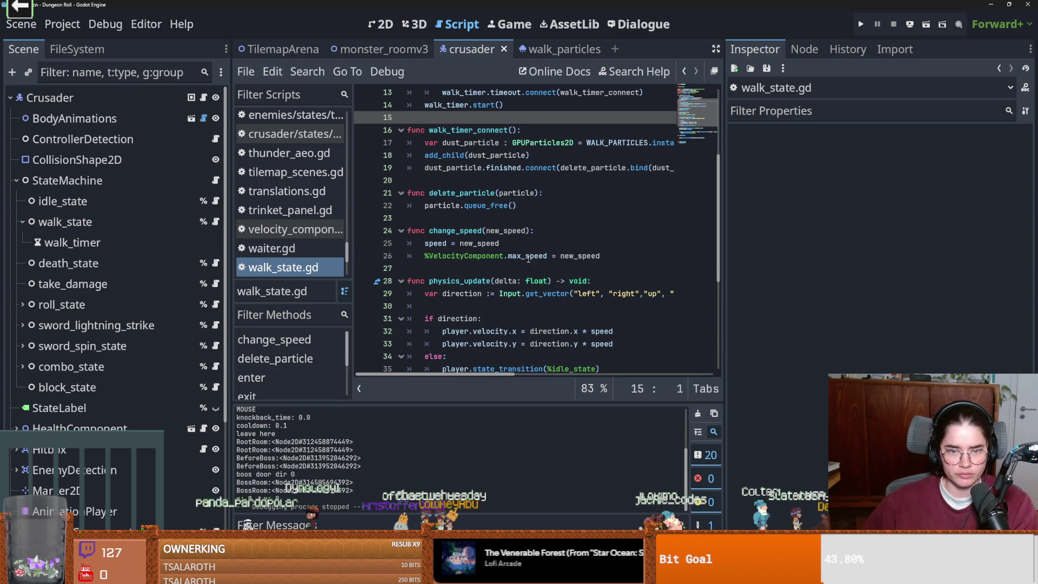
pyautogui.scroll(-1, 535, 227)
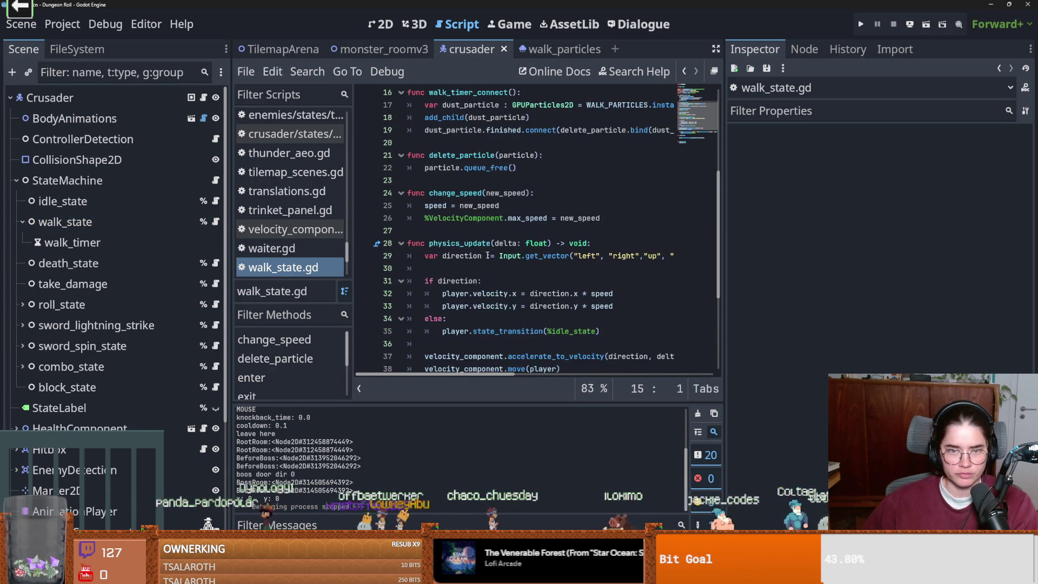
pyautogui.scroll(2, 541, 205)
pyautogui.click(543, 192)
pyautogui.press('Return')
pyautogui.write('du')
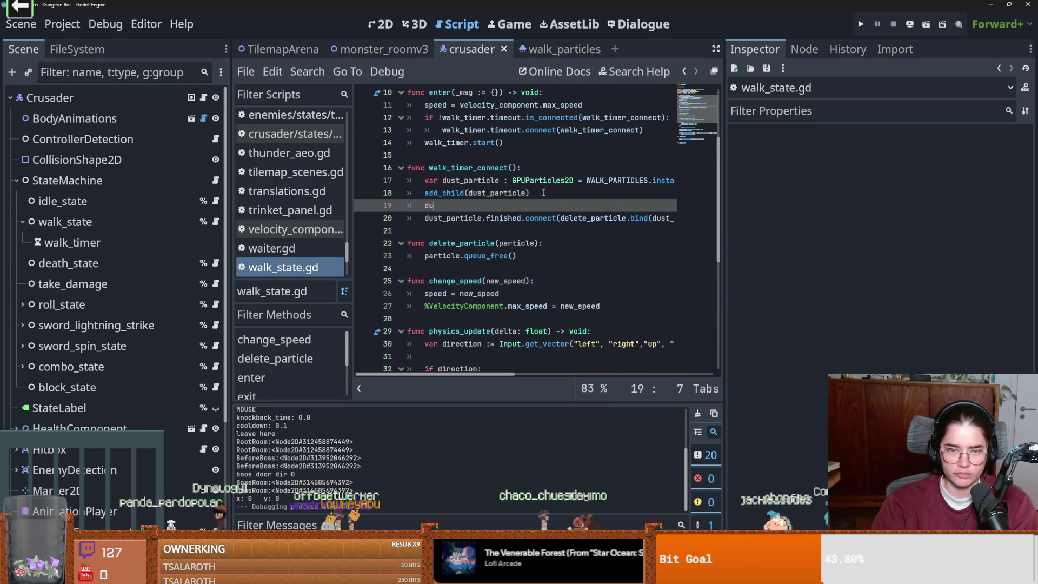
pyautogui.write('st_particle.globa')
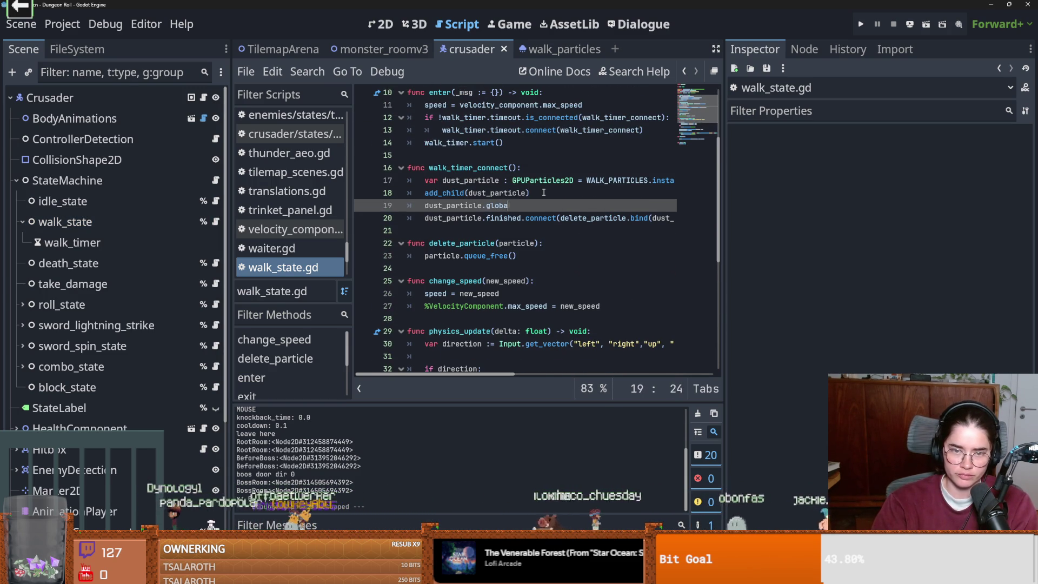
pyautogui.write('l_position = ')
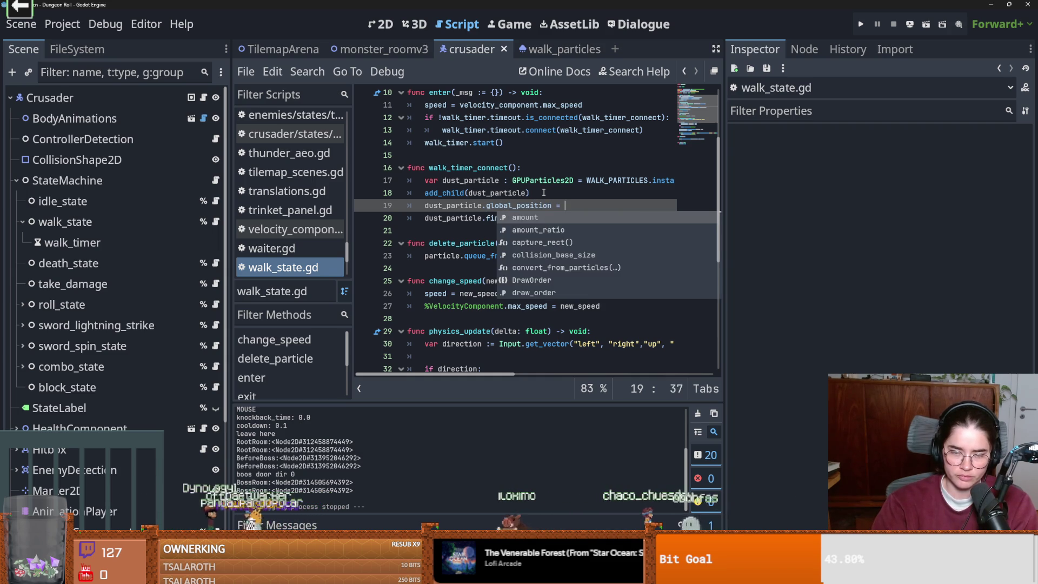
pyautogui.write('owner.')
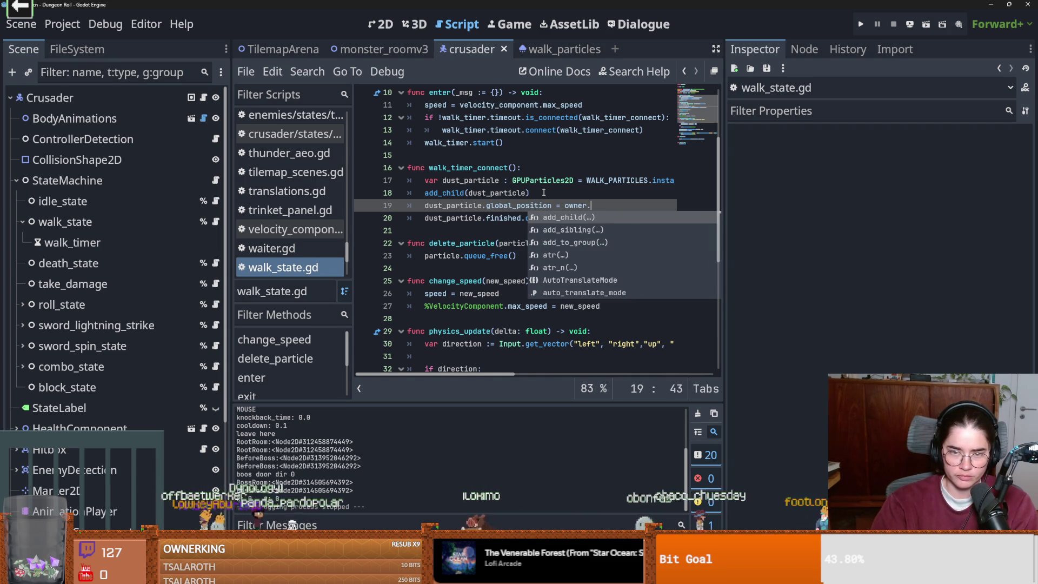
pyautogui.write('global_position')
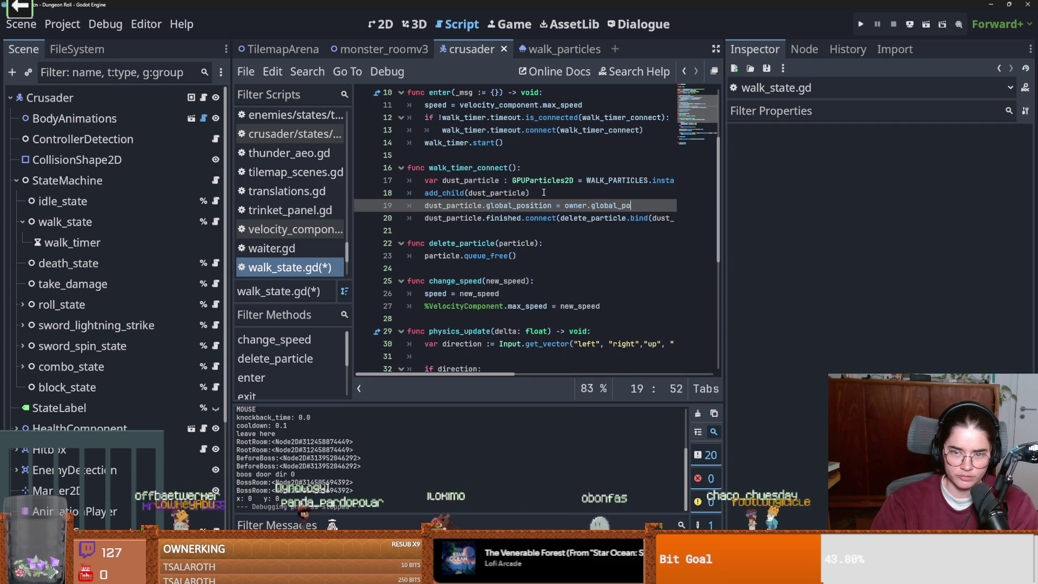
# - Save and briefly run, then change the position source to player.global_position
pyautogui.hotkey('ctrl', 's')
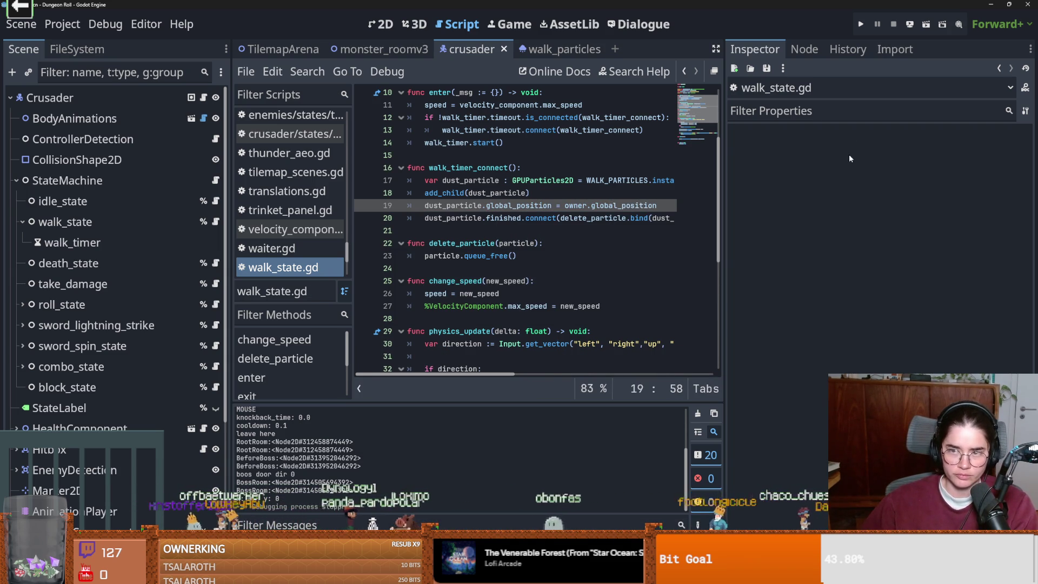
pyautogui.press('F5')
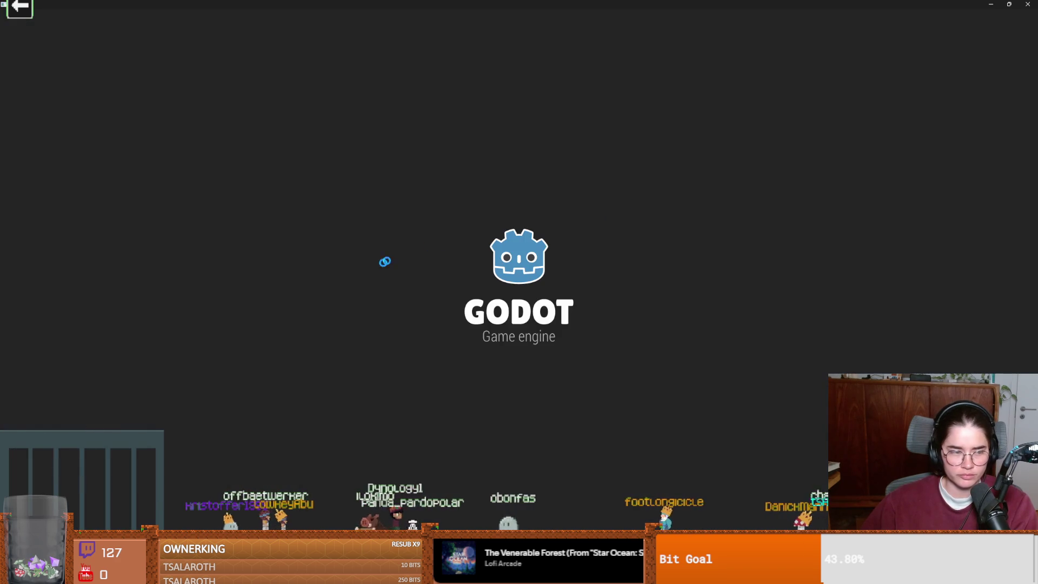
pyautogui.press('F8')
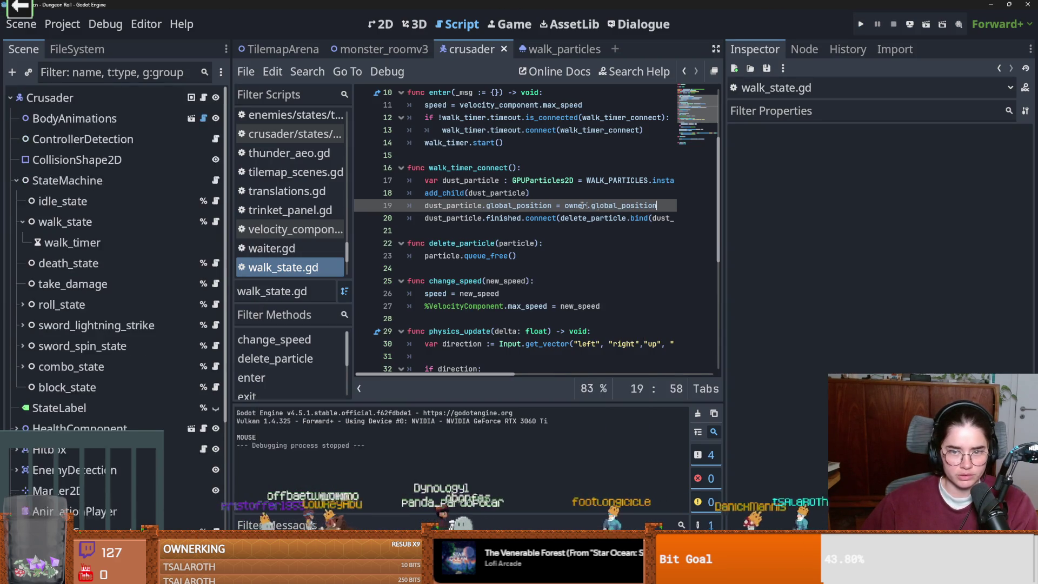
pyautogui.write('playe')
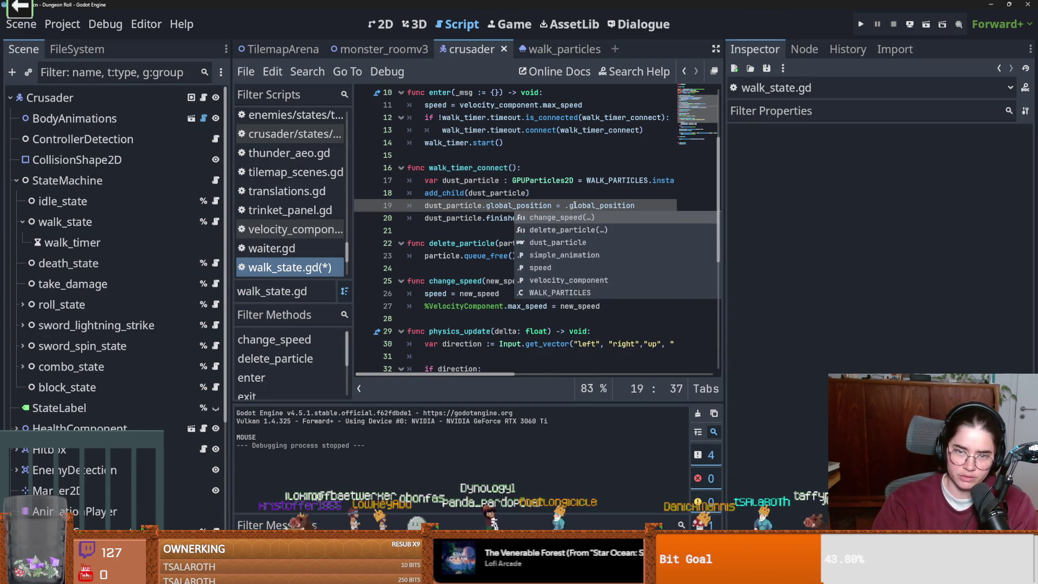
# - Relaunch the game as the Crusader and walk to check for dust, then close it
pyautogui.press('F5')
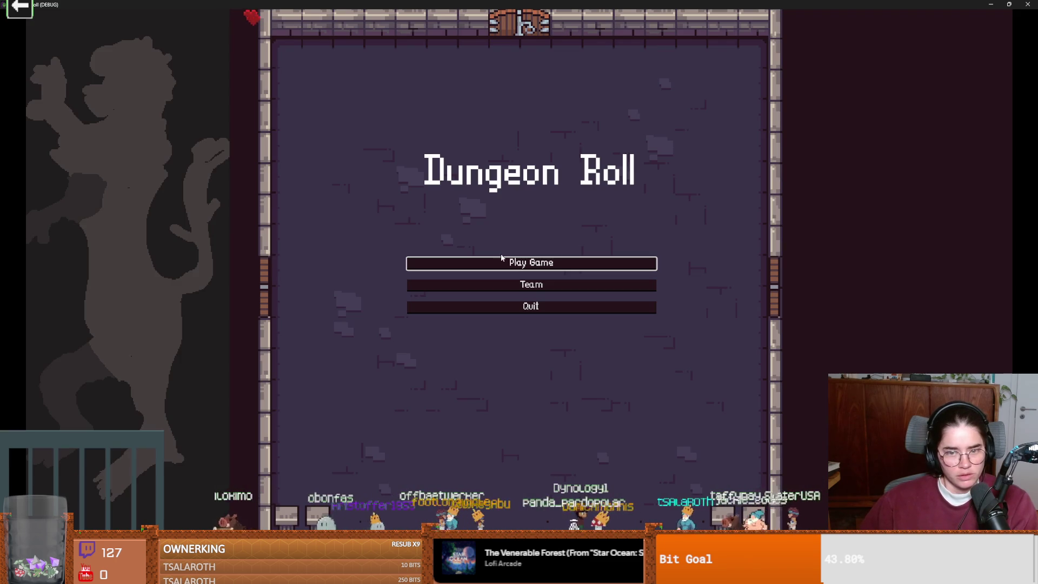
pyautogui.click(501, 262)
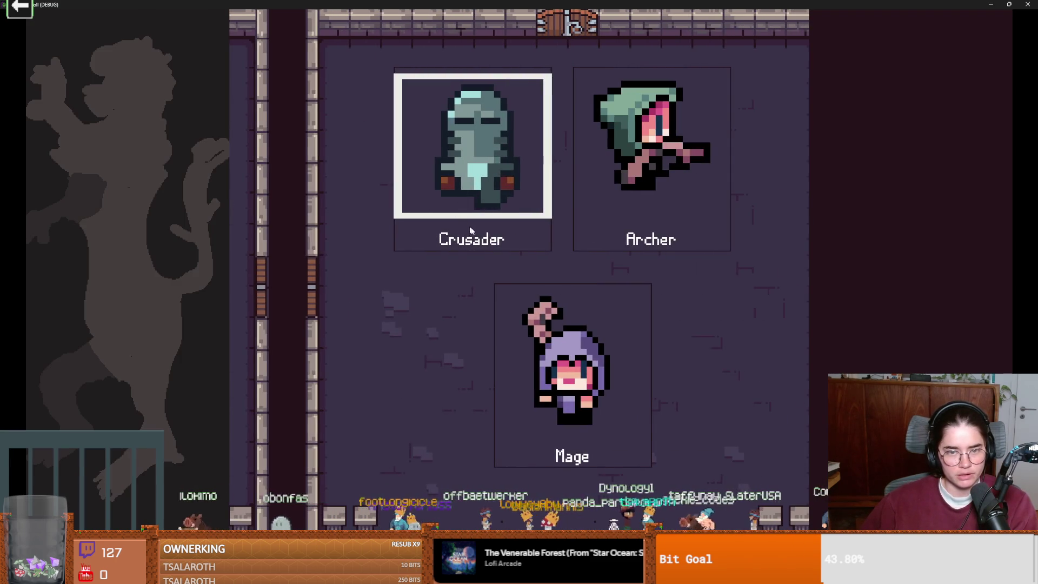
pyautogui.click(470, 231)
pyautogui.press('d')
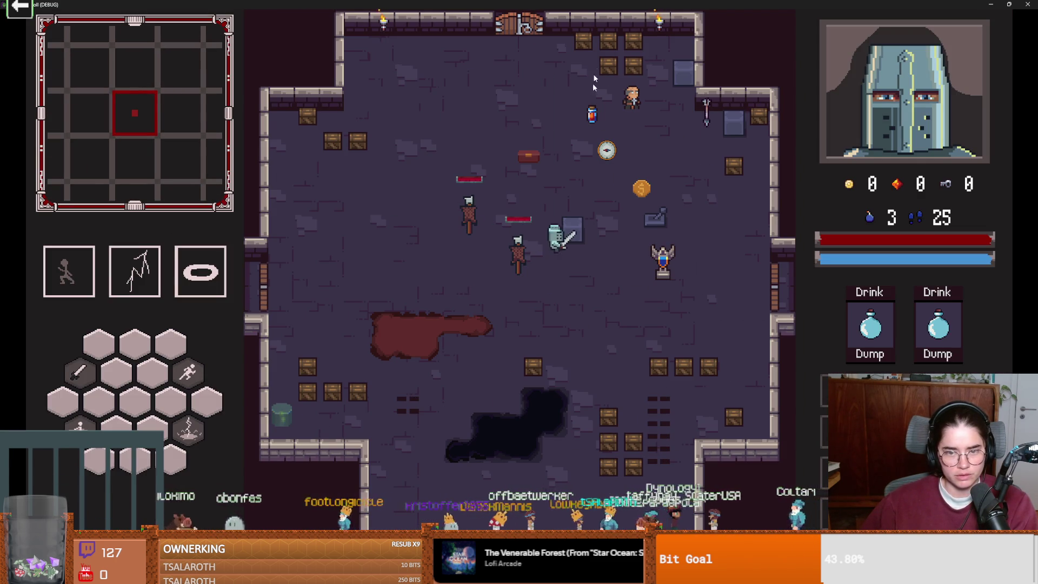
pyautogui.hotkey('alt', 'F4')
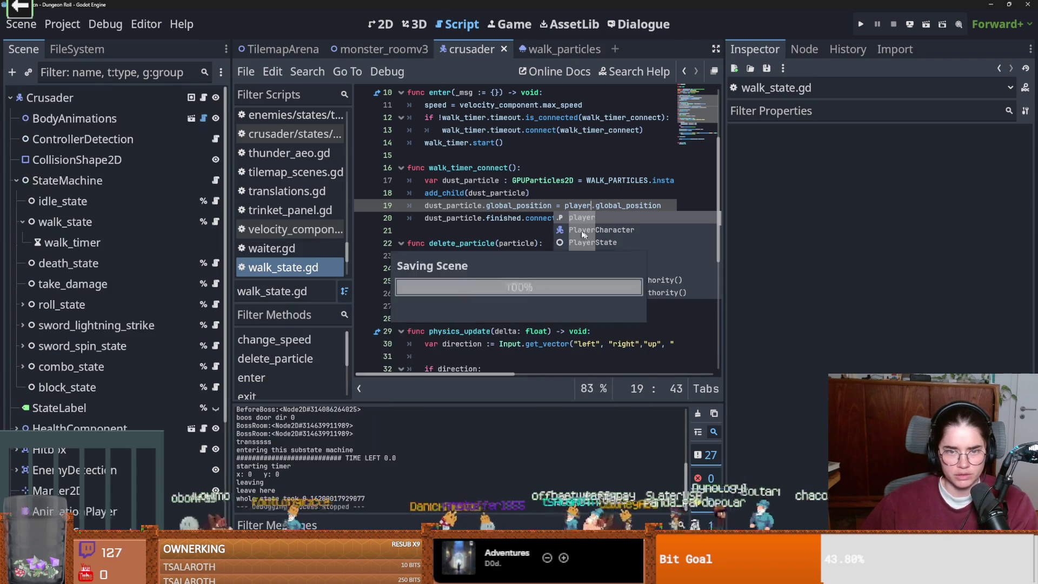
# - Add 'dust_particle.emitting = true' below add_child(dust_particle) and save the script
pyautogui.click(512, 192)
pyautogui.click(420, 219)
pyautogui.click(547, 193)
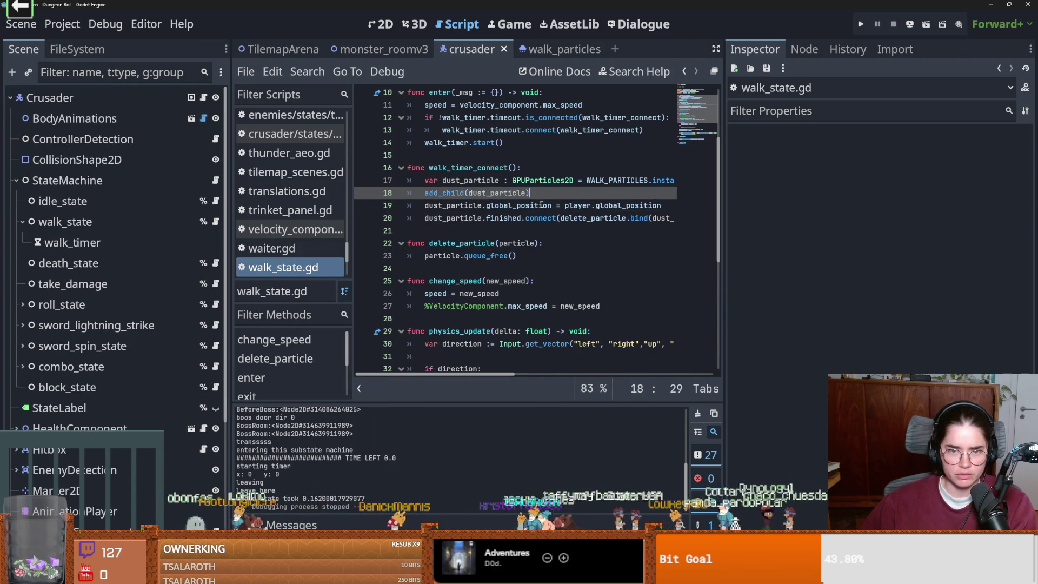
pyautogui.press('Return')
pyautogui.write('du')
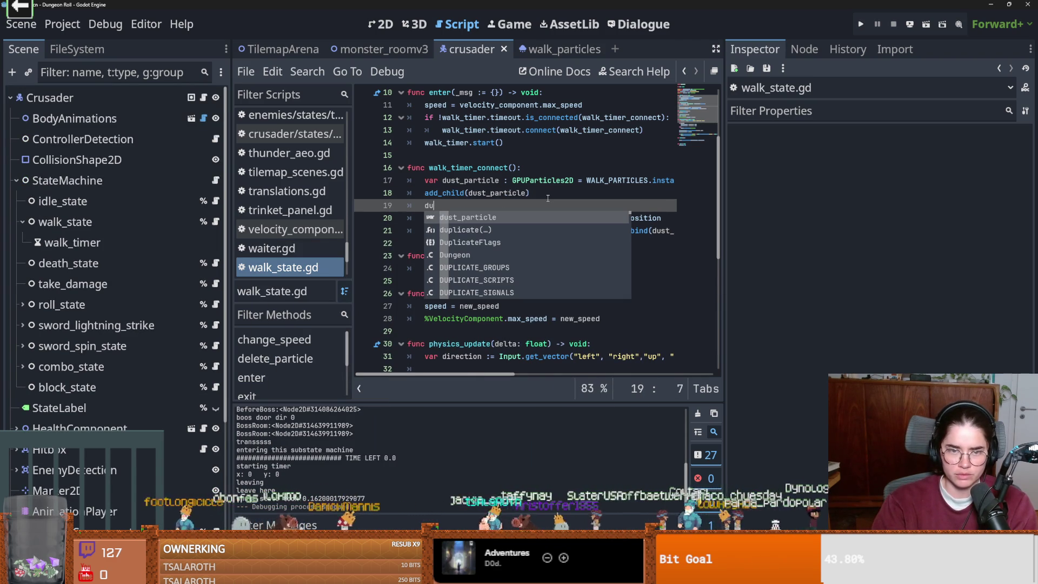
pyautogui.press('Return')
pyautogui.write('.e')
pyautogui.press('Return')
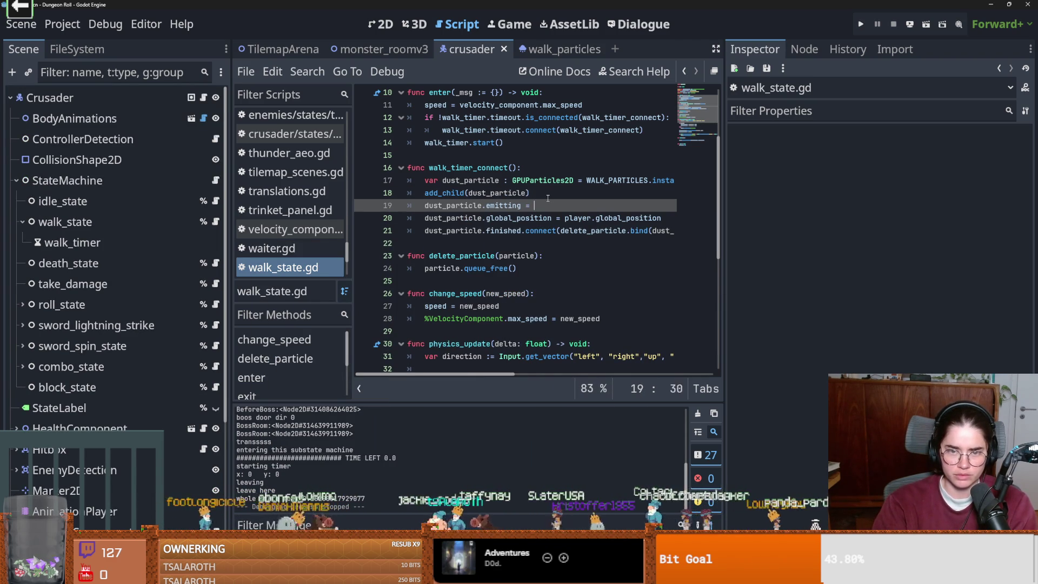
pyautogui.hotkey('ctrl', 's')
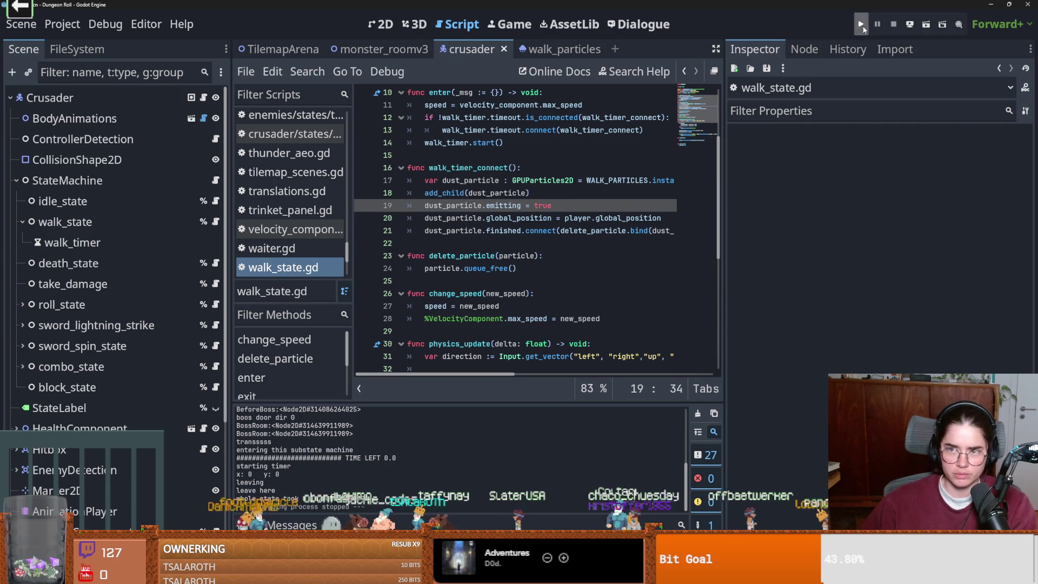
pyautogui.click(862, 27)
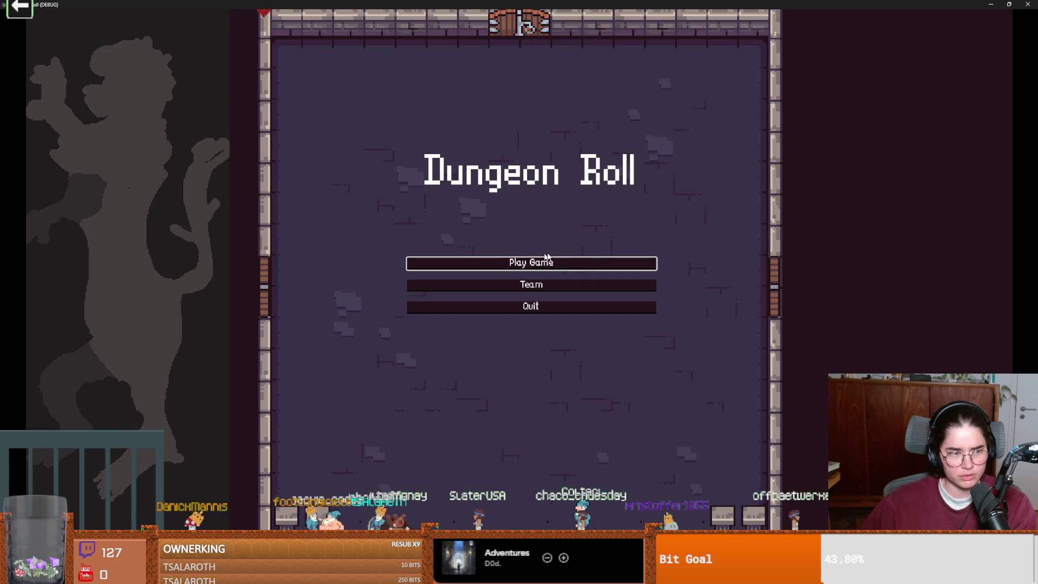
pyautogui.click(572, 264)
pyautogui.press('Return')
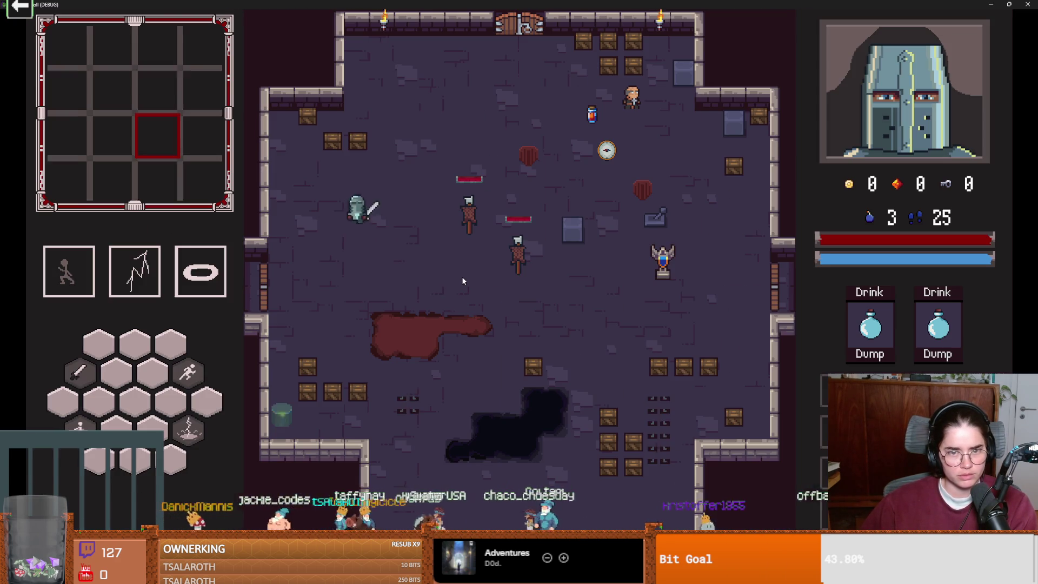
pyautogui.press('d')
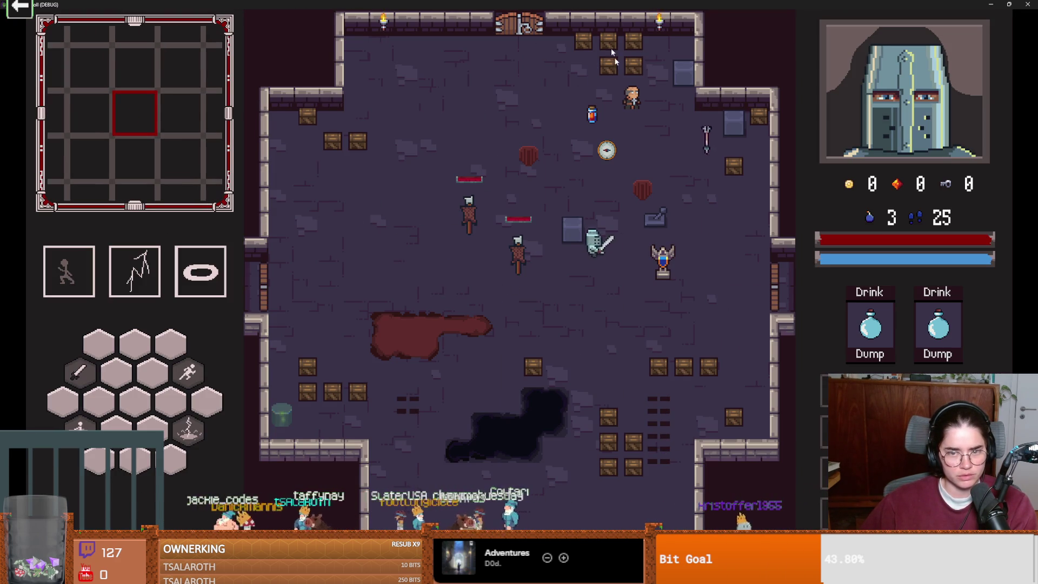
pyautogui.press('super+Down')
pyautogui.click(595, 252)
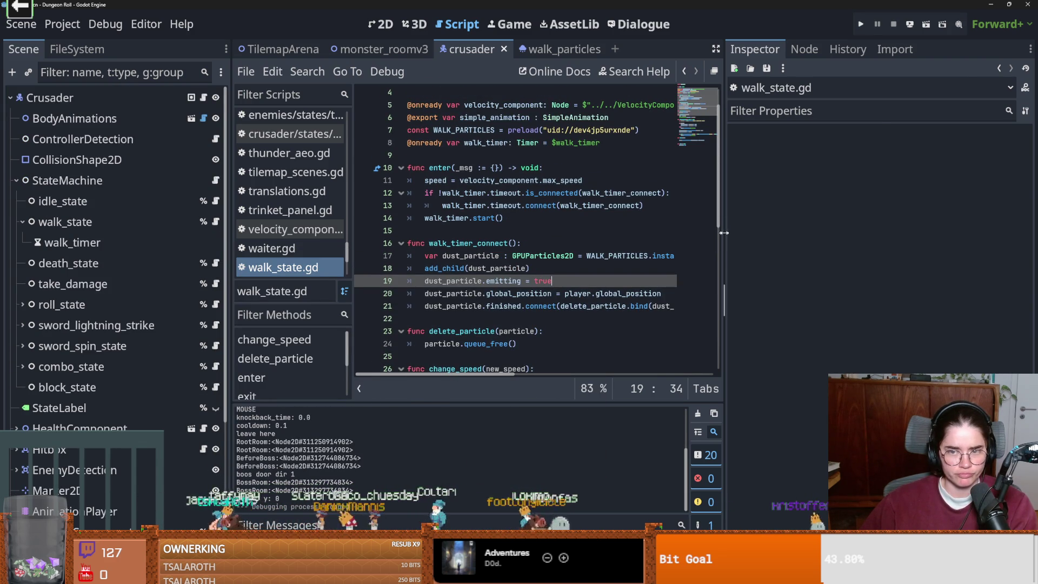
pyautogui.moveTo(724, 233); pyautogui.dragTo(909, 241)
pyautogui.click(441, 193)
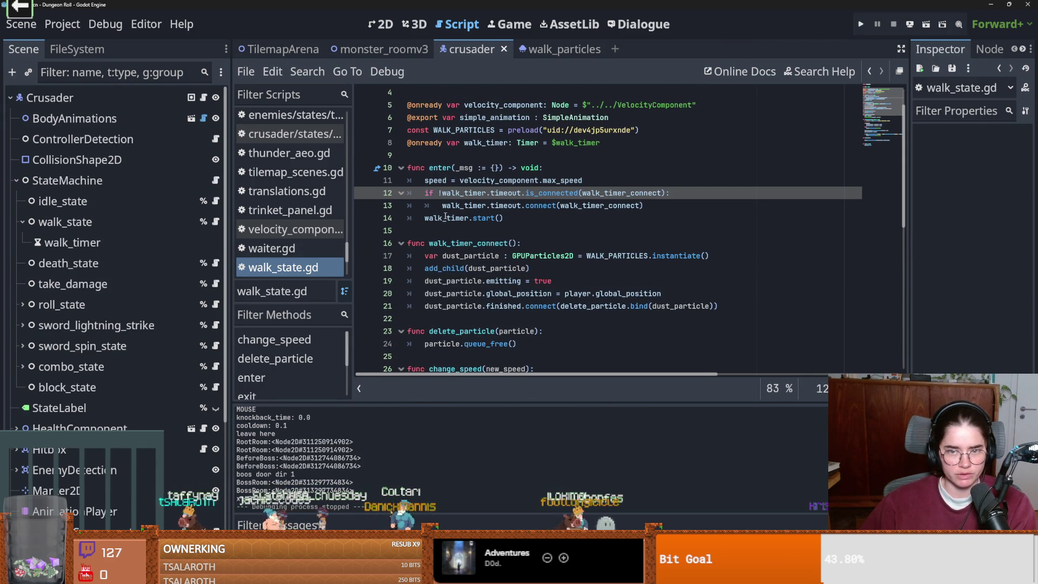
pyautogui.moveTo(446, 217)
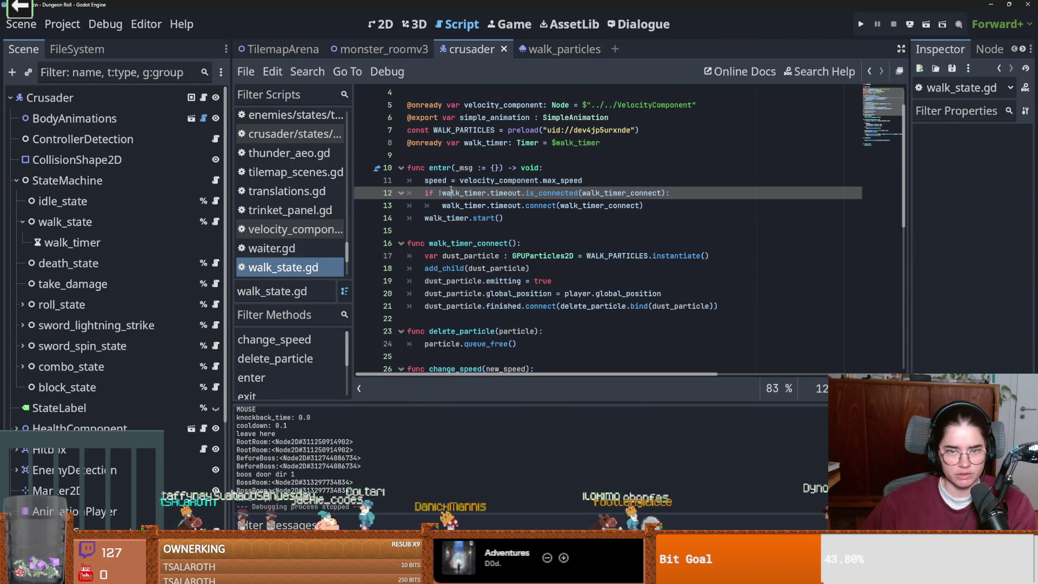
pyautogui.click(499, 206)
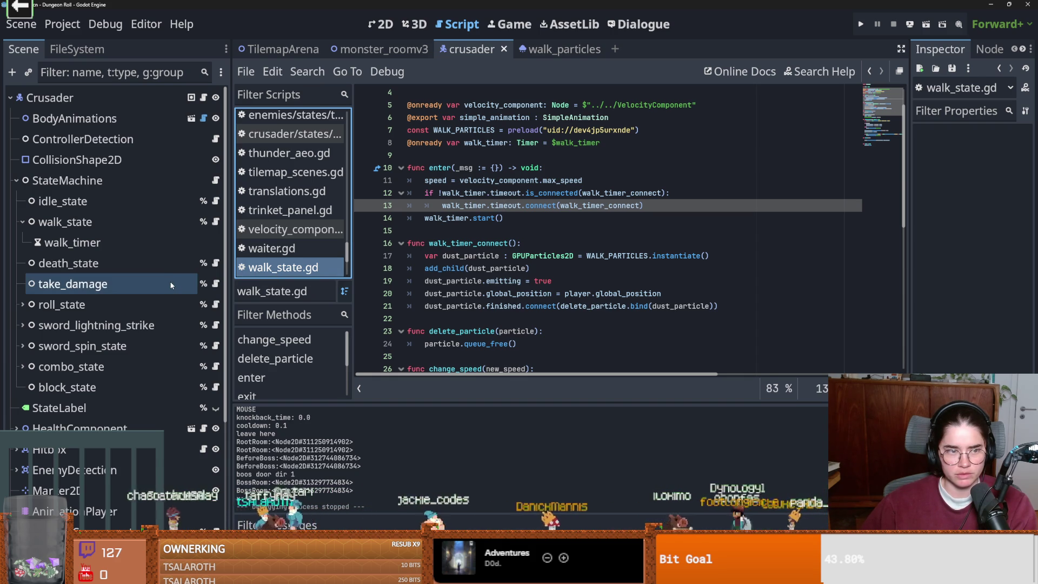
pyautogui.doubleClick(476, 205)
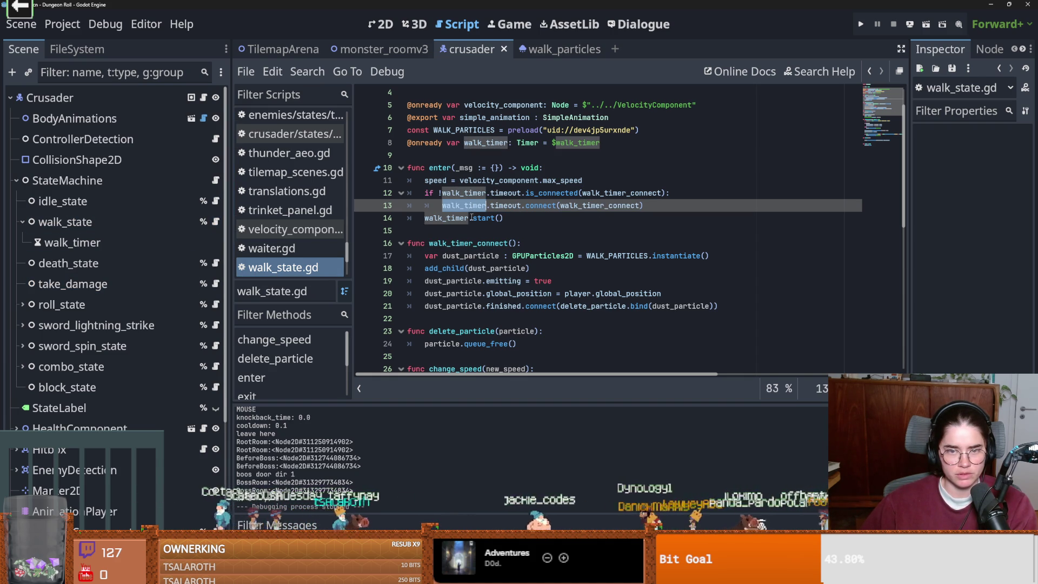
pyautogui.click(495, 218)
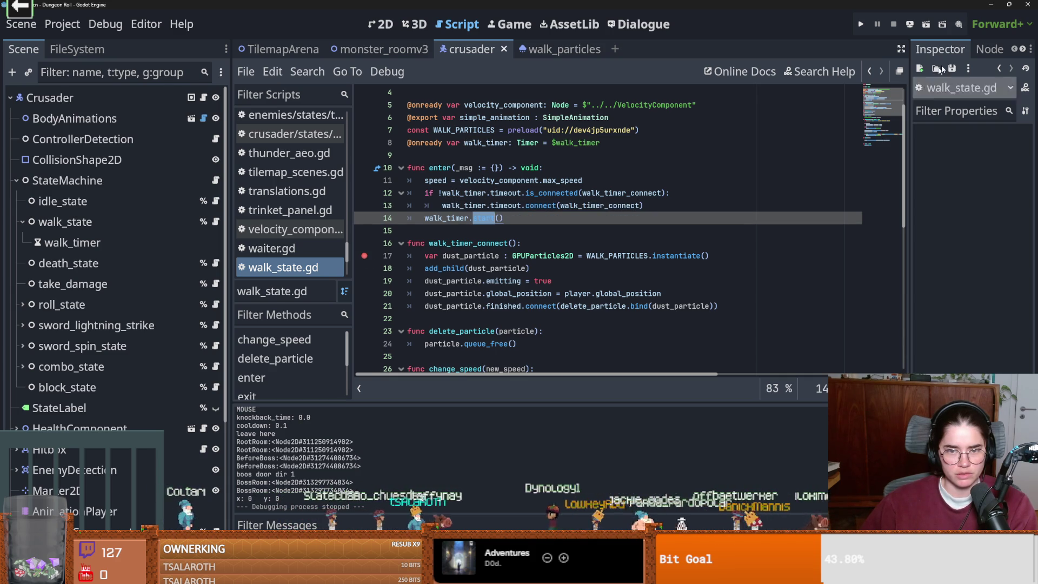
# - Start a new game as the Crusader and walk it around the room past the dummies
pyautogui.click(861, 24)
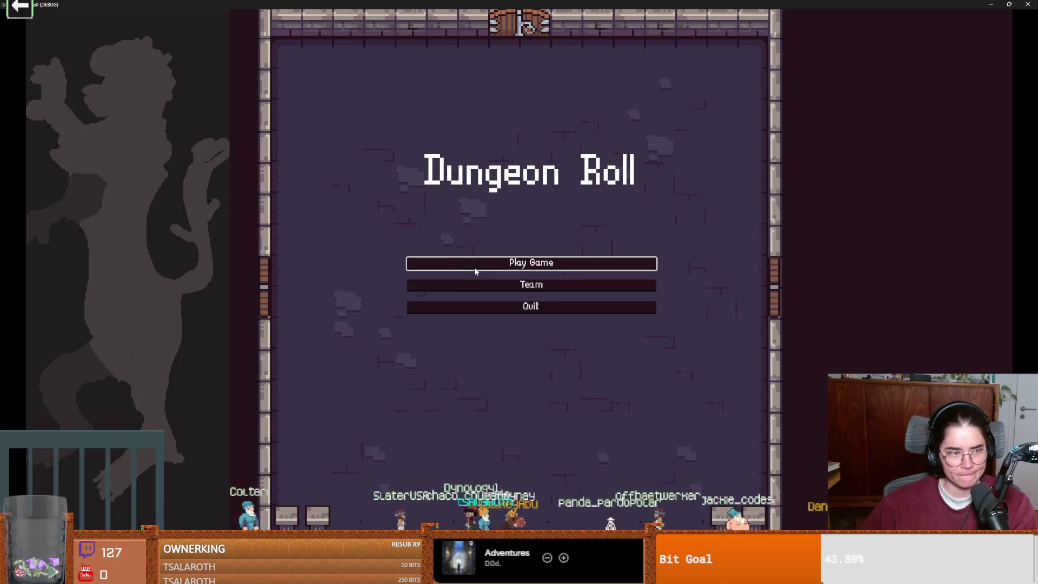
pyautogui.click(475, 271)
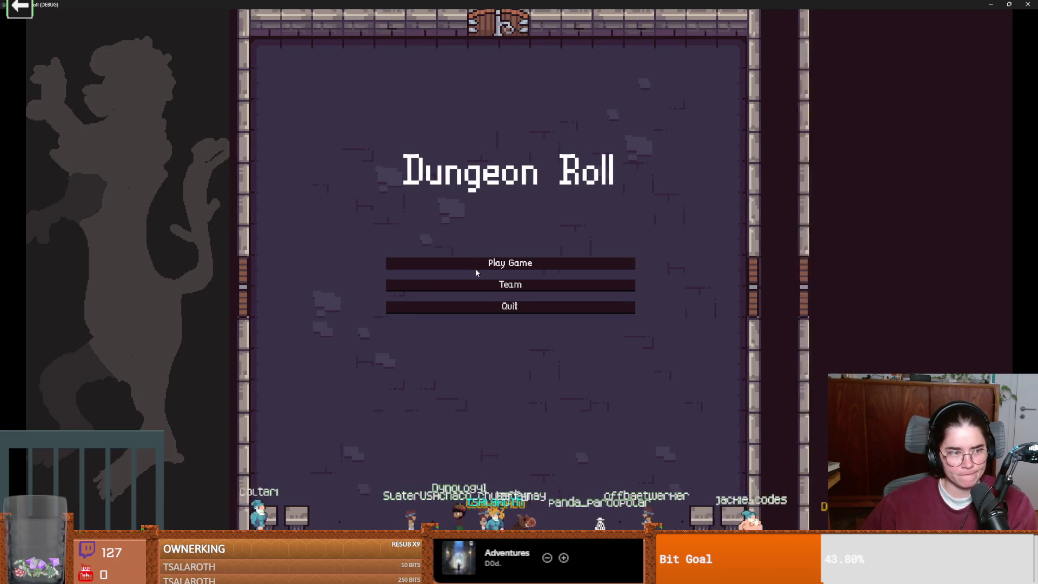
pyautogui.click(461, 232)
pyautogui.press('d')
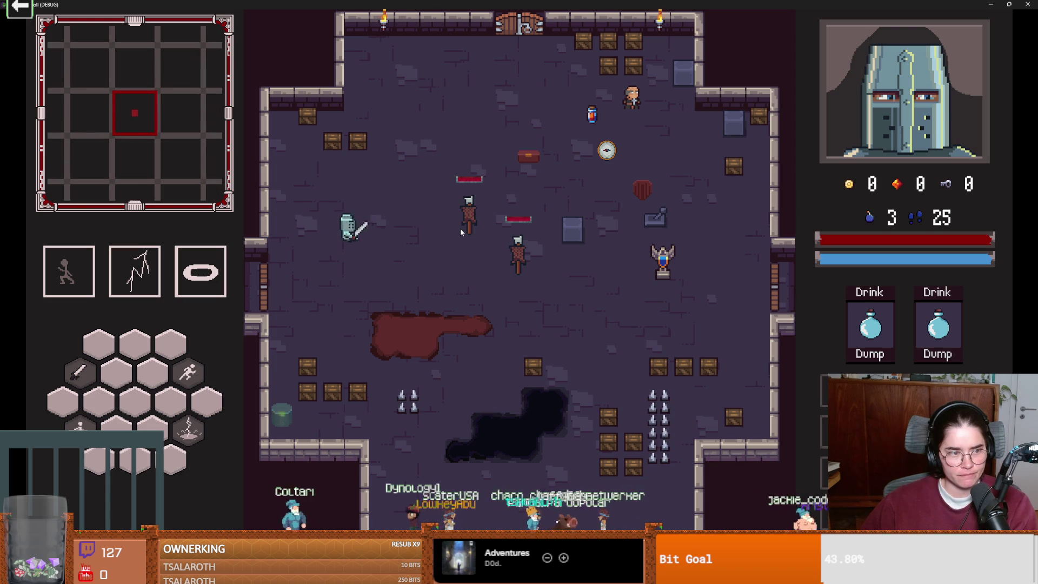
pyautogui.press('a')
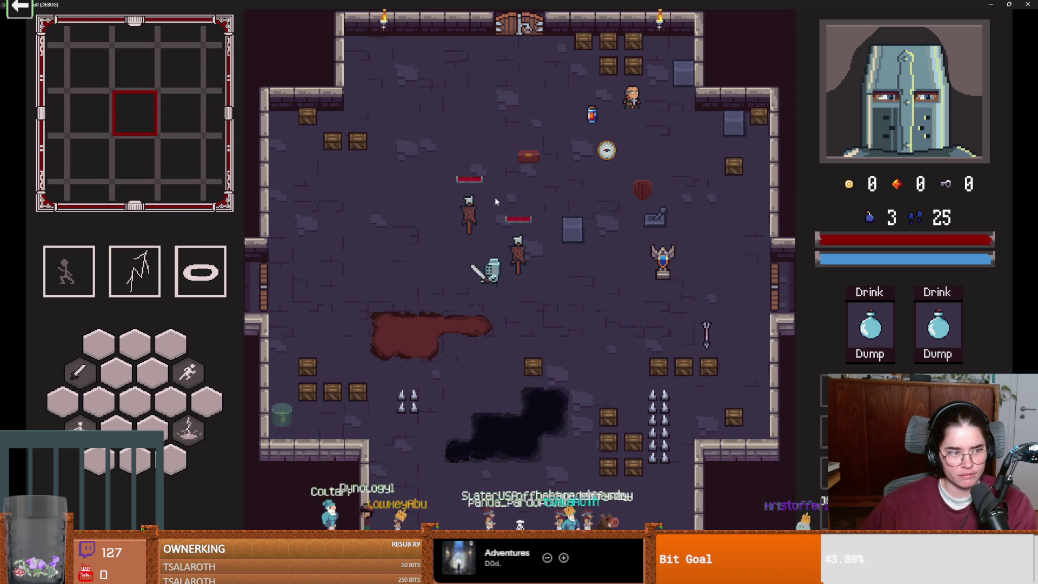
pyautogui.press('w')
pyautogui.press('s')
pyautogui.press('d')
pyautogui.press('d')
pyautogui.press('a')
pyautogui.press('w')
pyautogui.press('d')
pyautogui.press('s')
pyautogui.press('a')
pyautogui.press('s')
pyautogui.press('w')
pyautogui.press('d')
pyautogui.press('s')
pyautogui.press('d')
pyautogui.press('w')
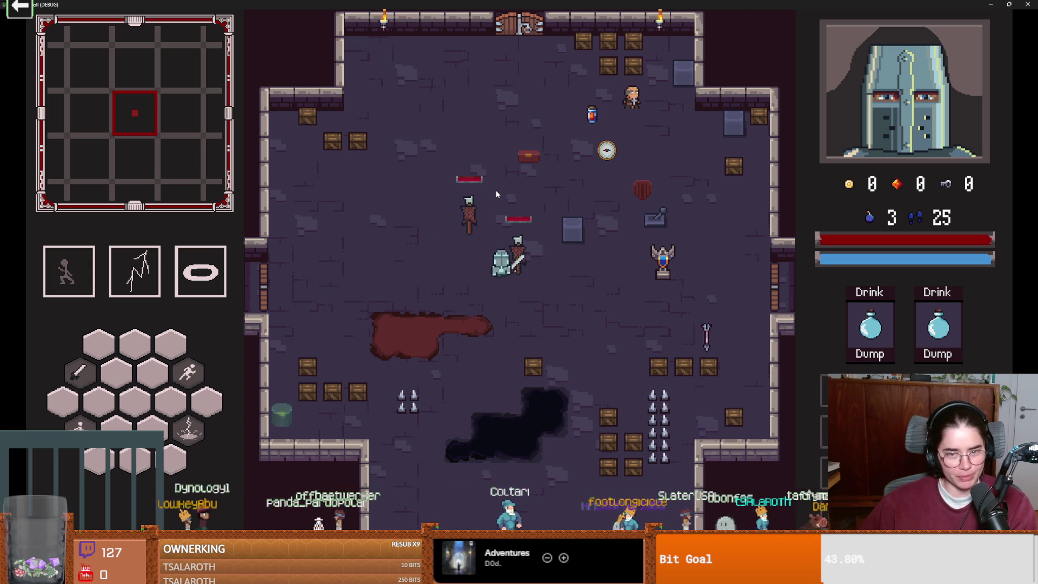
pyautogui.press('s')
pyautogui.press('s')
pyautogui.press('w')
pyautogui.press('a')
pyautogui.press('s')
pyautogui.doubleClick(566, 4)
# - Close the game and change line 18 to player.add_child(dust_particle), then save
pyautogui.click(671, 207)
pyautogui.scroll(-1, 540, 227)
pyautogui.click(431, 230)
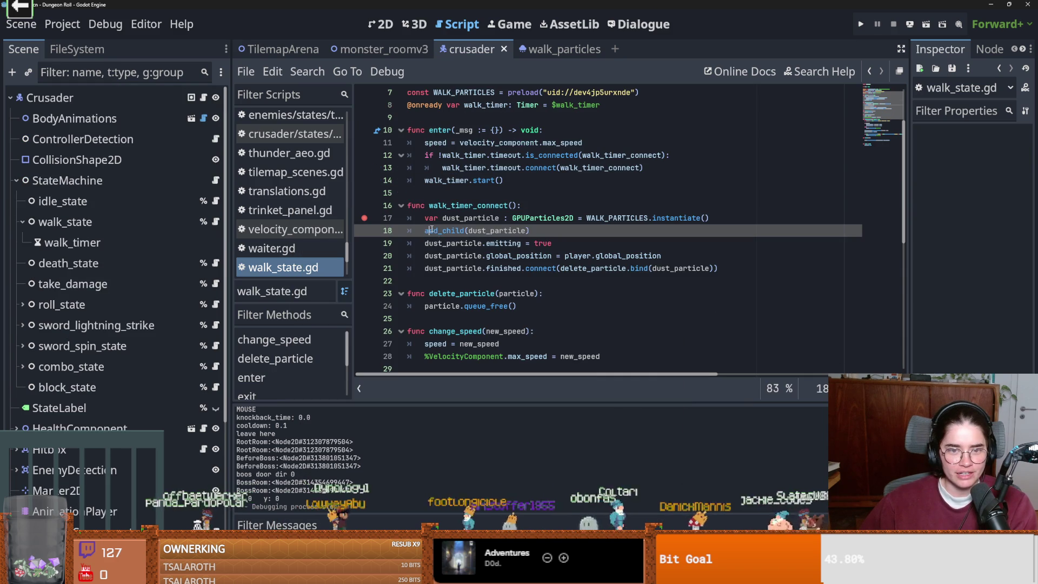
pyautogui.write('player.')
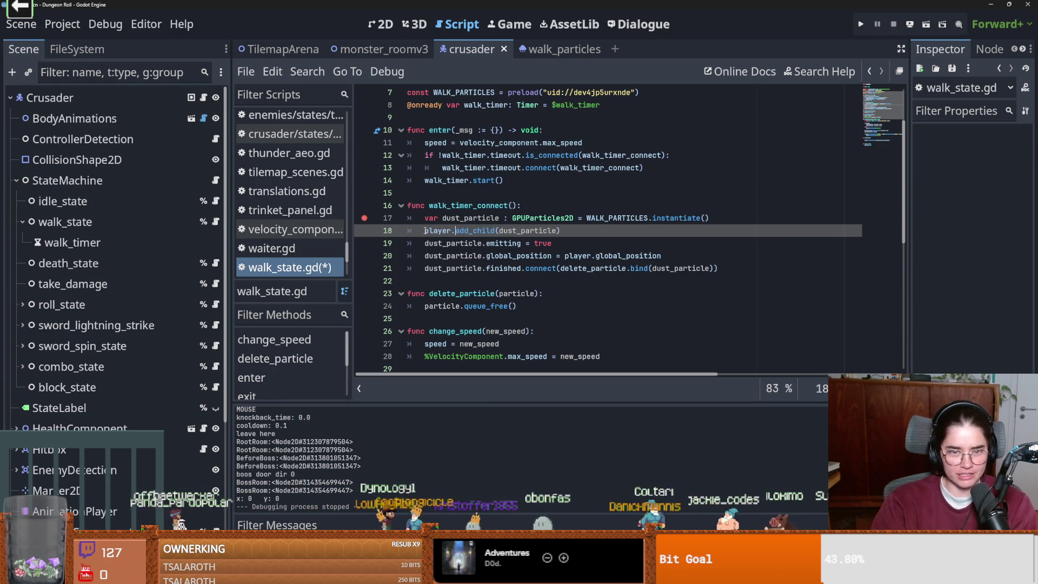
pyautogui.hotkey('ctrl', 's')
pyautogui.hotkey('ctrl', 'space')
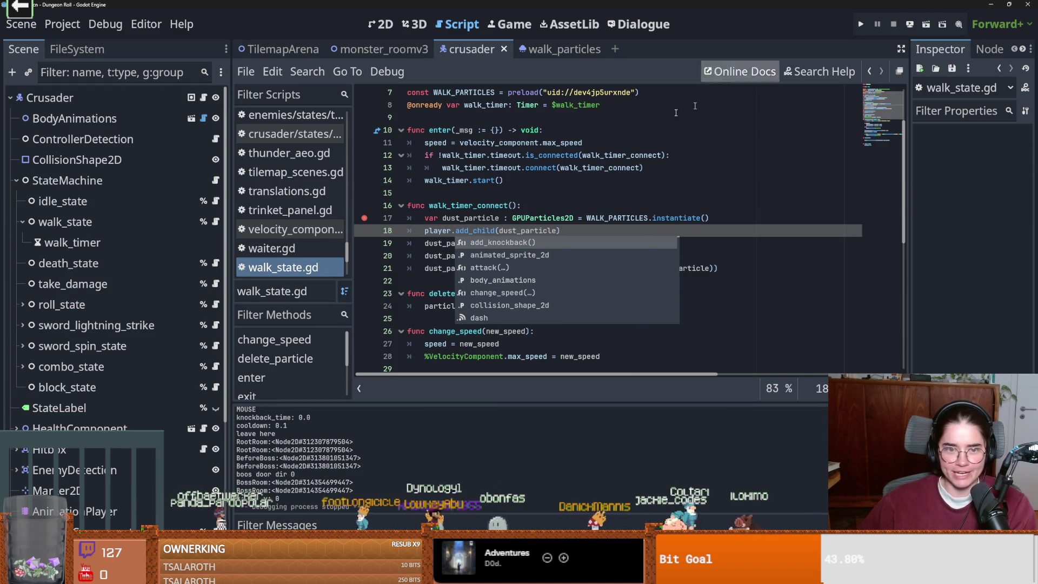
# - Review walk_timer usage, save the scene, and open the Timer class documentation
pyautogui.doubleClick(473, 208)
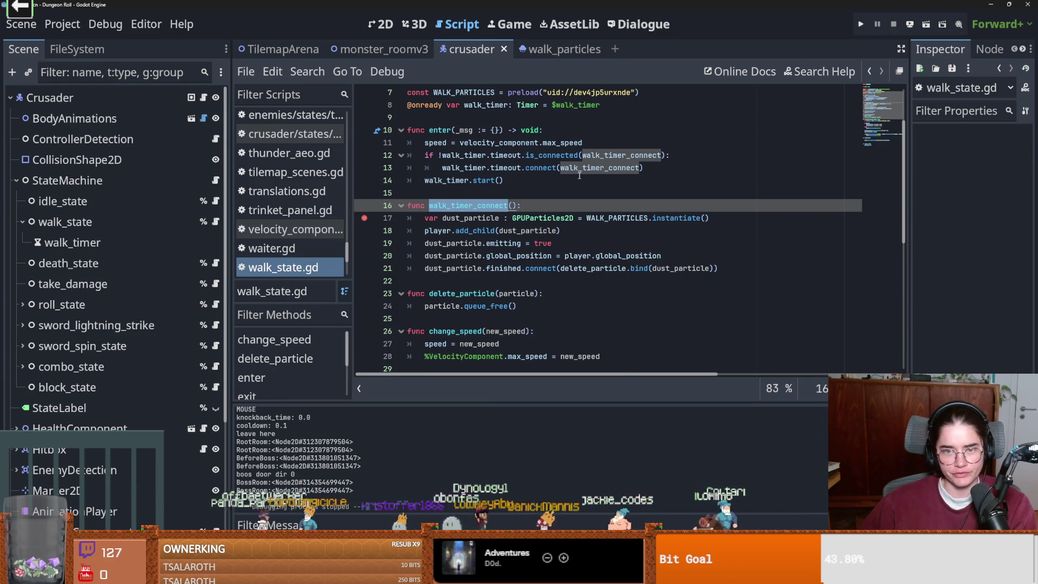
pyautogui.click(463, 155)
pyautogui.doubleClick(546, 155)
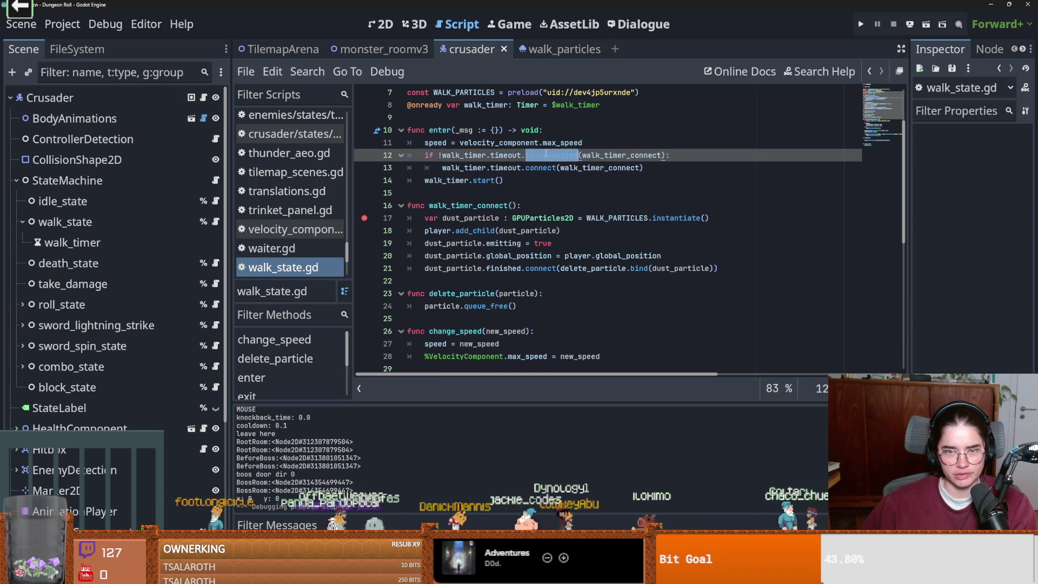
pyautogui.doubleClick(463, 167)
pyautogui.click(70, 243)
pyautogui.scroll(2, 514, 243)
pyautogui.hotkey('ctrl', 's')
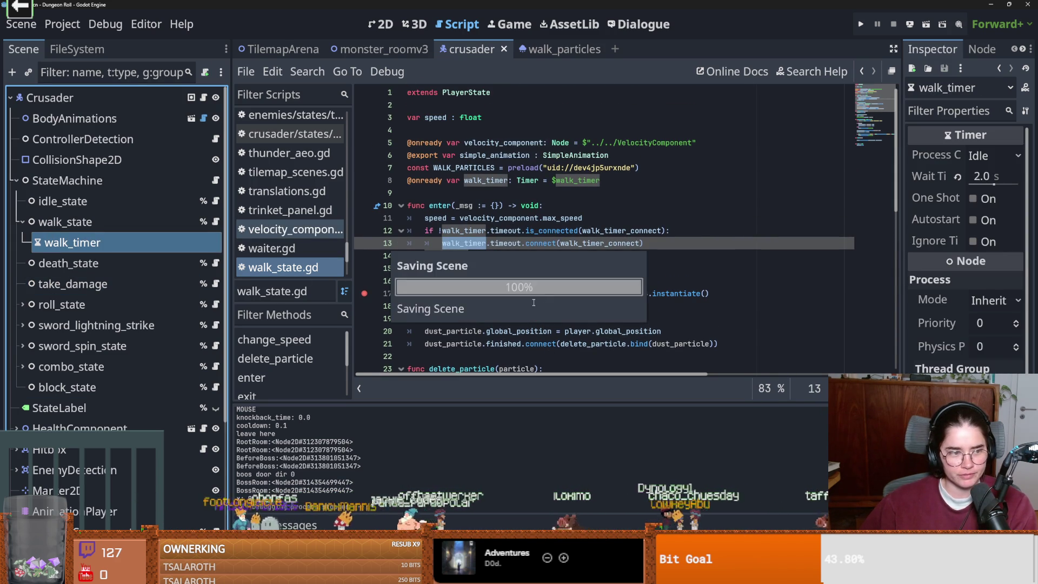
pyautogui.scroll(-3, 534, 302)
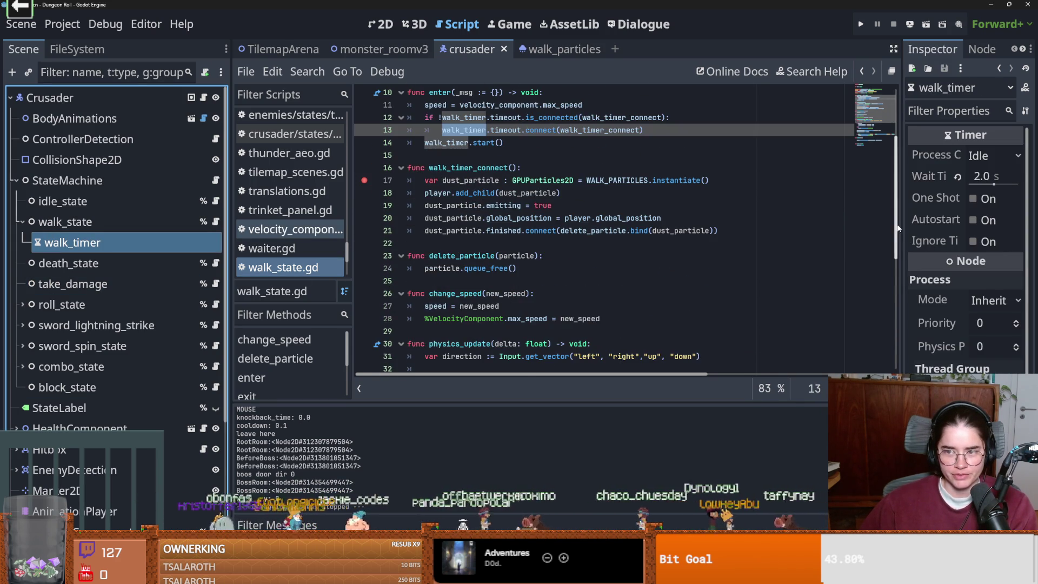
pyautogui.doubleClick(446, 143)
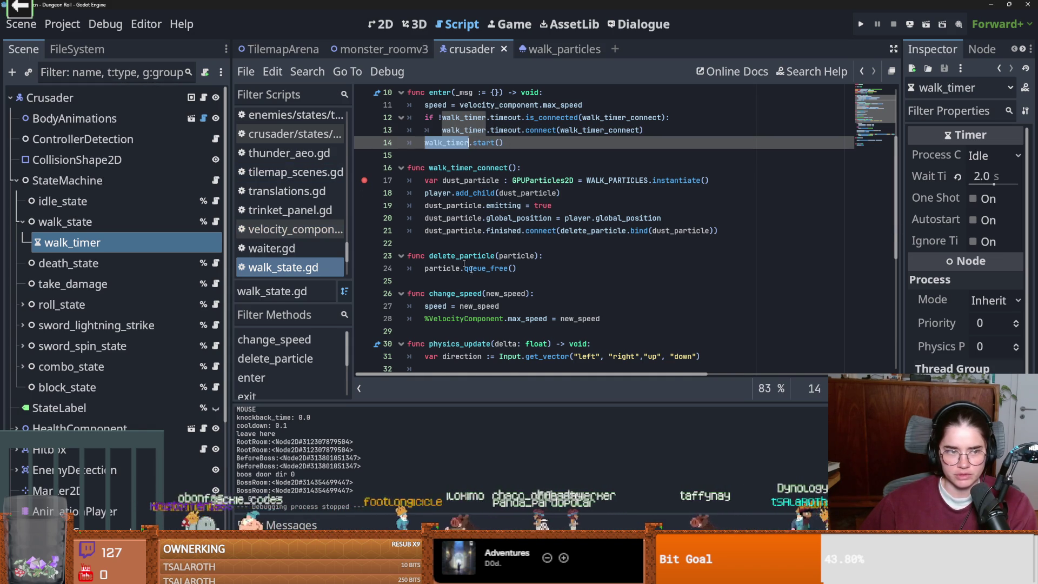
pyautogui.scroll(3, 470, 269)
pyautogui.keyDown('ctrl'); pyautogui.click(527, 191); pyautogui.keyUp('ctrl')
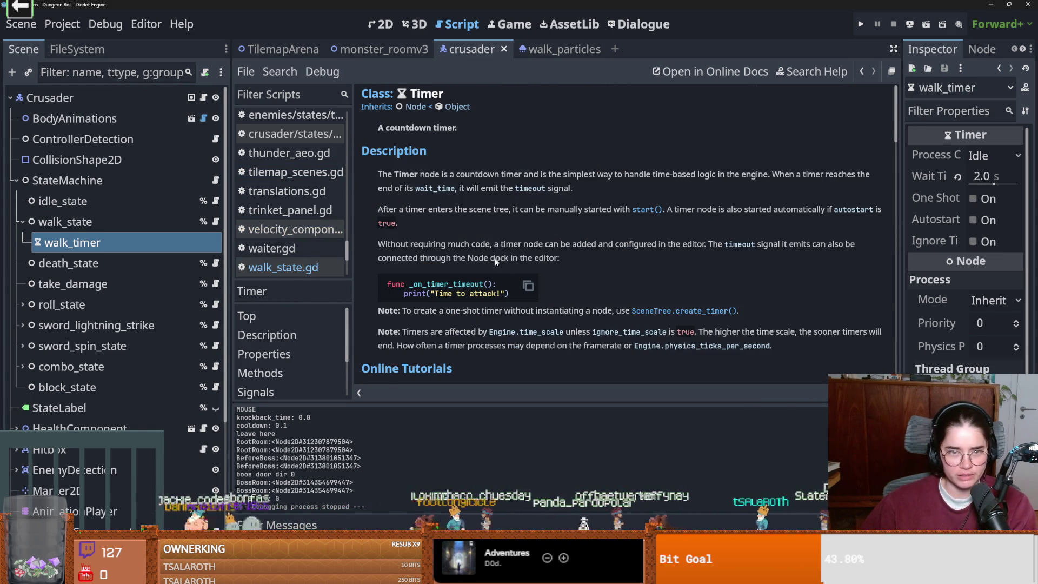
# - Scroll the Timer docs, widen the Inspector panel twice, then return to walk_state.gd
pyautogui.scroll(-6, 495, 262)
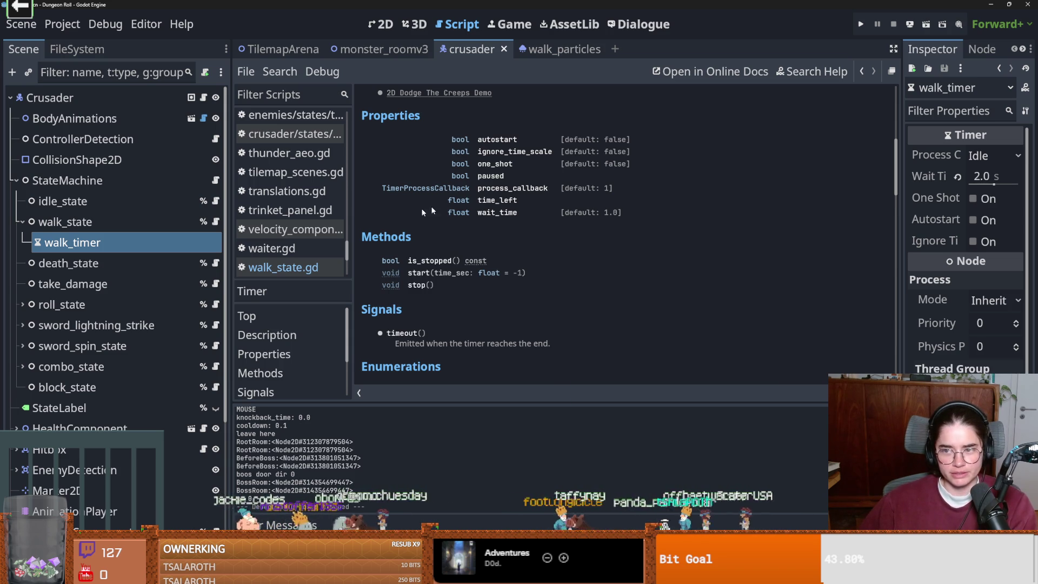
pyautogui.moveTo(899, 209); pyautogui.dragTo(781, 212)
pyautogui.hotkey('ctrl', 's')
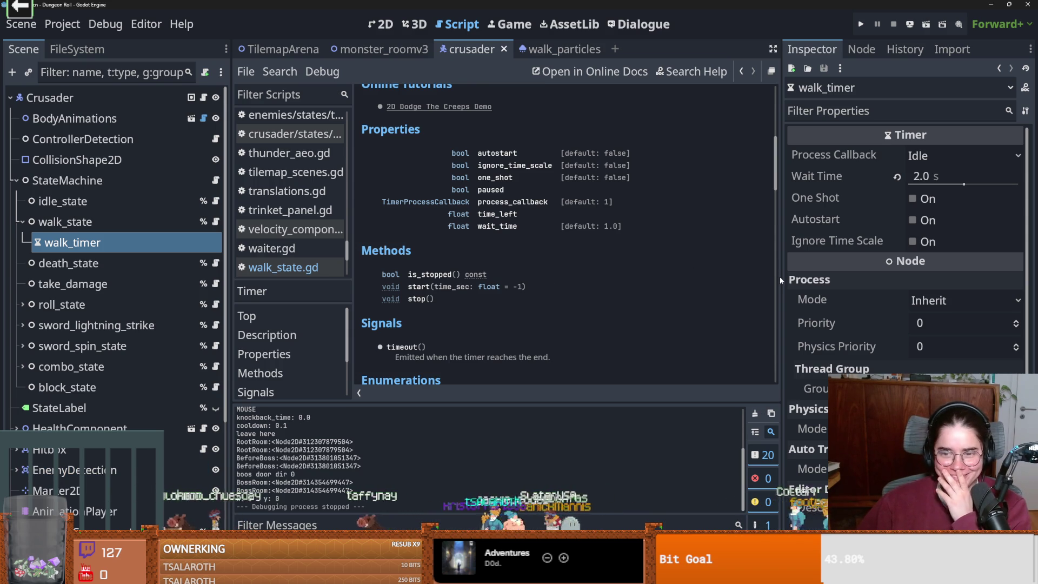
pyautogui.moveTo(781, 277); pyautogui.dragTo(721, 257)
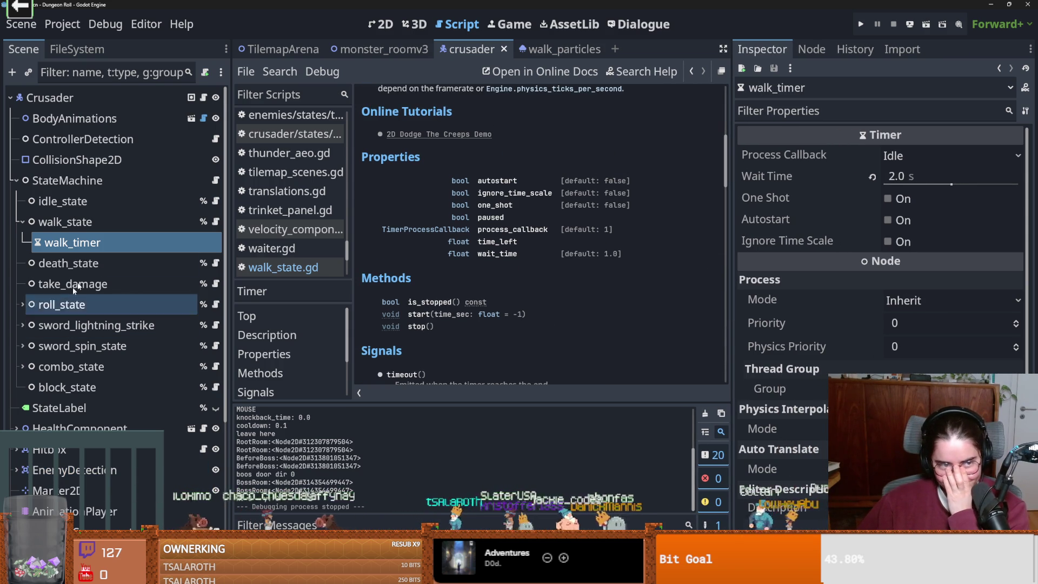
pyautogui.click(212, 225)
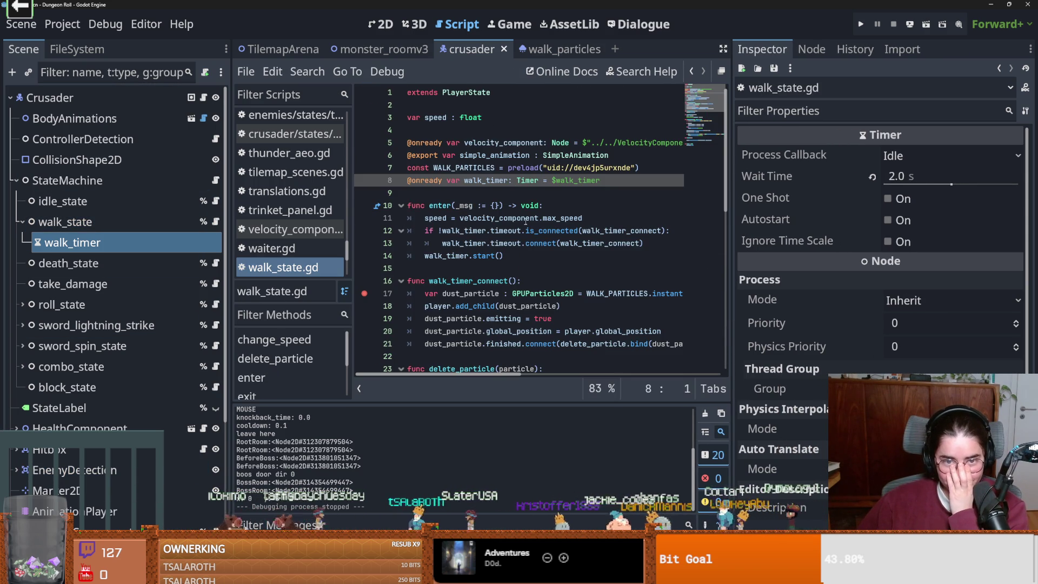
# - Unindent the connect call on line 13 and comment out the is_connected check, then save
pyautogui.doubleClick(454, 243)
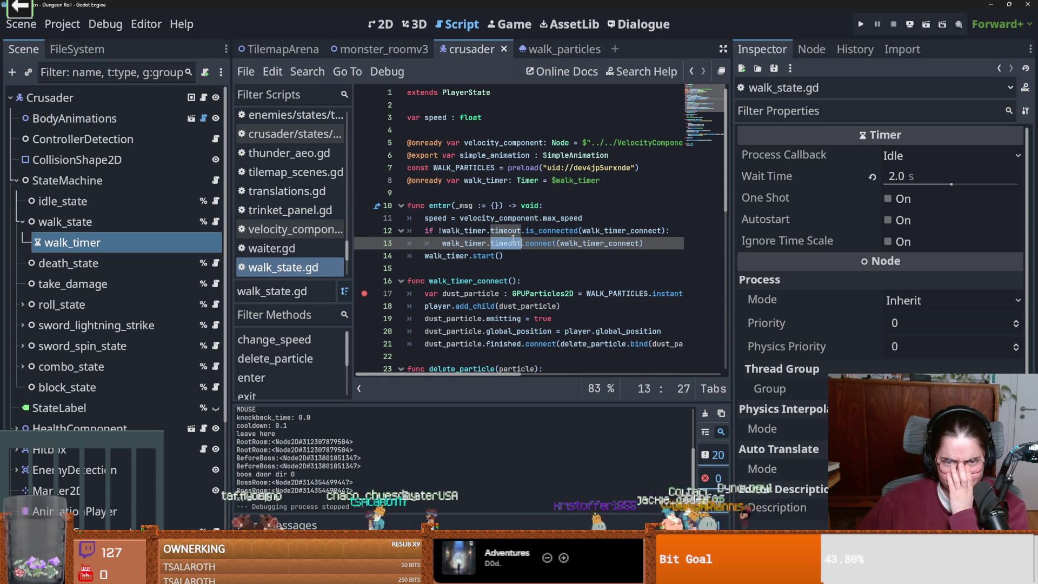
pyautogui.press('Up')
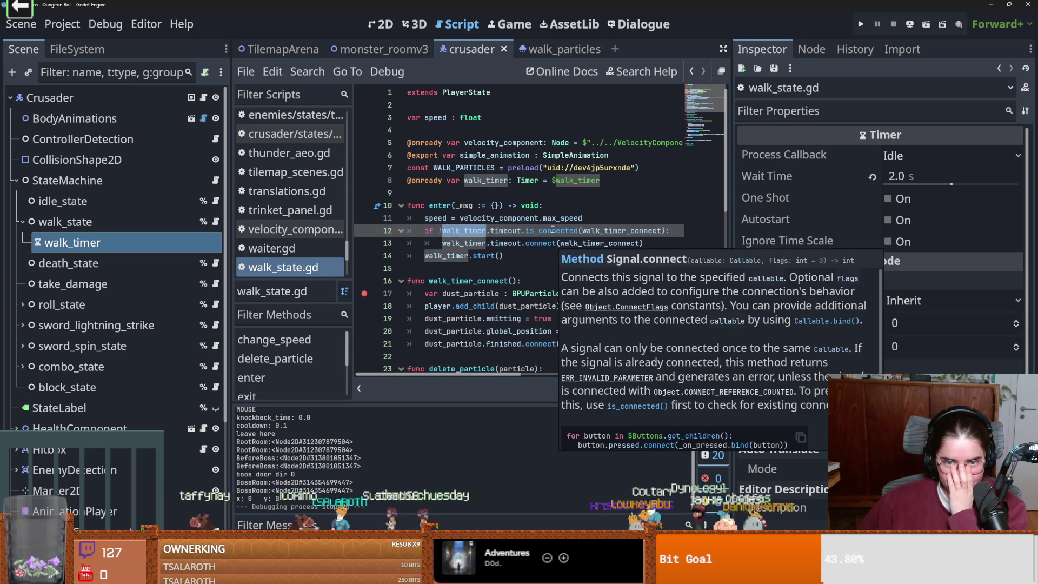
pyautogui.press('Left')
pyautogui.press('Left')
pyautogui.press('Left')
pyautogui.hotkey('shift', 'End')
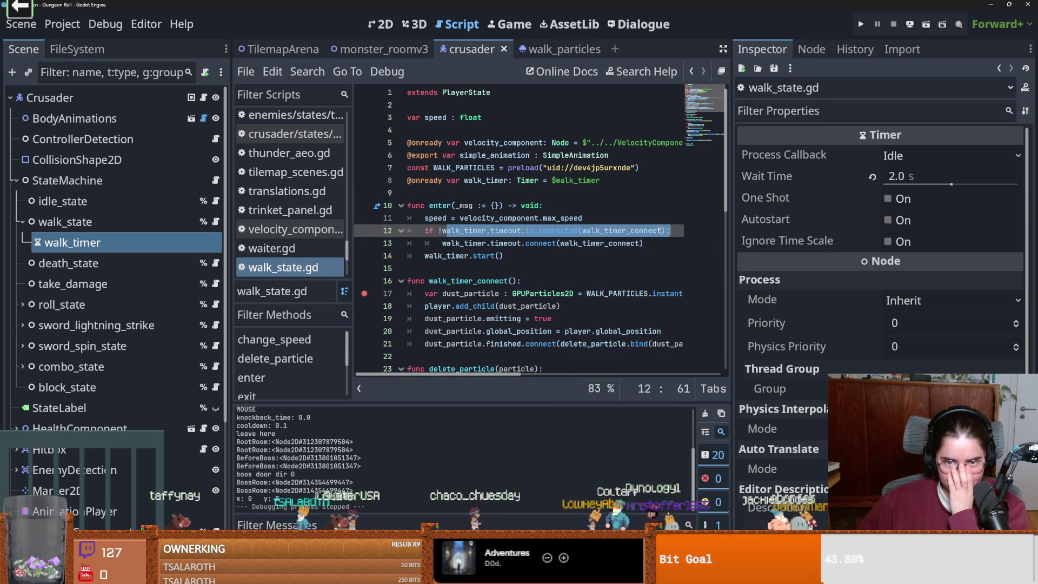
pyautogui.hotkey('ctrl', 'z')
pyautogui.click(672, 231)
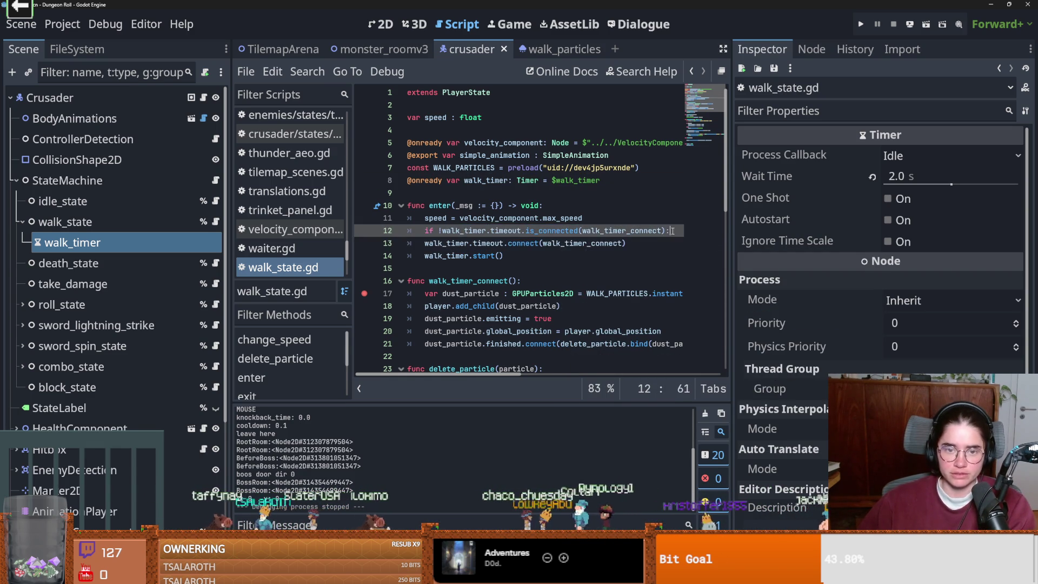
pyautogui.hotkey('ctrl', 'k')
pyautogui.hotkey('ctrl', 's')
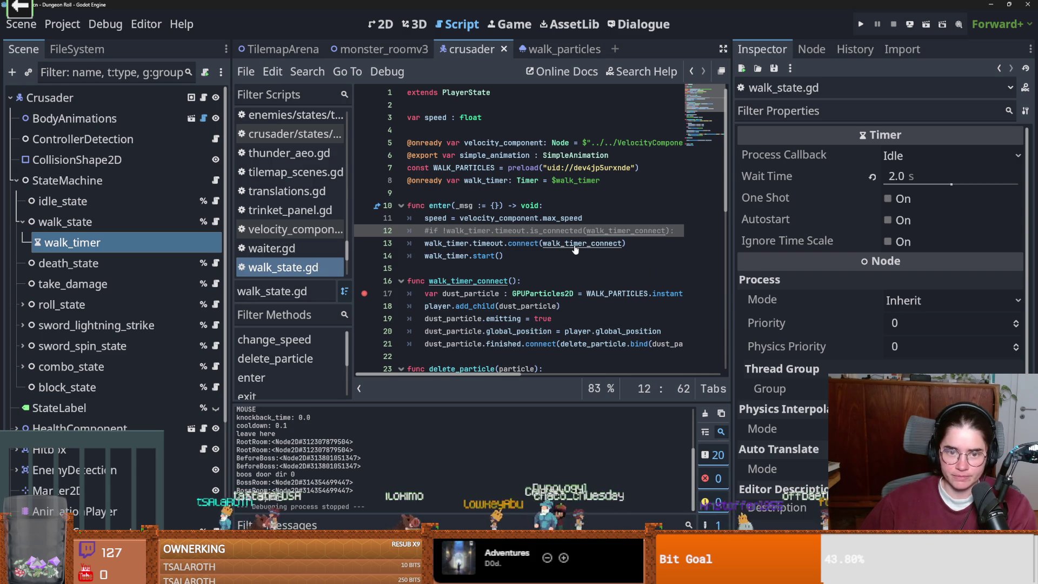
pyautogui.keyDown('ctrl'); pyautogui.click(575, 243); pyautogui.keyUp('ctrl')
# - Run the game as the Crusader, walk right and back left, then close it
pyautogui.click(859, 24)
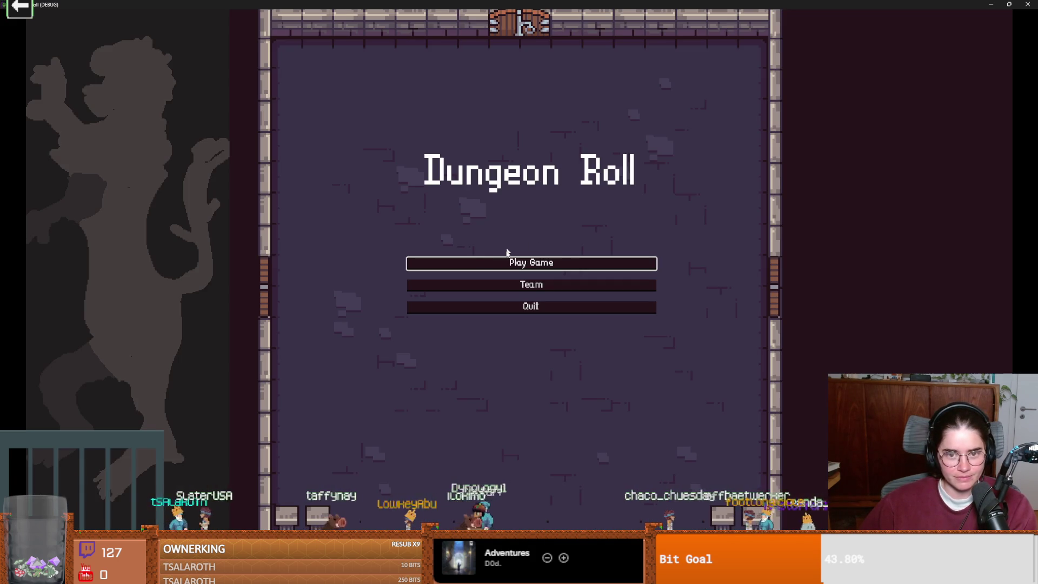
pyautogui.click(508, 262)
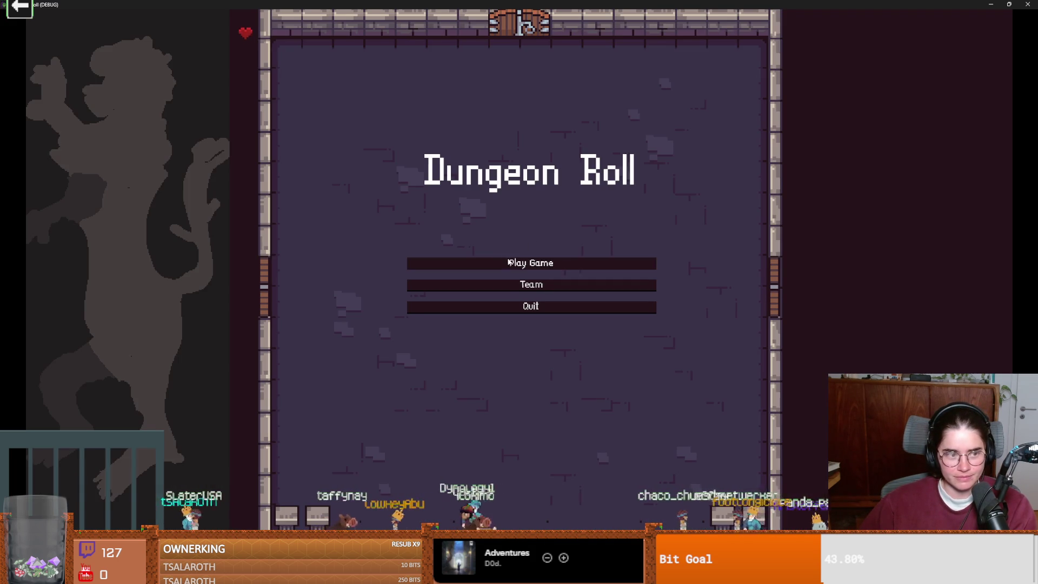
pyautogui.click(462, 210)
pyautogui.press('d')
pyautogui.press('a')
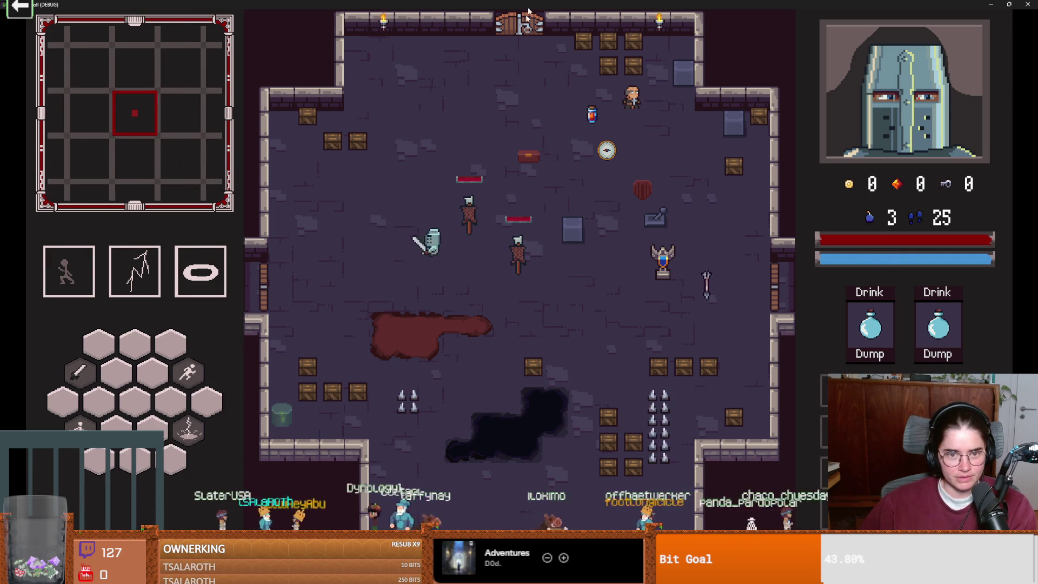
pyautogui.press('F8')
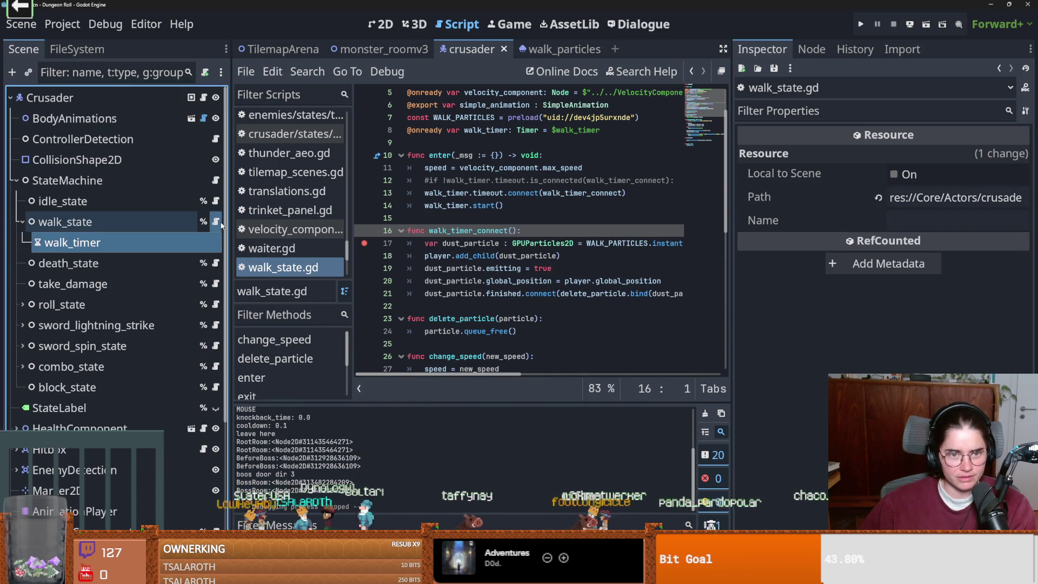
# - Highlight uses of walk_timer and walk_timer_connect, then launch the project
pyautogui.moveTo(475, 263)
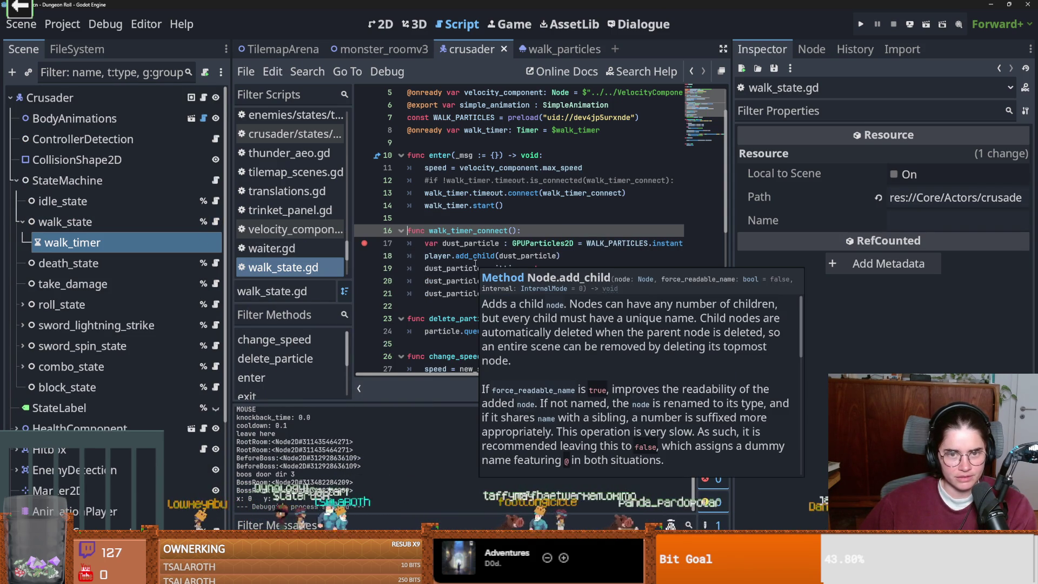
pyautogui.doubleClick(466, 207)
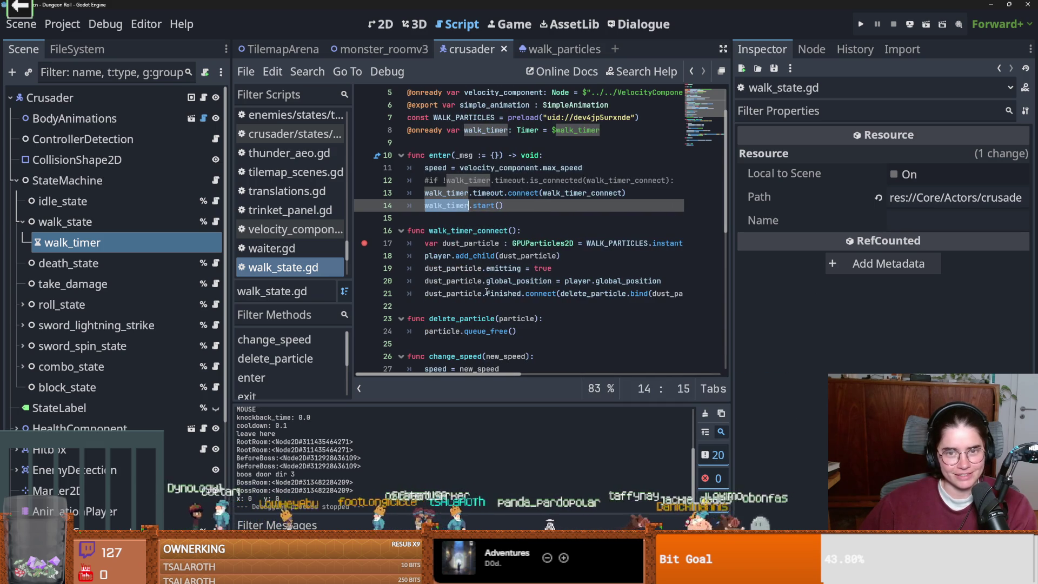
pyautogui.click(499, 243)
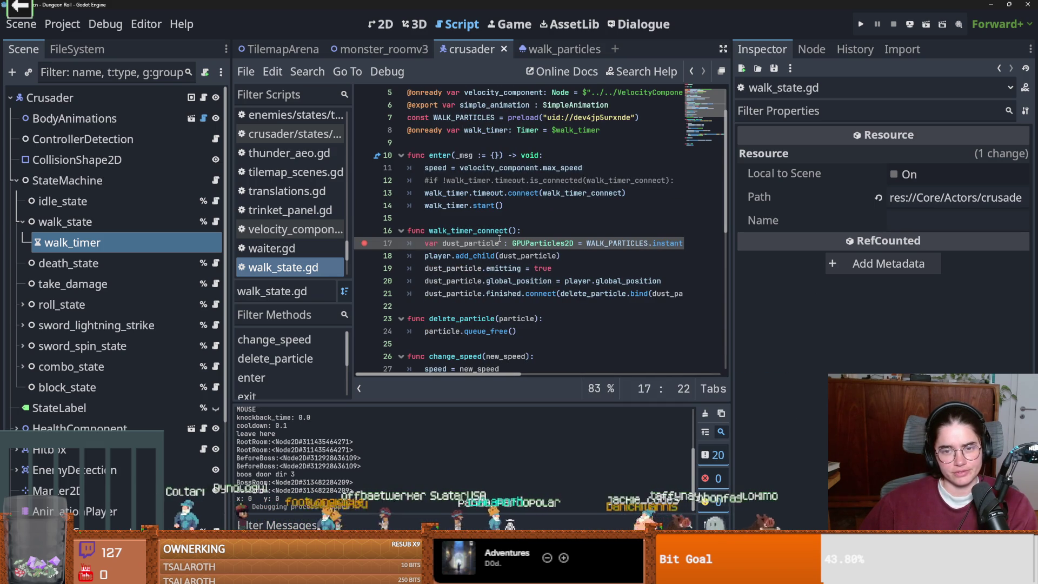
pyautogui.doubleClick(582, 193)
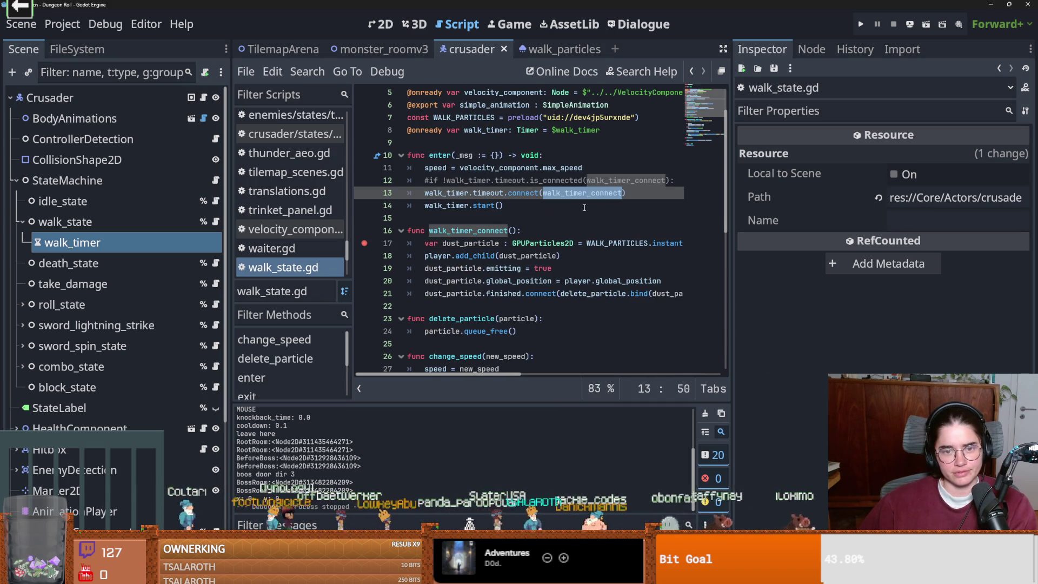
pyautogui.doubleClick(435, 231)
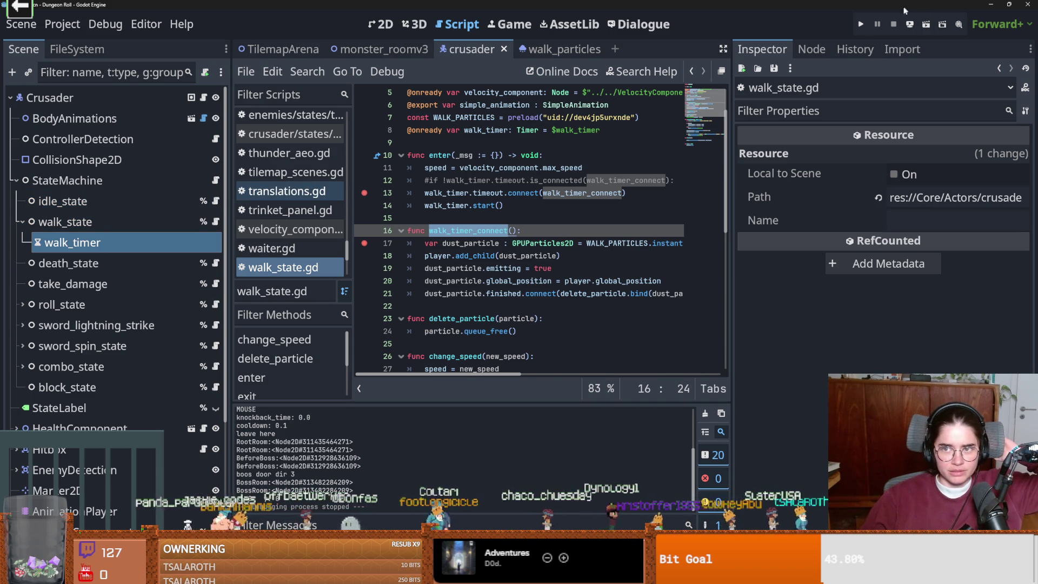
pyautogui.click(861, 26)
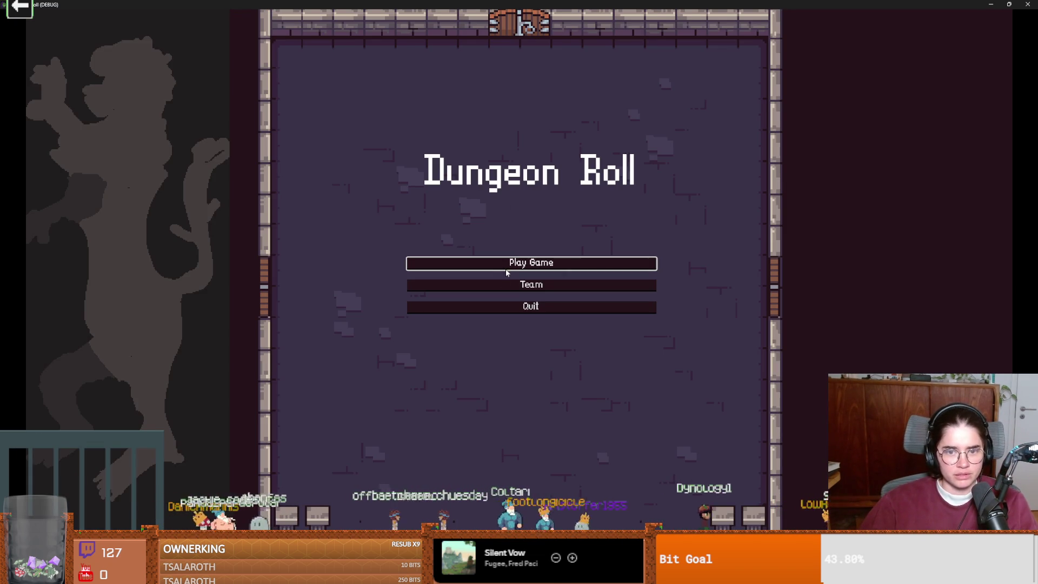
# - Enter the game, uncomment the is_connected check on line 12, and indent the connect call under it
pyautogui.press('Return')
pyautogui.click(447, 191)
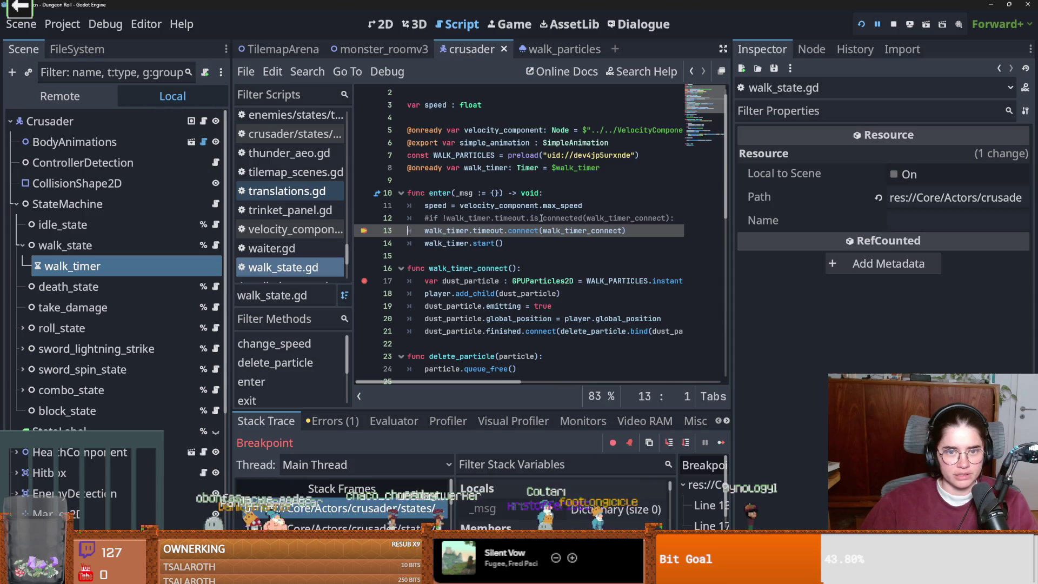
pyautogui.click(542, 215)
pyautogui.hotkey('ctrl', 'k')
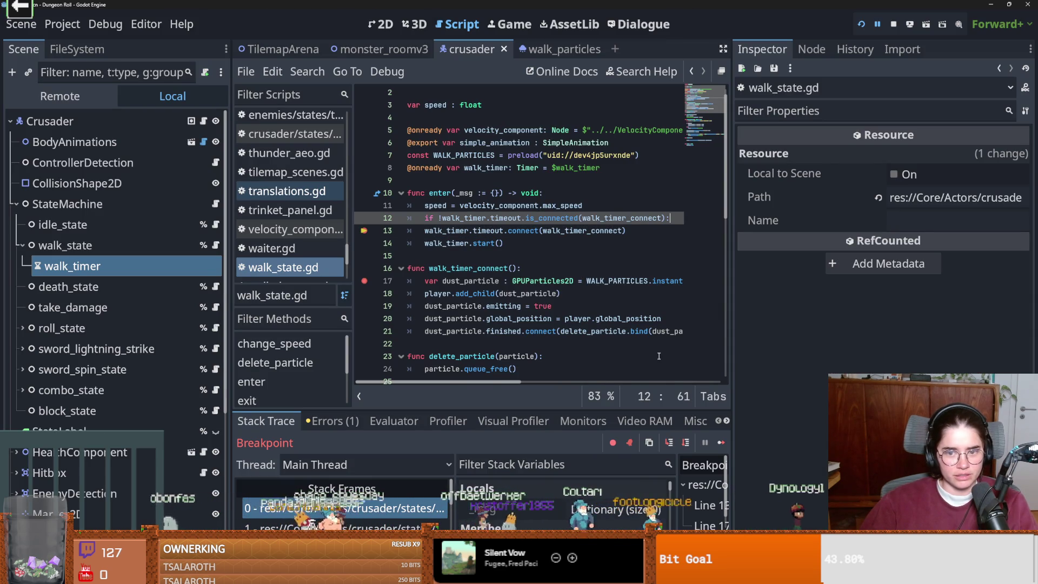
pyautogui.click(721, 442)
pyautogui.hotkey('alt', 'Tab')
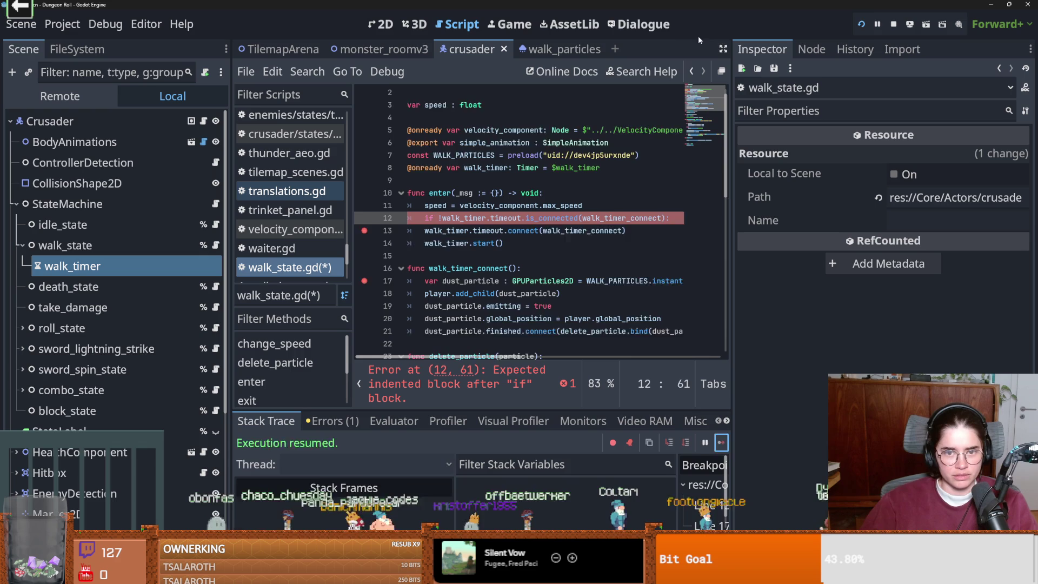
pyautogui.press('Tab')
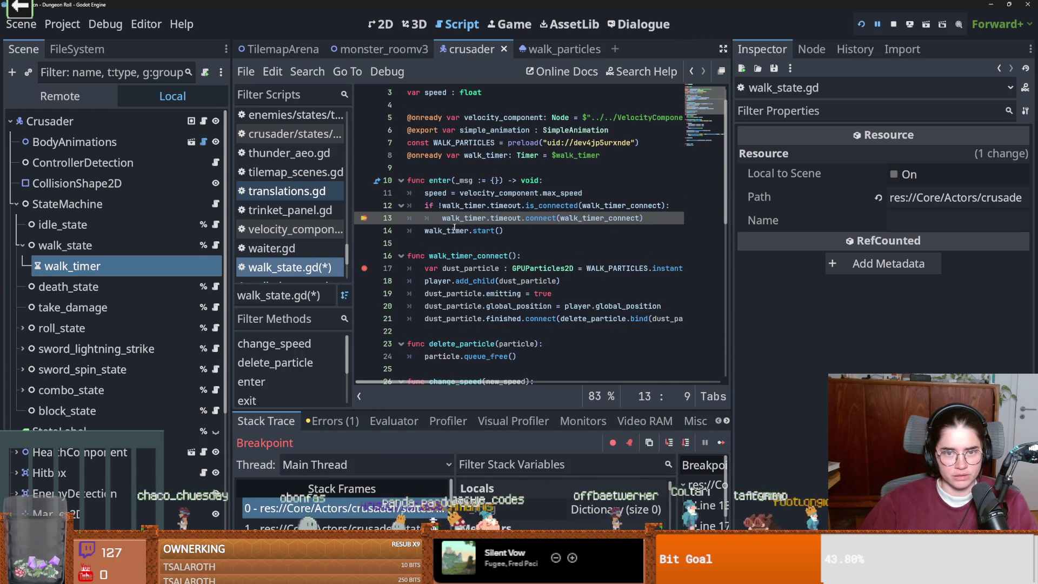
# - Resume past the breakpoints while walking, remove the line-13 breakpoint, and select walk_timer
pyautogui.click(721, 442)
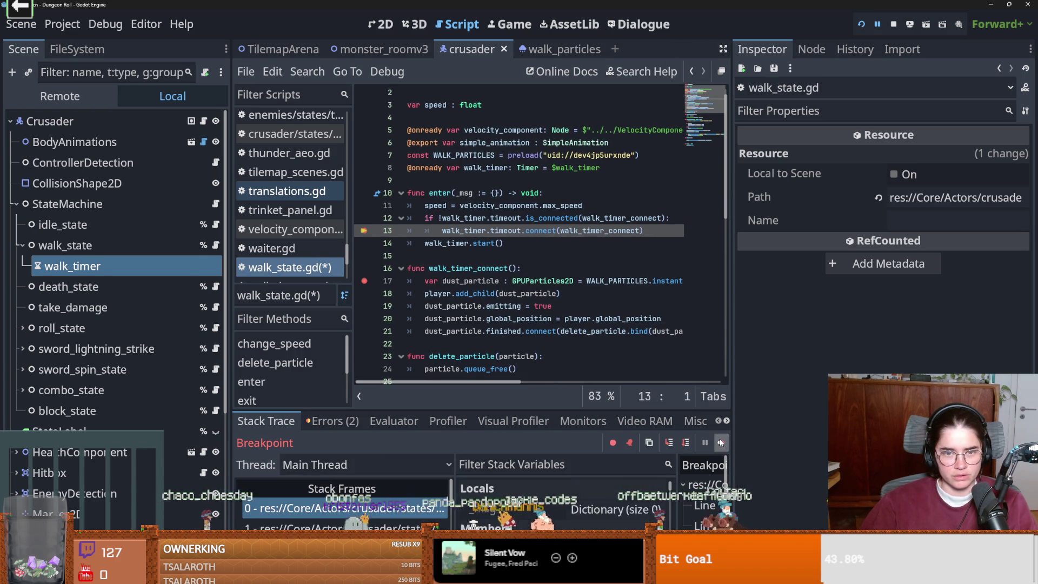
pyautogui.press('d')
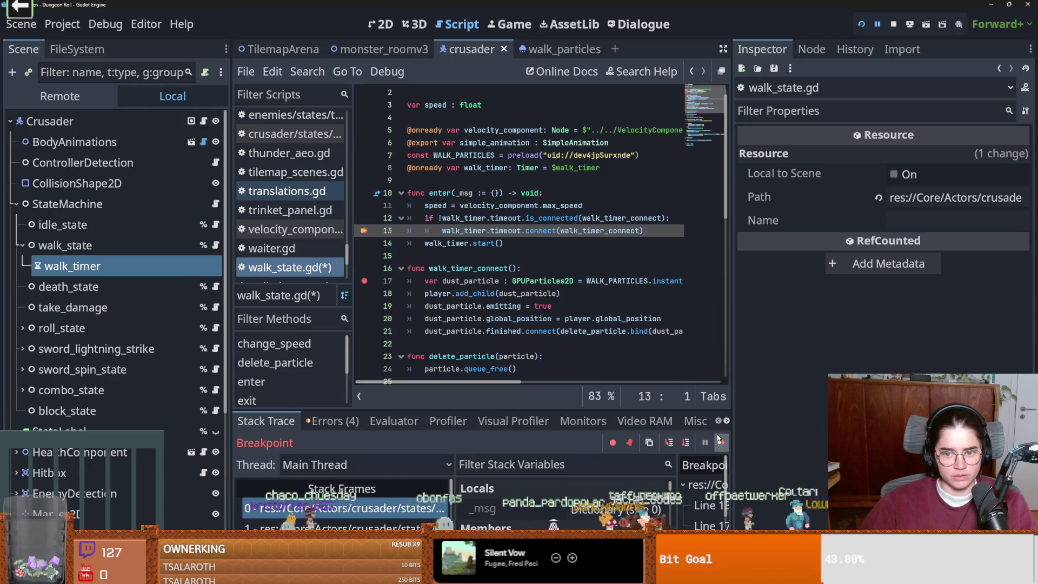
pyautogui.click(721, 441)
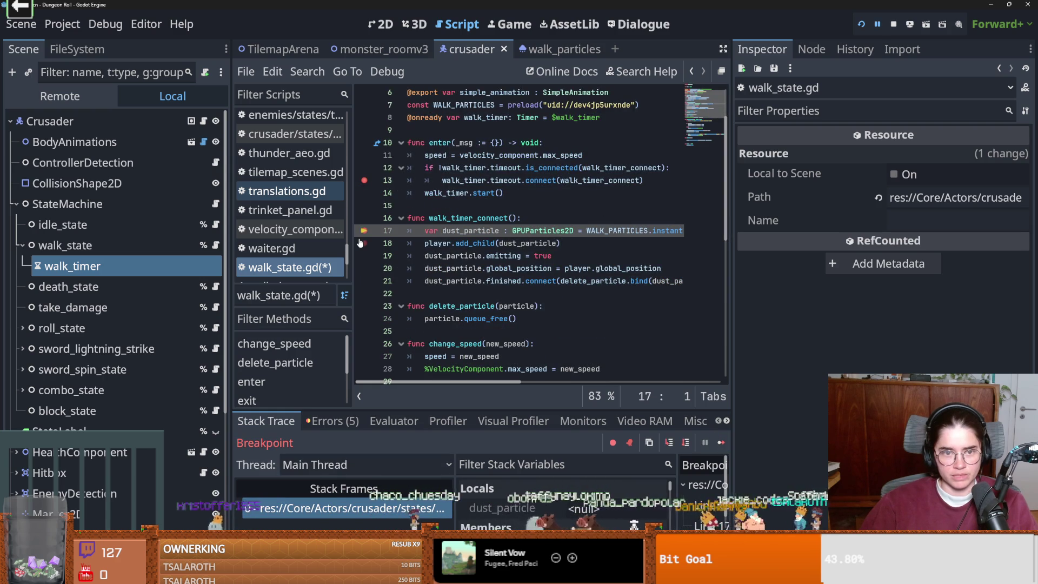
pyautogui.click(363, 180)
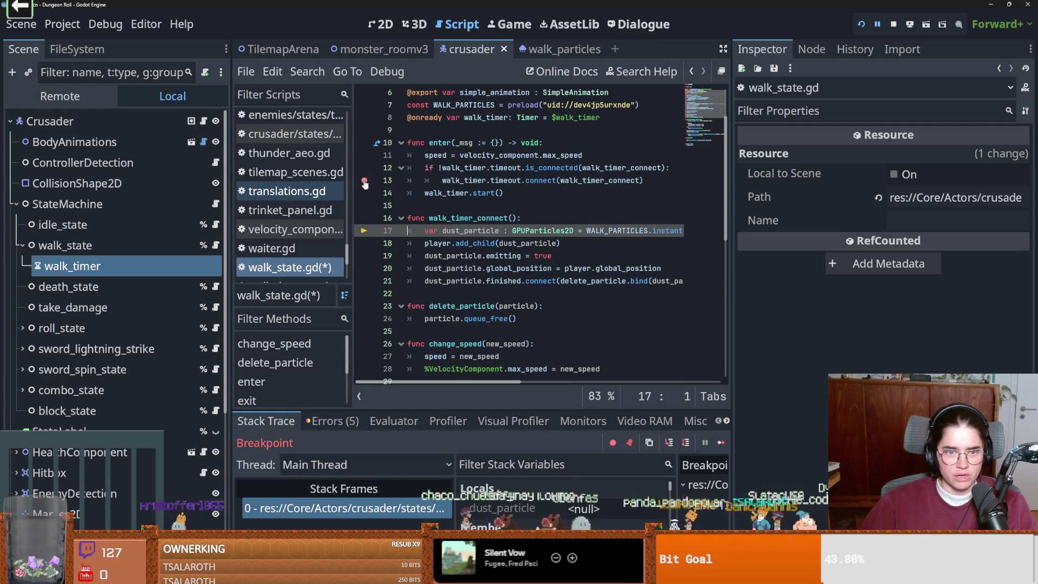
pyautogui.click(108, 245)
pyautogui.click(144, 272)
# - Set walk_timer's Wait Time to 0.4 s and save the scene
pyautogui.click(914, 178)
pyautogui.write('0.4')
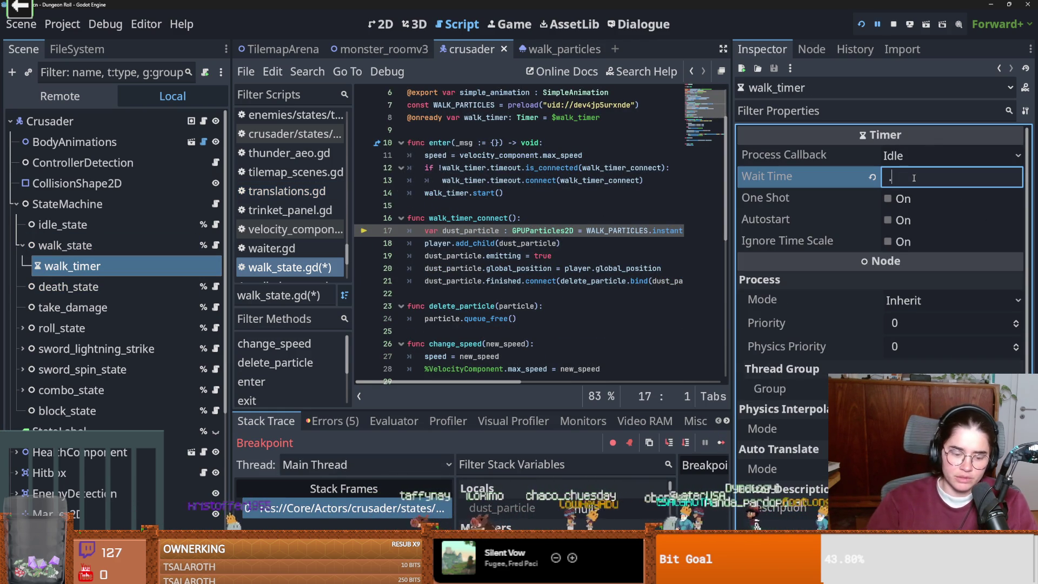
pyautogui.press('Return')
pyautogui.hotkey('ctrl', 's')
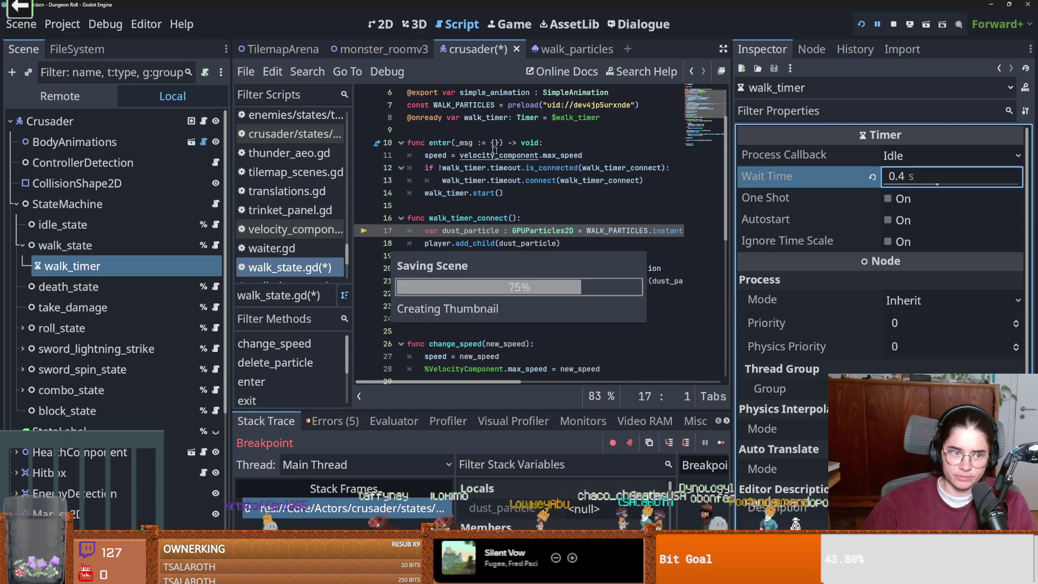
# - Run the project and start a new game as the Crusader
pyautogui.click(861, 23)
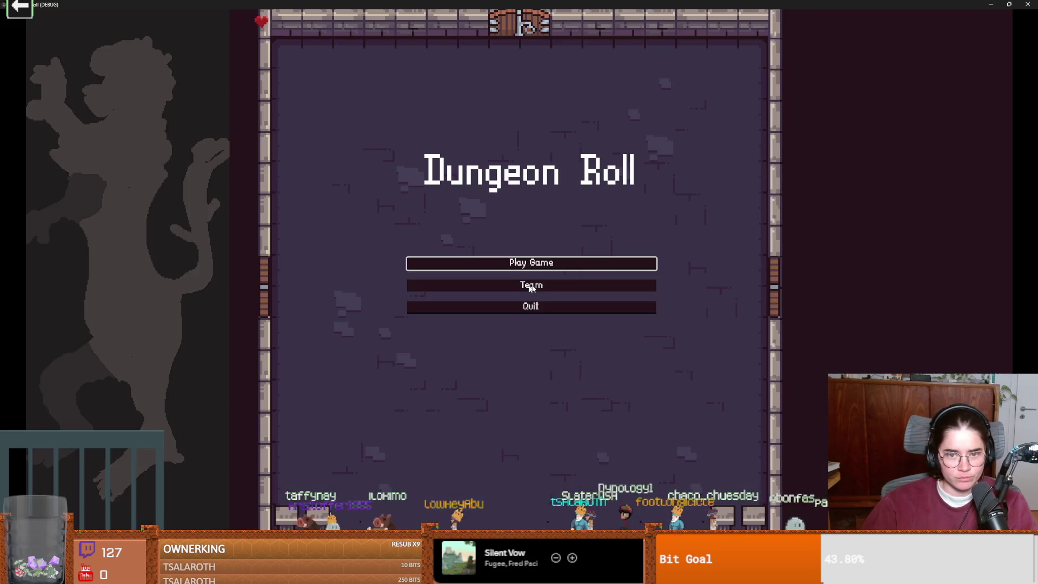
pyautogui.click(551, 266)
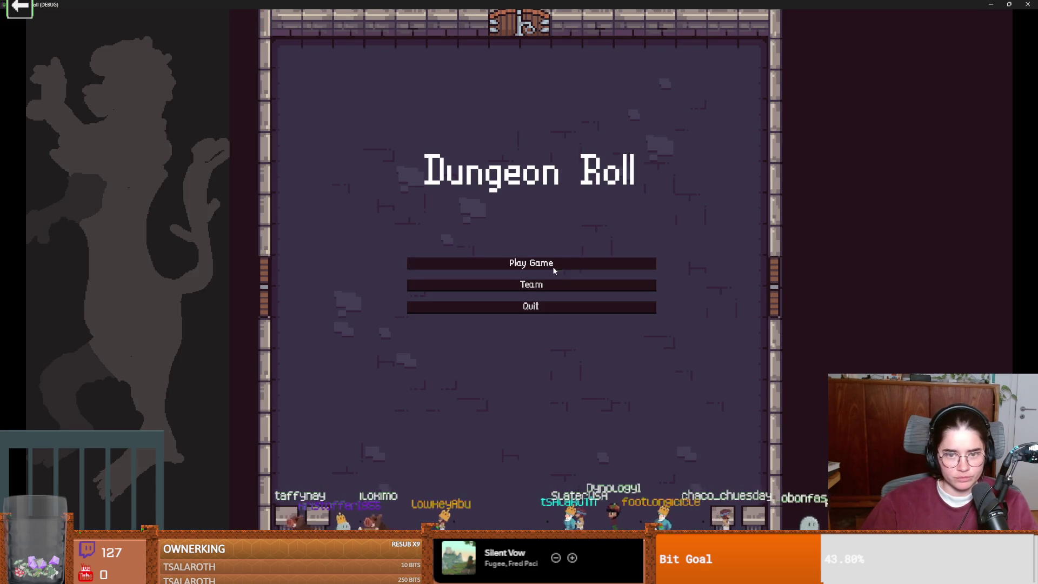
pyautogui.click(463, 217)
# - Walk the Crusader around the room to check the dust puffs, then close the game and return to line 18
pyautogui.press('a')
pyautogui.press('d')
pyautogui.press('a')
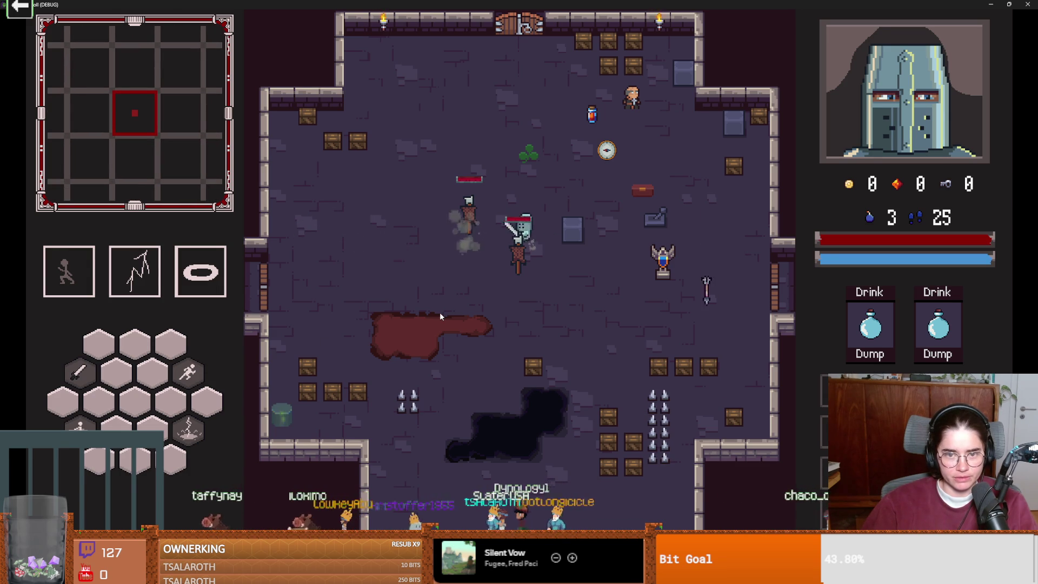
pyautogui.press('d')
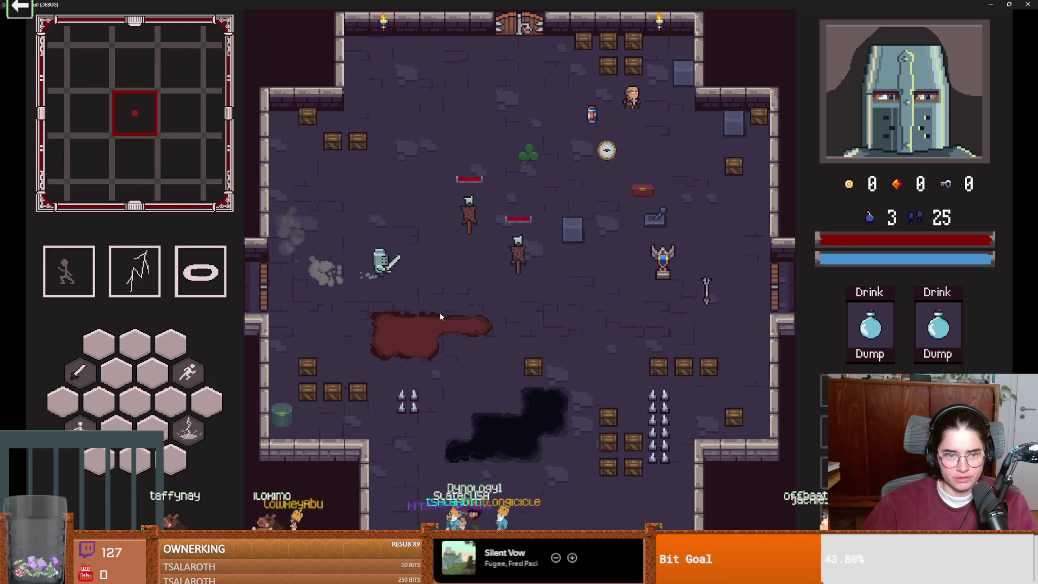
pyautogui.press('w')
pyautogui.press('a')
pyautogui.press('s')
pyautogui.press('d')
pyautogui.press('d')
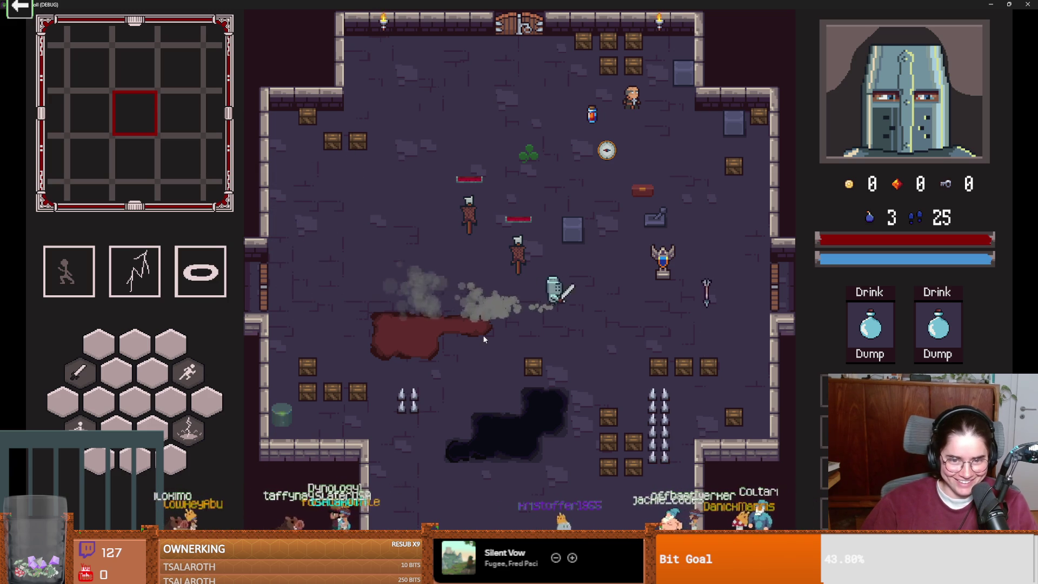
pyautogui.press('w')
pyautogui.press('a')
pyautogui.press('s')
pyautogui.press('w')
pyautogui.press('a')
pyautogui.press('w')
pyautogui.press('s')
pyautogui.press('d')
pyautogui.press('d')
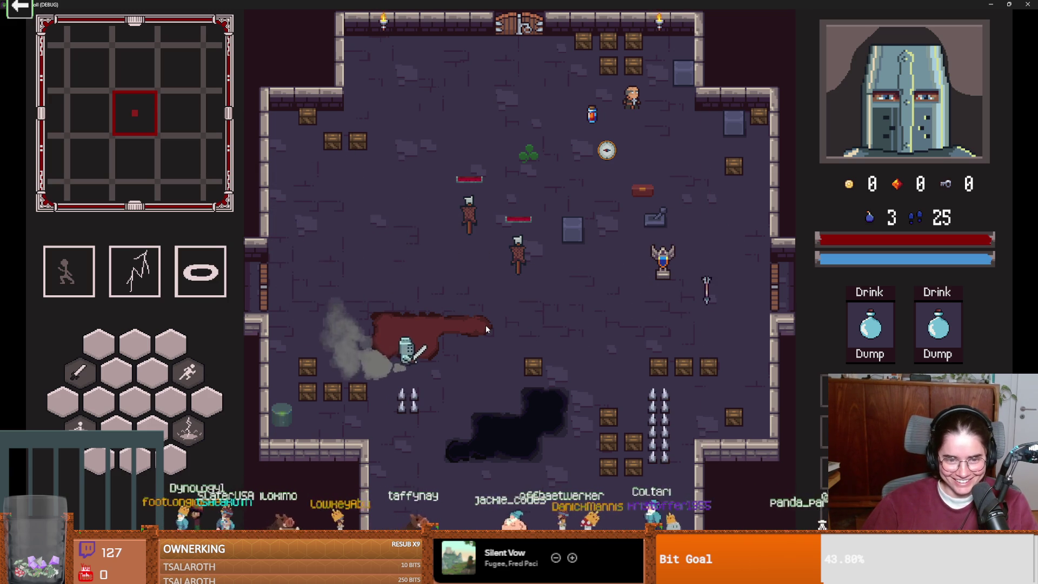
pyautogui.press('super+Down')
pyautogui.click(668, 283)
pyautogui.click(564, 244)
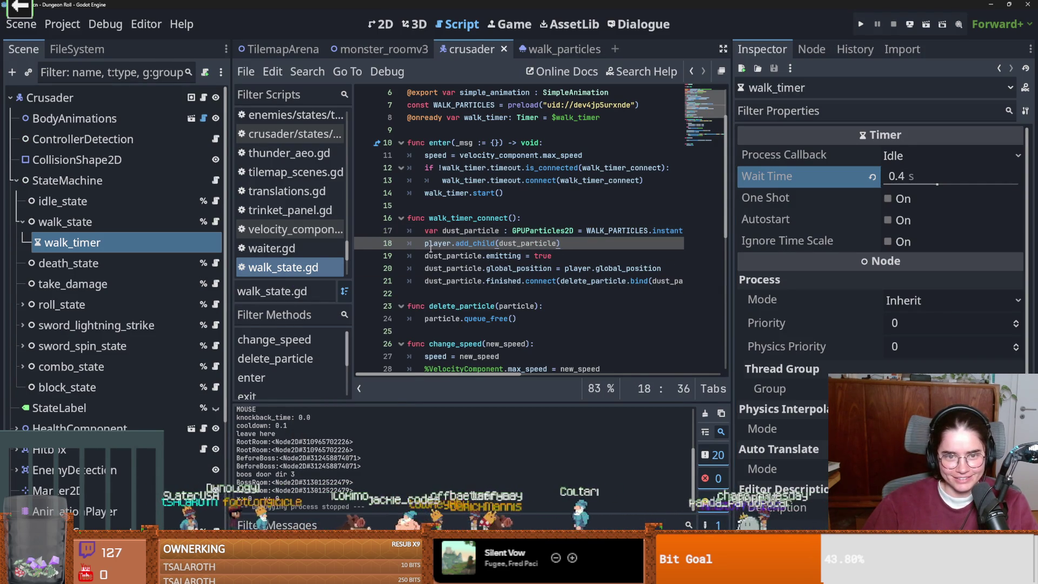
# - Add an empty line after line 18 in walk_state.gd, save, and switch to the Cannon chat game
pyautogui.press('Return')
pyautogui.hotkey('ctrl', 's')
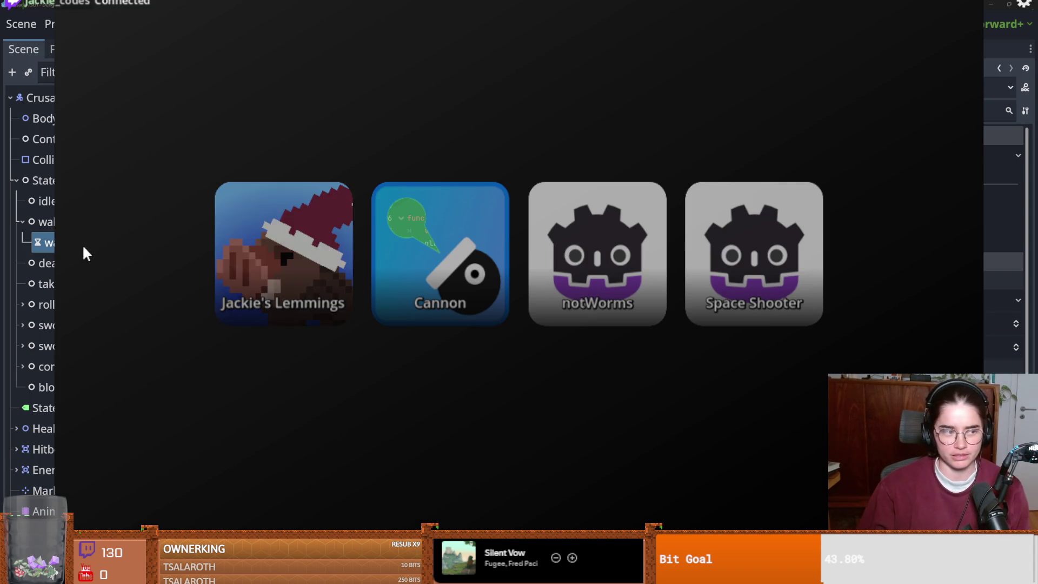
pyautogui.click(447, 273)
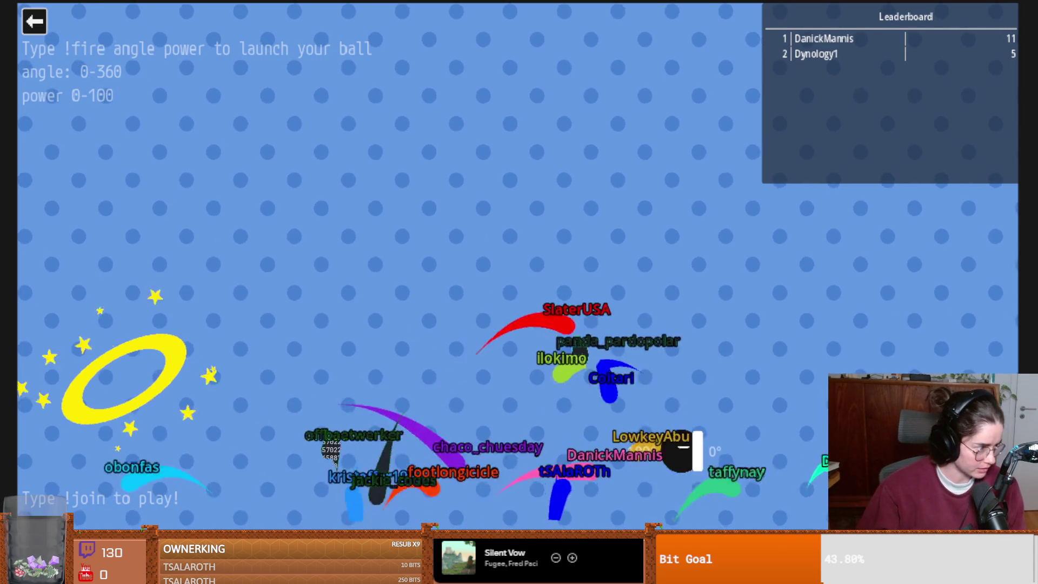